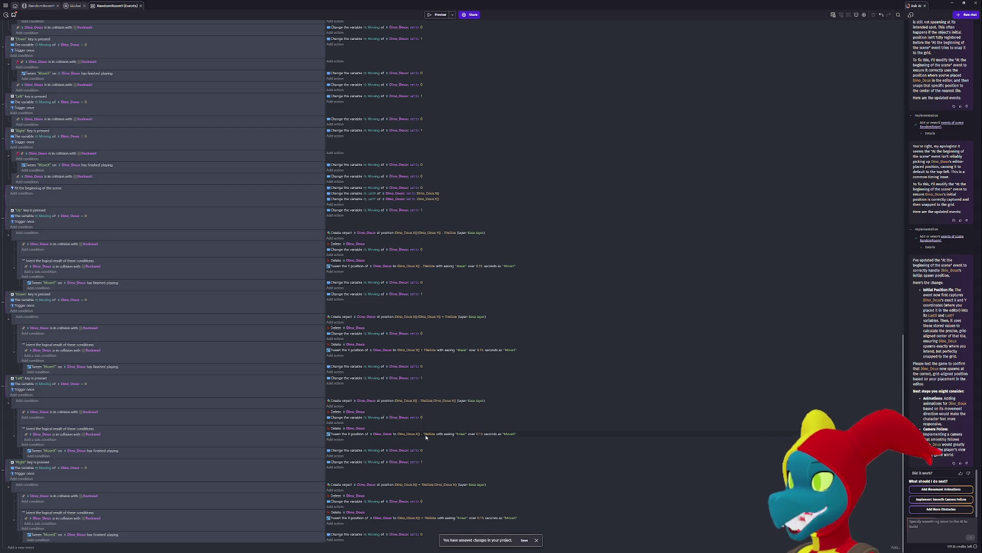
# - Scroll through the AI chat history and select the text in the chat panel
pyautogui.scroll(20, 426, 436)
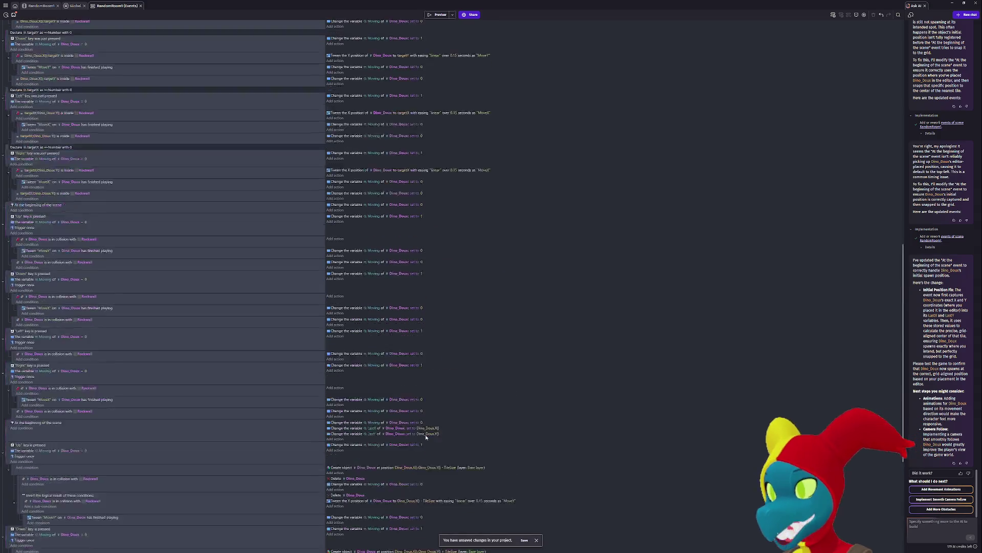
pyautogui.scroll(2, 428, 436)
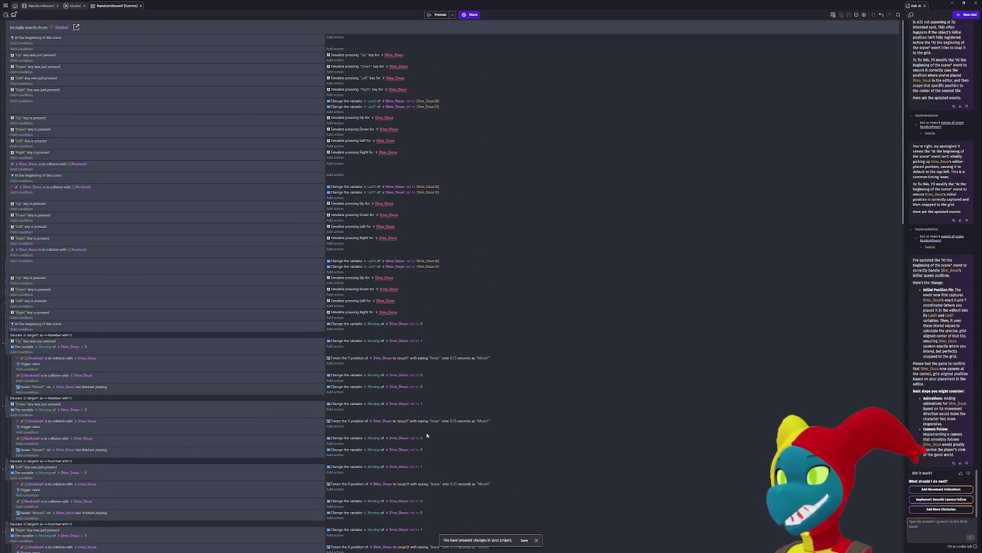
pyautogui.moveTo(7, 41)
pyautogui.mouseDown()
pyautogui.moveTo(7, 54)
pyautogui.moveTo(7, 32)
pyautogui.mouseUp()
pyautogui.scroll(-10, 34, 323)
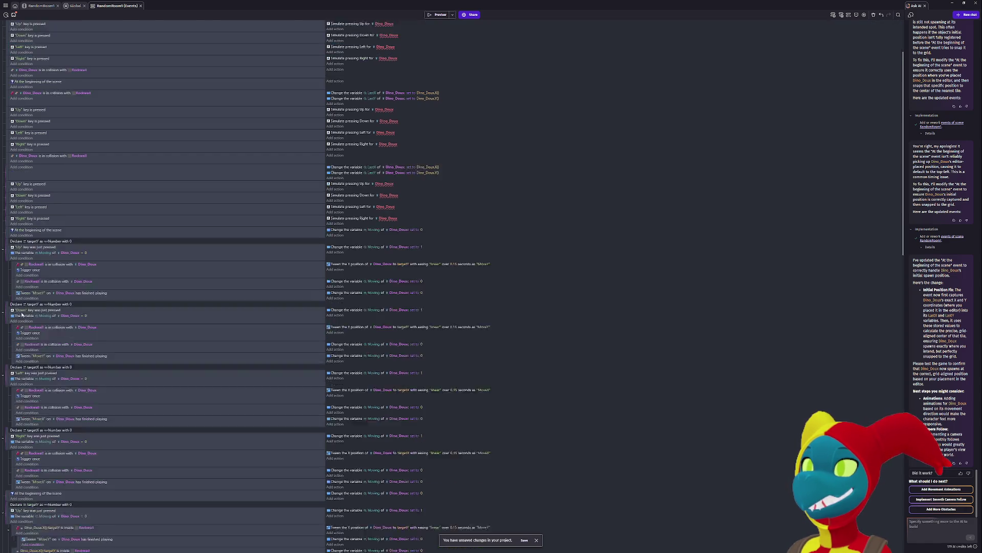
pyautogui.scroll(-10, 35, 322)
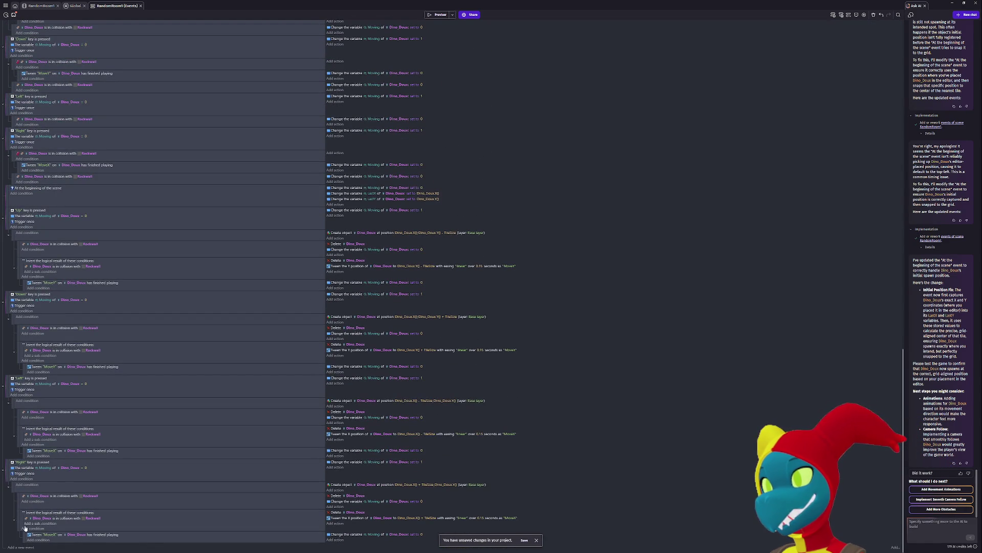
pyautogui.hotkey('ctrl', 'a')
pyautogui.moveTo(23, 540)
pyautogui.mouseDown()
pyautogui.moveTo(224, 476)
pyautogui.moveTo(224, 435)
pyautogui.mouseUp()
# - Send the AI assistant 'delete everything off random room 1 events that youve done so far'
pyautogui.click(945, 527)
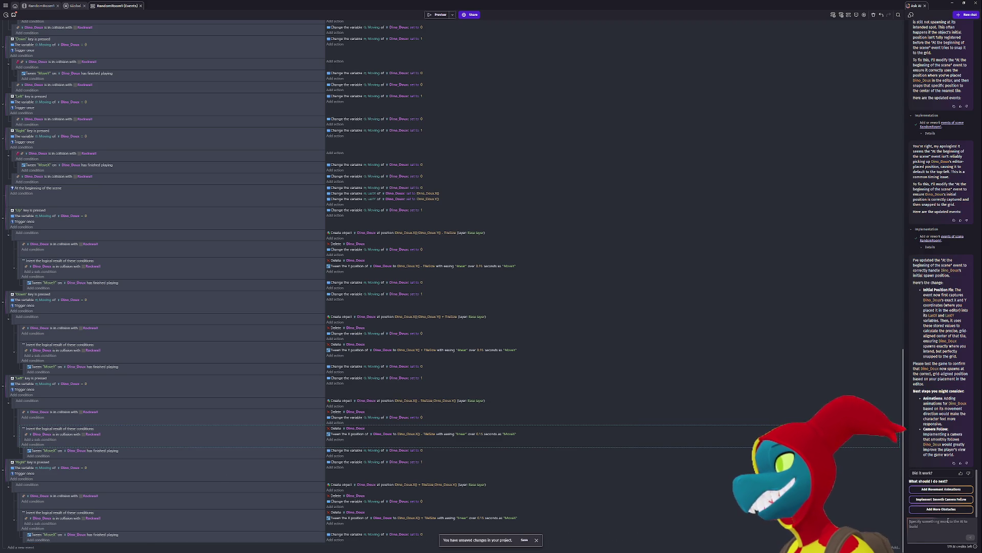
pyautogui.write('delete ev')
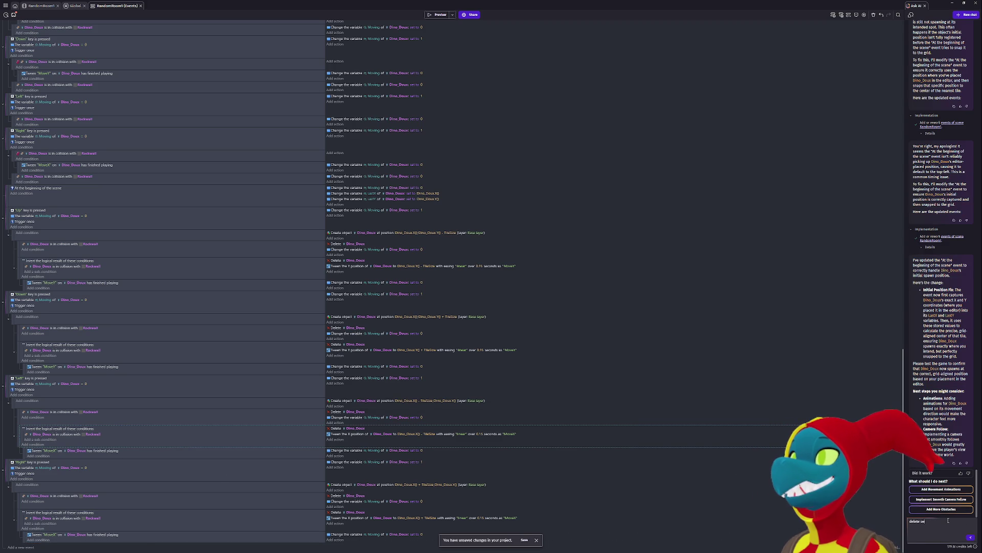
pyautogui.write('erything off')
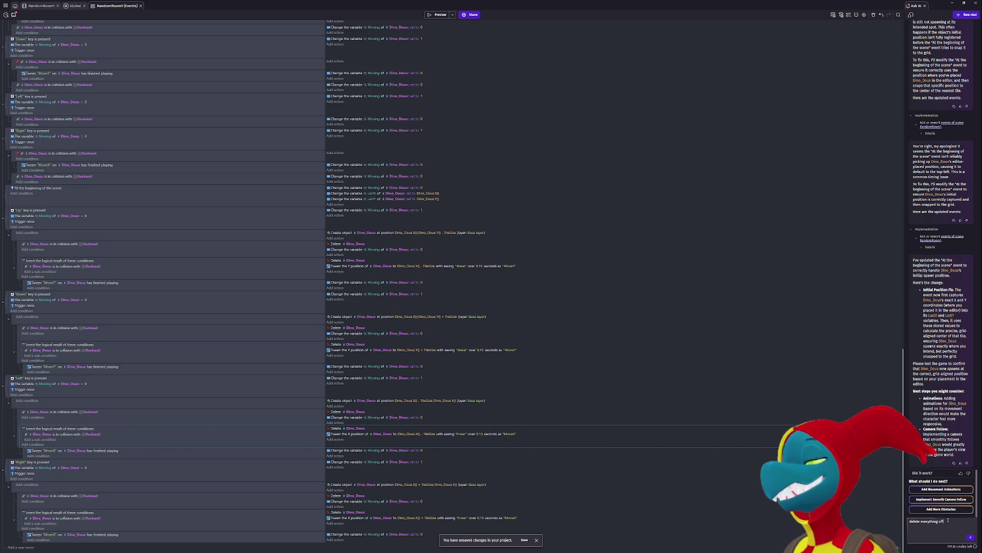
pyautogui.write(' random room 1 e')
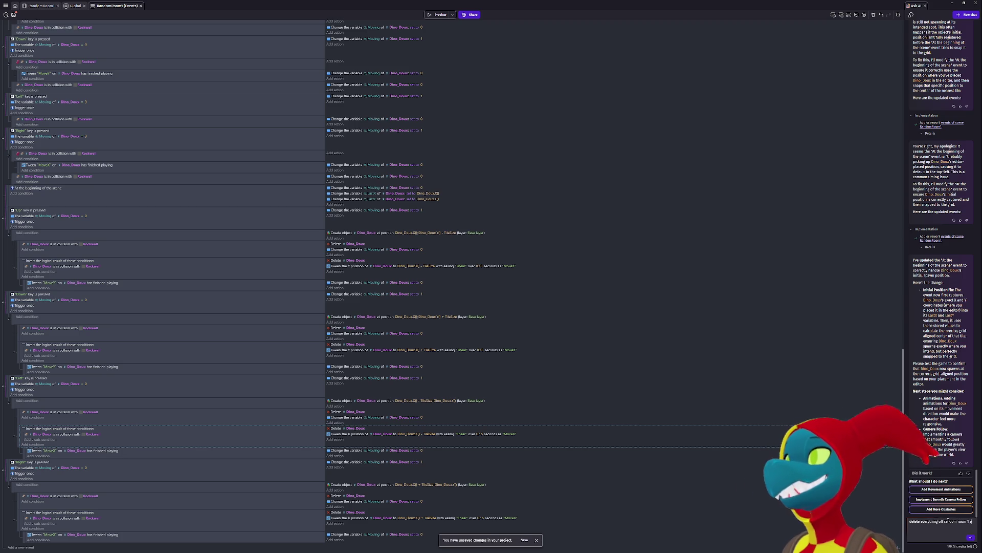
pyautogui.write('vents that youve done so fa')
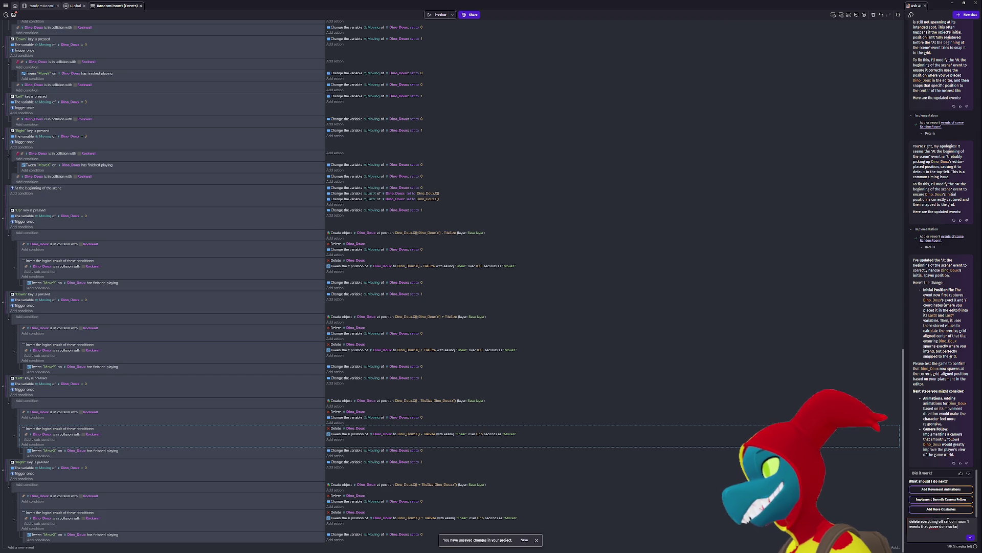
pyautogui.write('r')
pyautogui.hotkey('shift', 'Return')
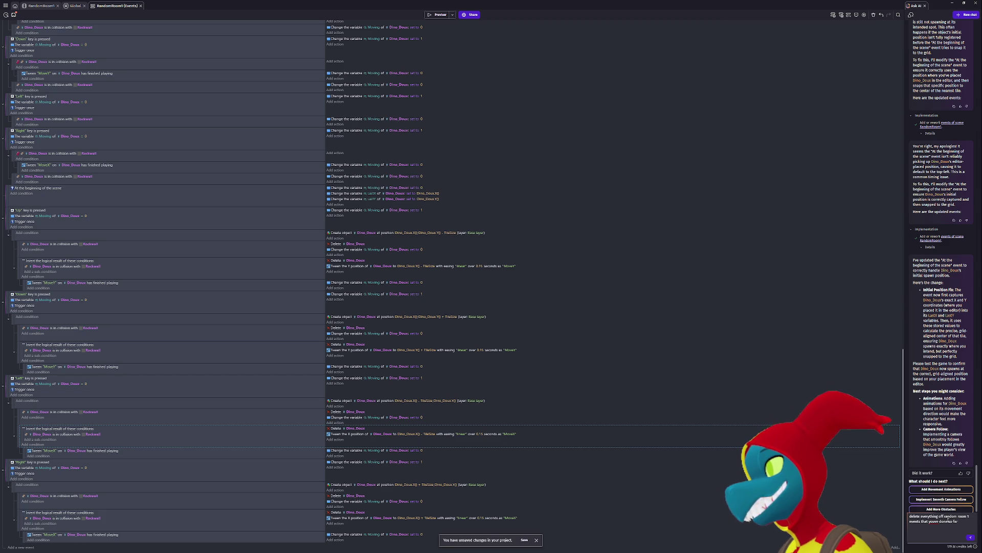
pyautogui.click(974, 537)
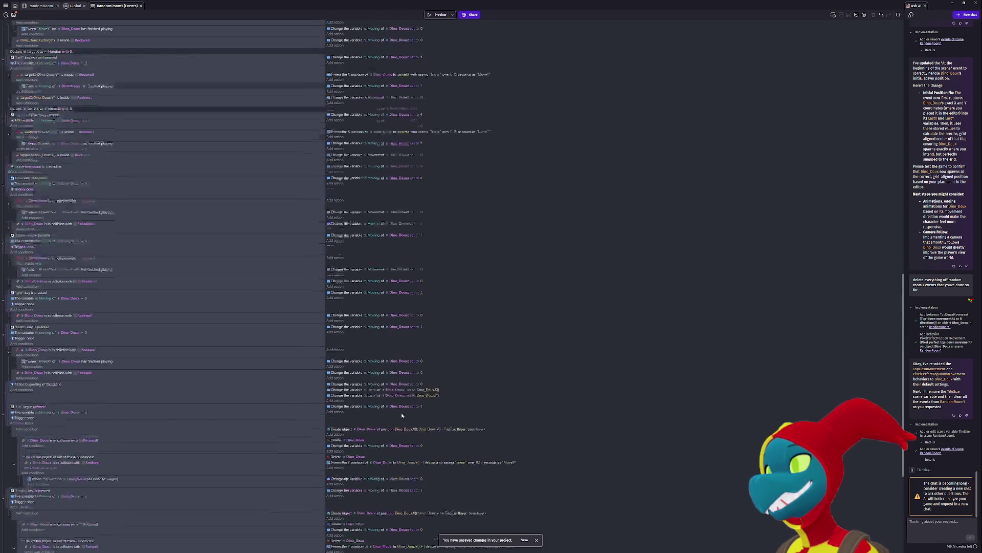
# - Check the reverted RandomRoom1 event sheet and launch a test preview of the game
pyautogui.scroll(1, 413, 410)
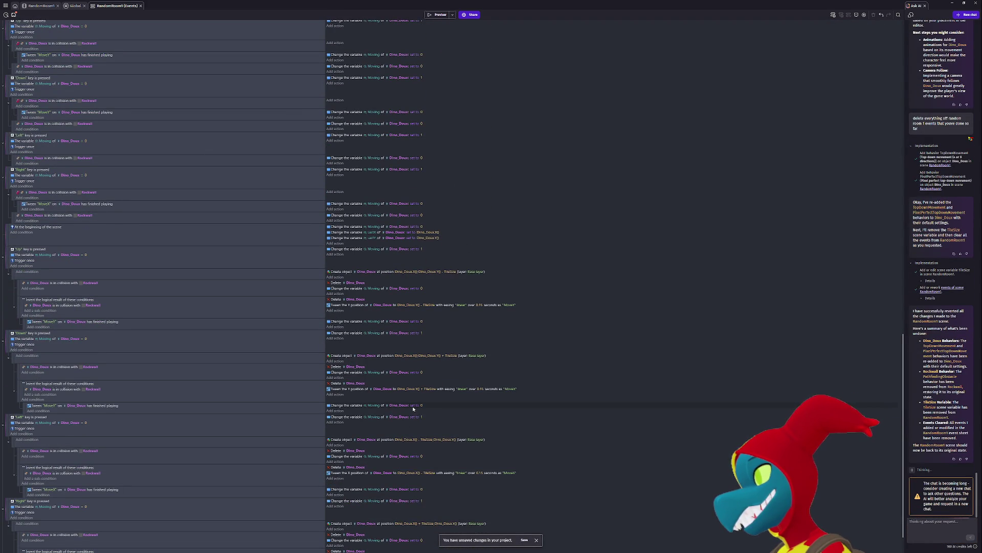
pyautogui.scroll(-1, 413, 408)
pyautogui.scroll(20, 414, 408)
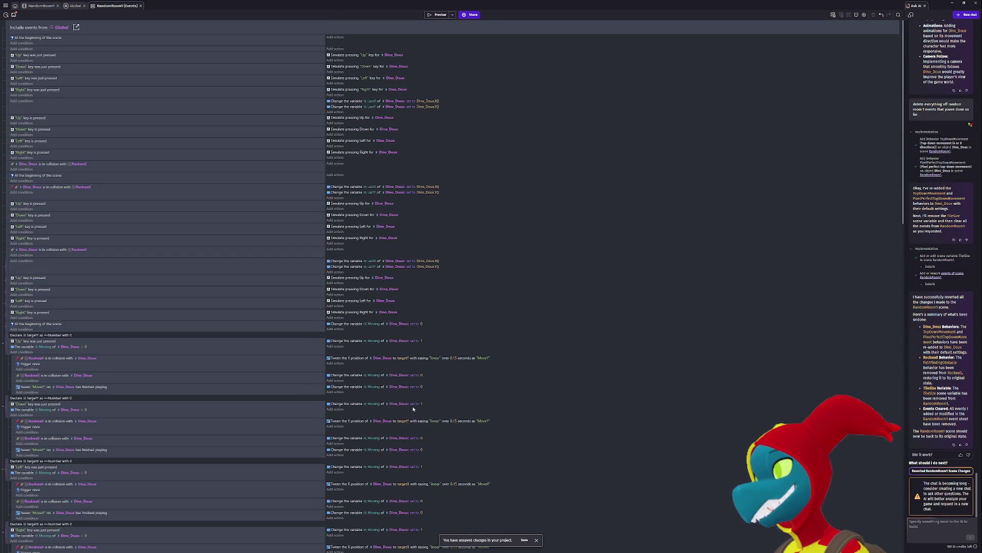
pyautogui.click(438, 14)
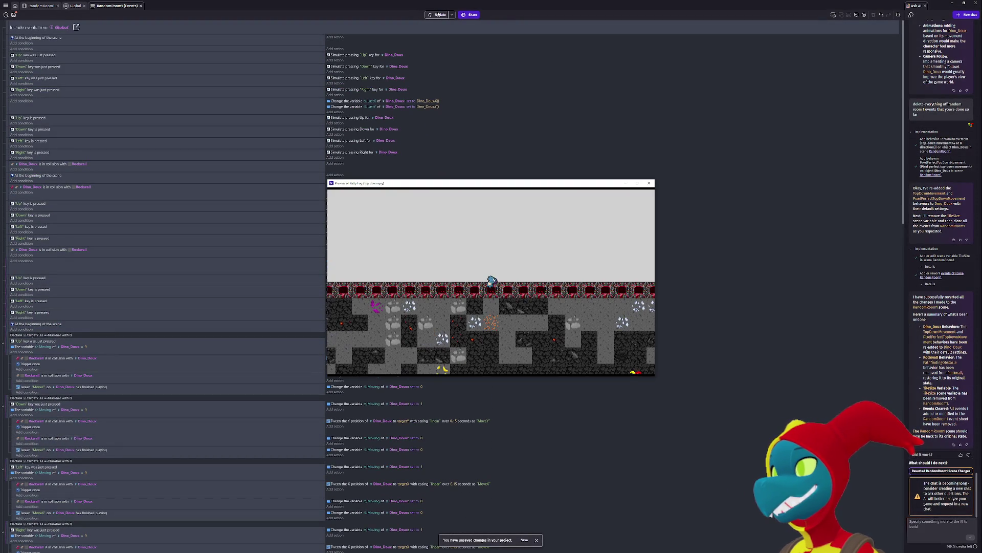
pyautogui.press('Up')
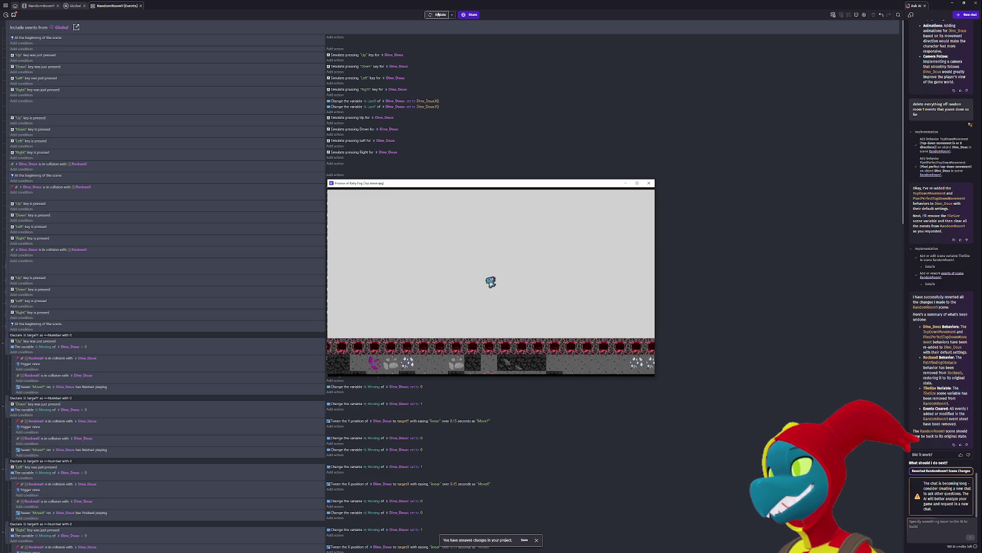
pyautogui.press('Down')
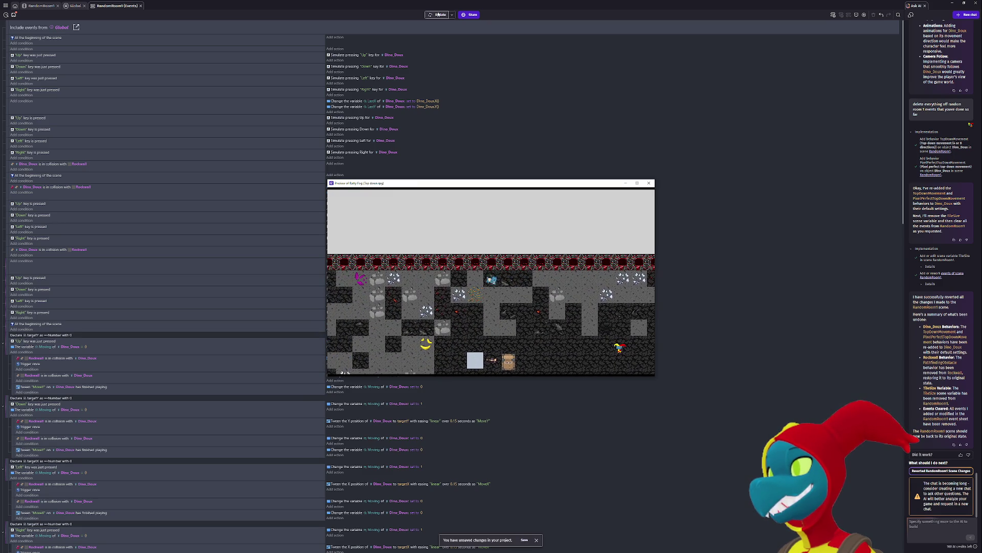
pyautogui.press('Right')
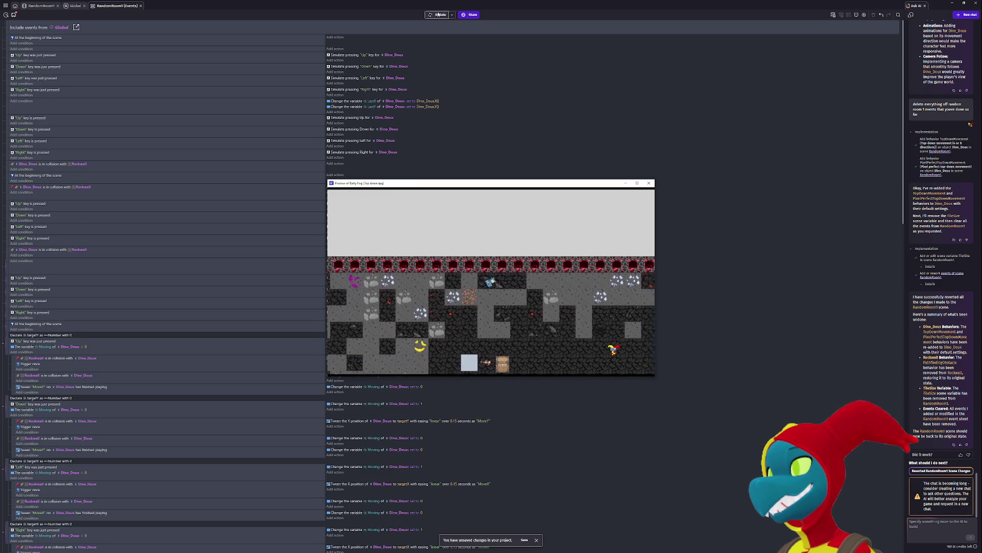
pyautogui.press('Up')
pyautogui.press('Left')
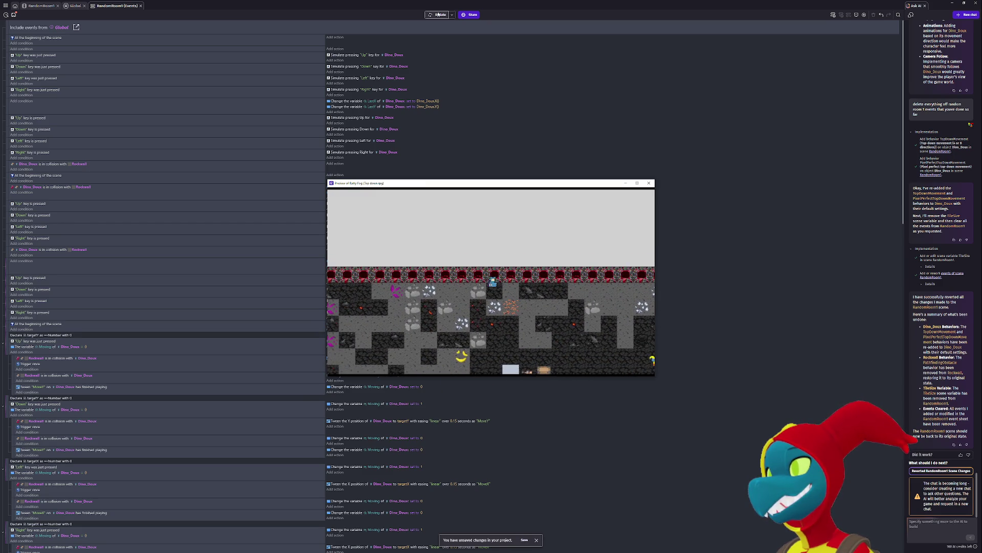
pyautogui.press('Down')
pyautogui.press('Up')
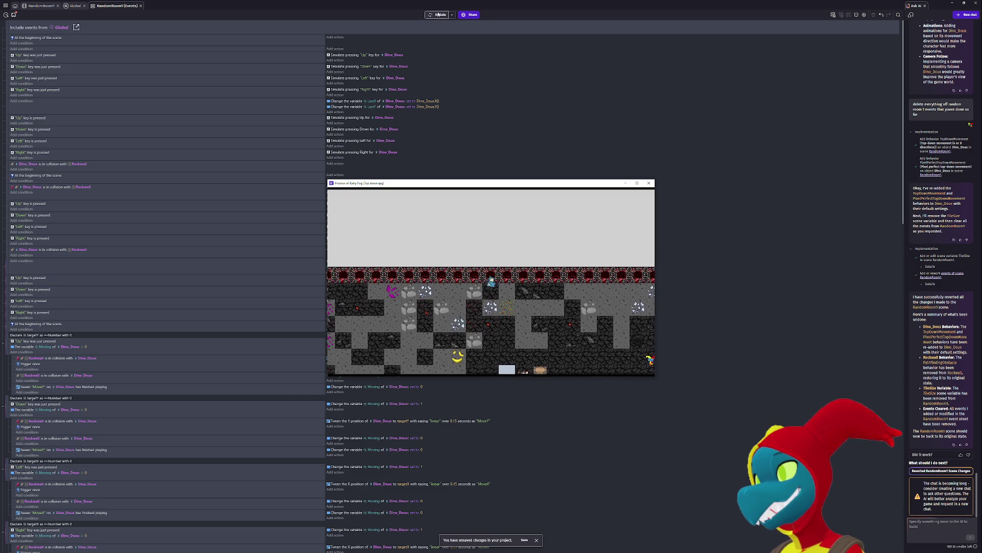
pyautogui.press('Left')
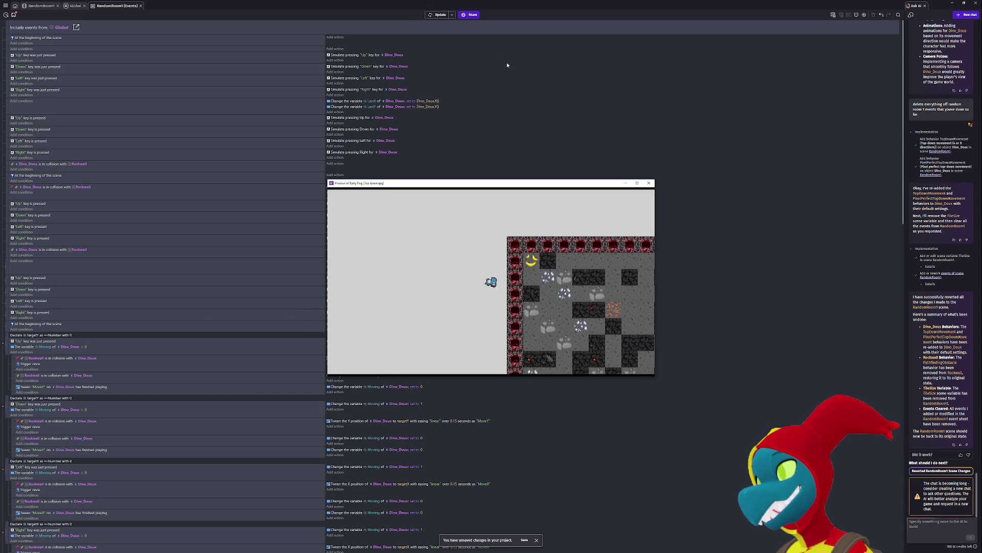
pyautogui.press('Down')
pyautogui.press('Down')
pyautogui.press('Up')
pyautogui.press('Right')
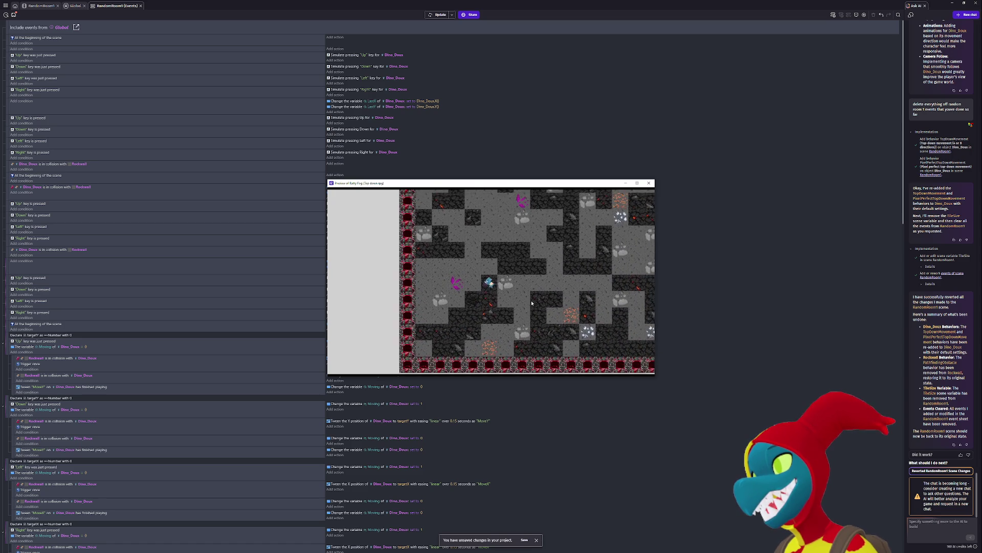
pyautogui.press('Left')
pyautogui.press('Down')
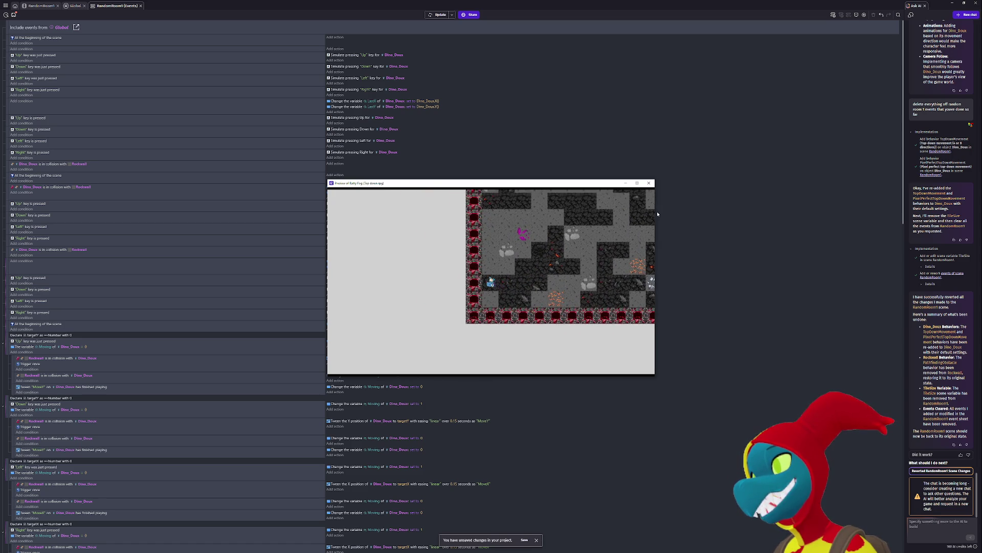
pyautogui.press('Up')
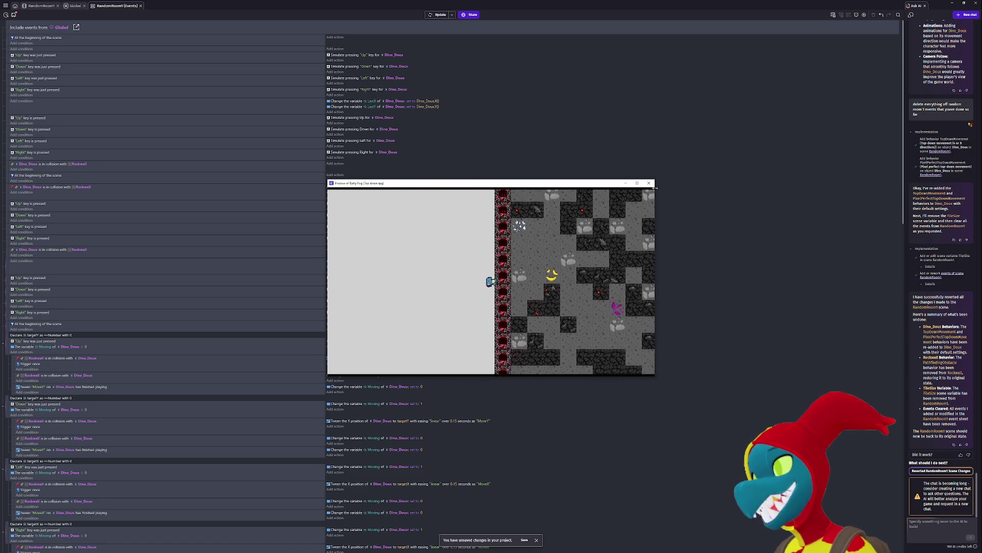
pyautogui.press('Up')
pyautogui.press('Right')
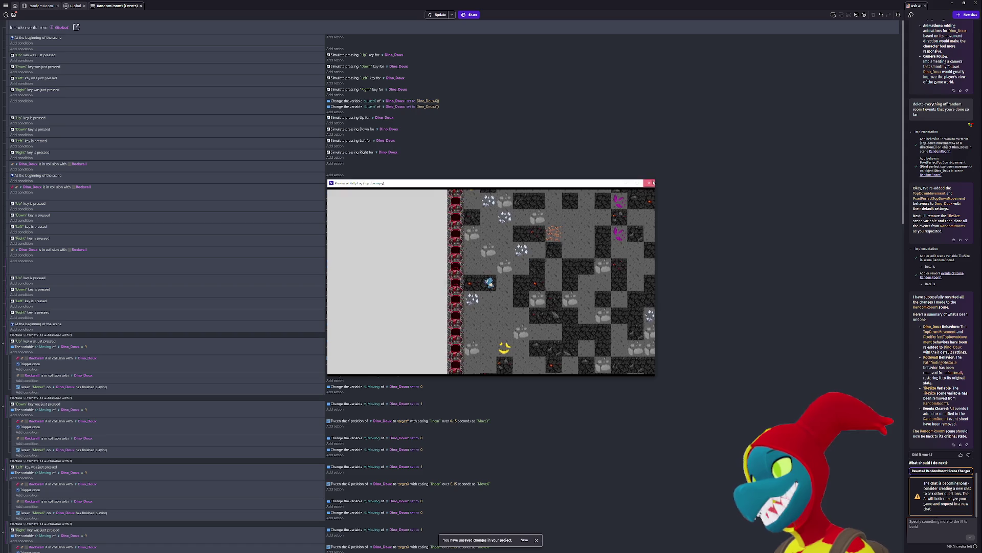
pyautogui.click(650, 183)
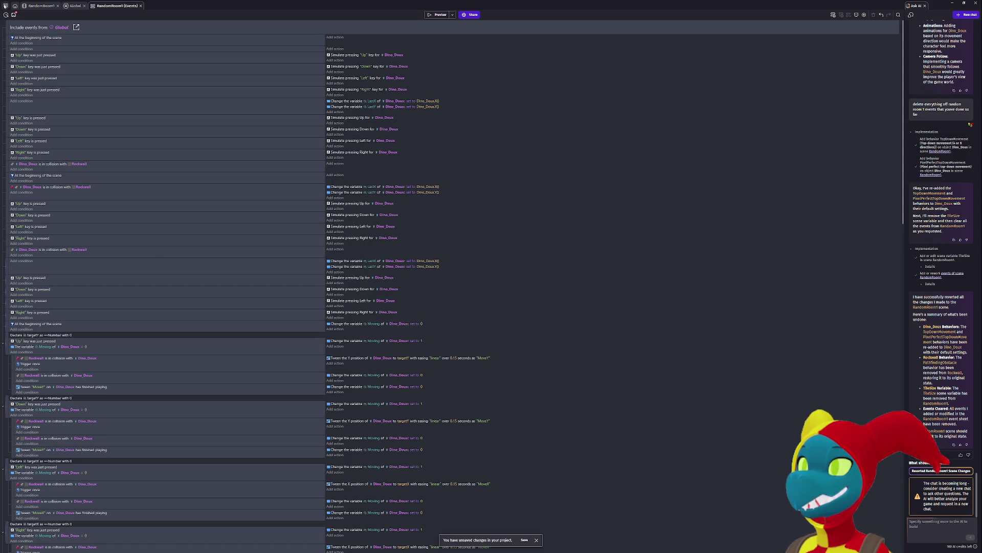
# - Glance at the project manager, then quit GDevelop and confirm the exit
pyautogui.click(6, 6)
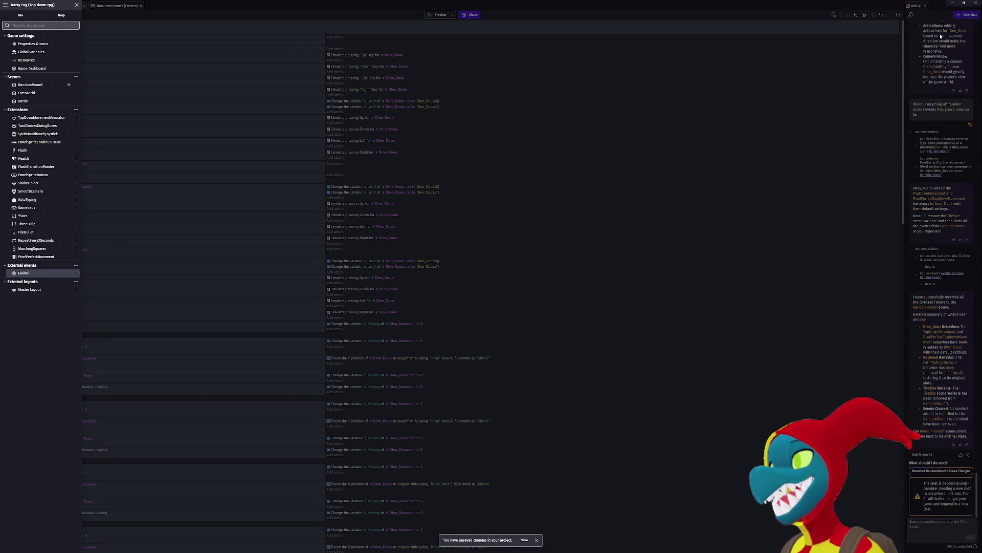
pyautogui.click(816, 188)
pyautogui.click(979, 4)
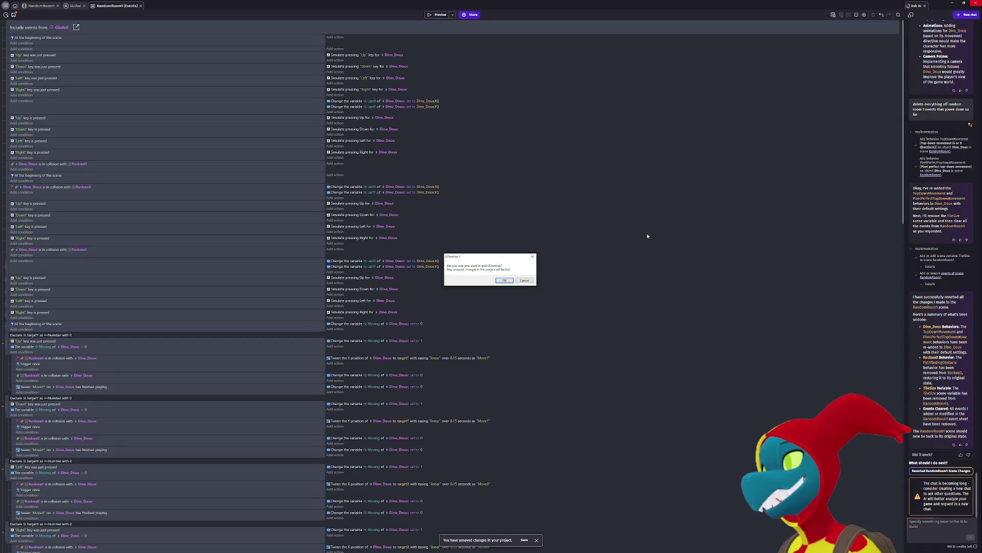
pyautogui.click(503, 280)
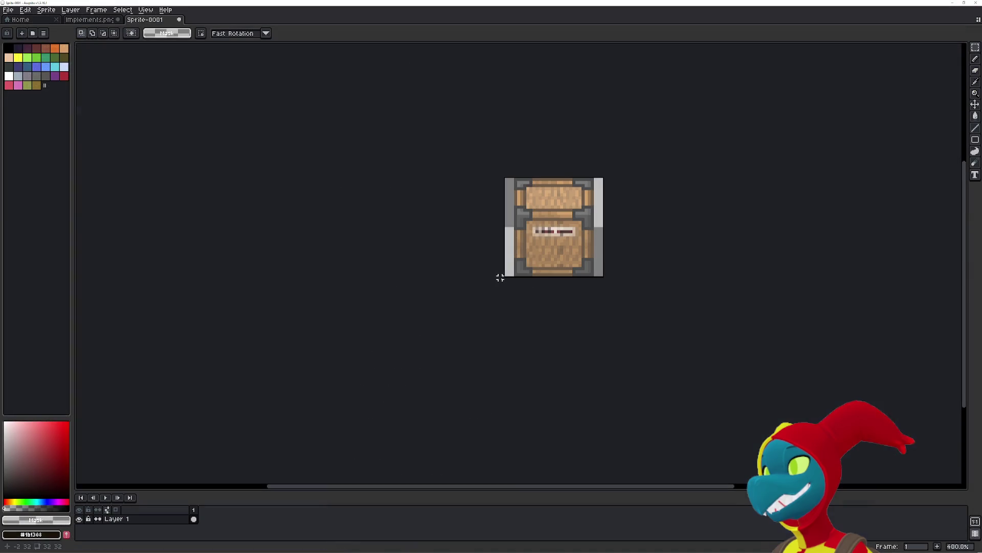
# - Check the list of open windows and stay in Aseprite
pyautogui.hotkey('alt', 'Tab')
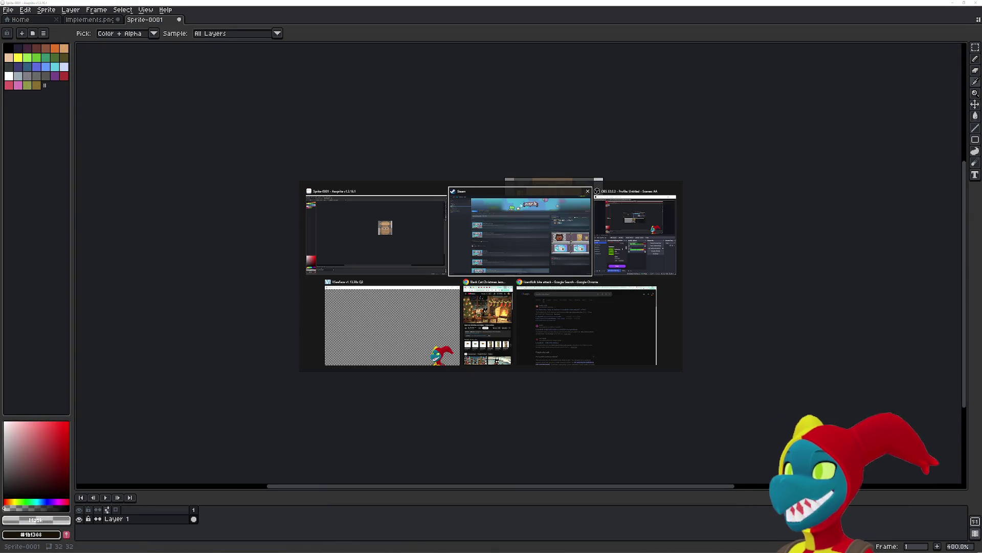
pyautogui.press('Escape')
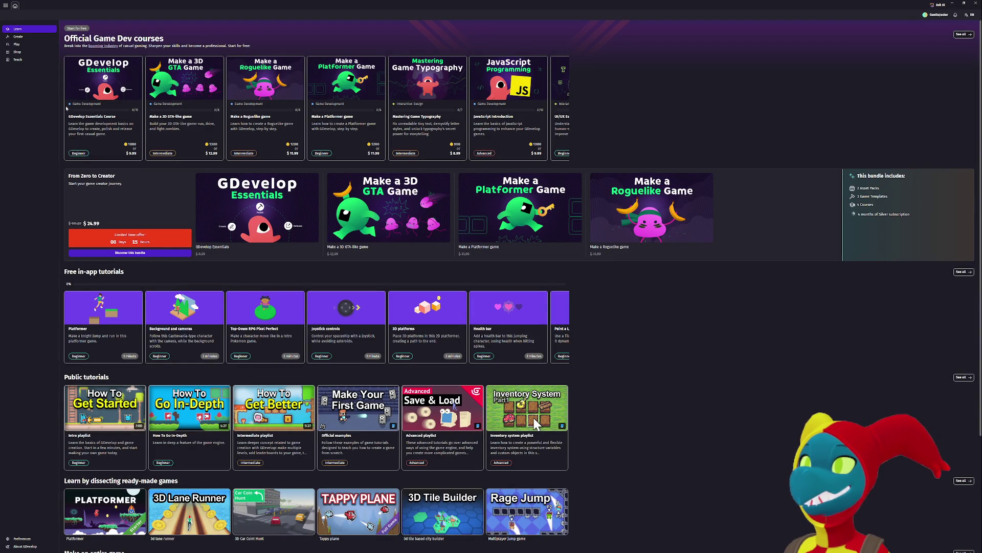
# - Reopen the Ashwalker project from its manual save and launch a preview
pyautogui.click(20, 37)
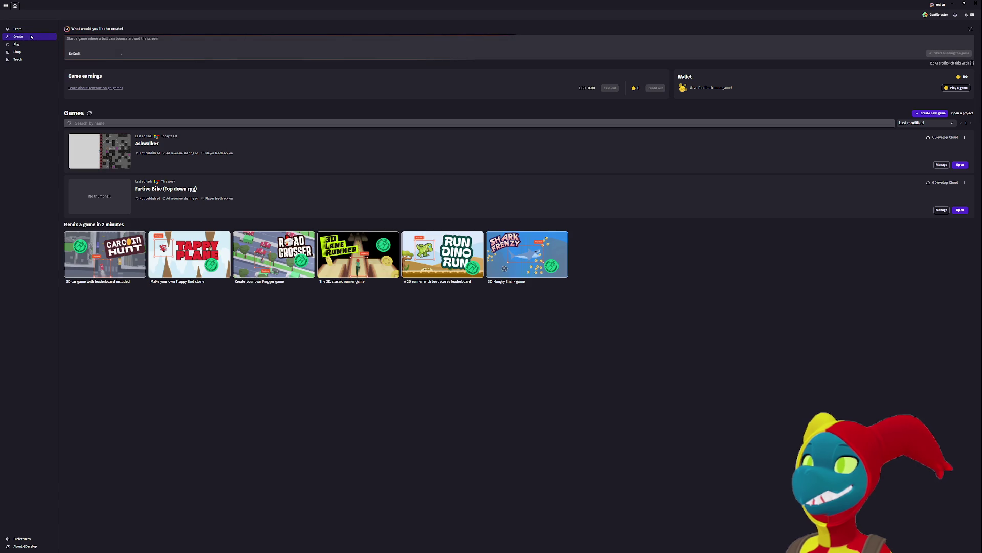
pyautogui.click(961, 165)
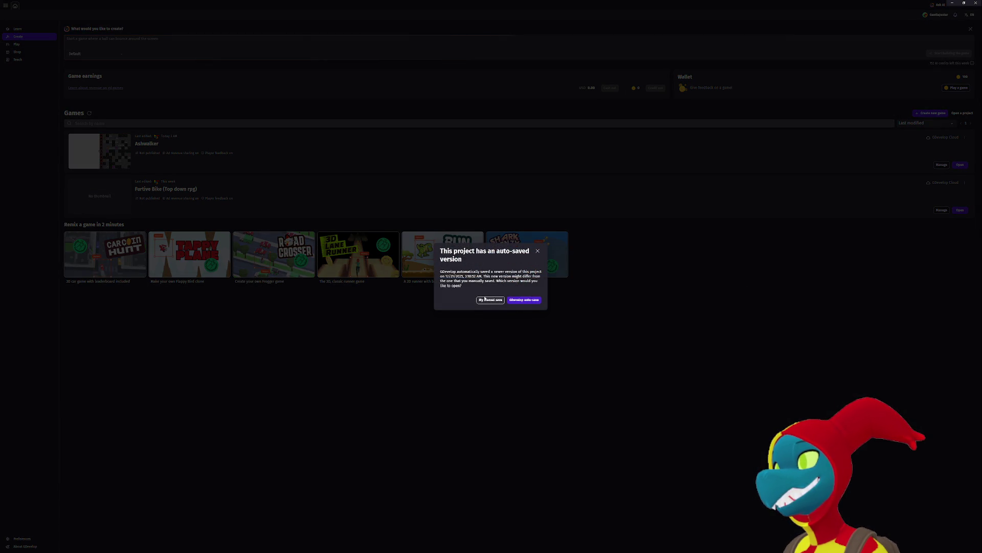
pyautogui.click(485, 299)
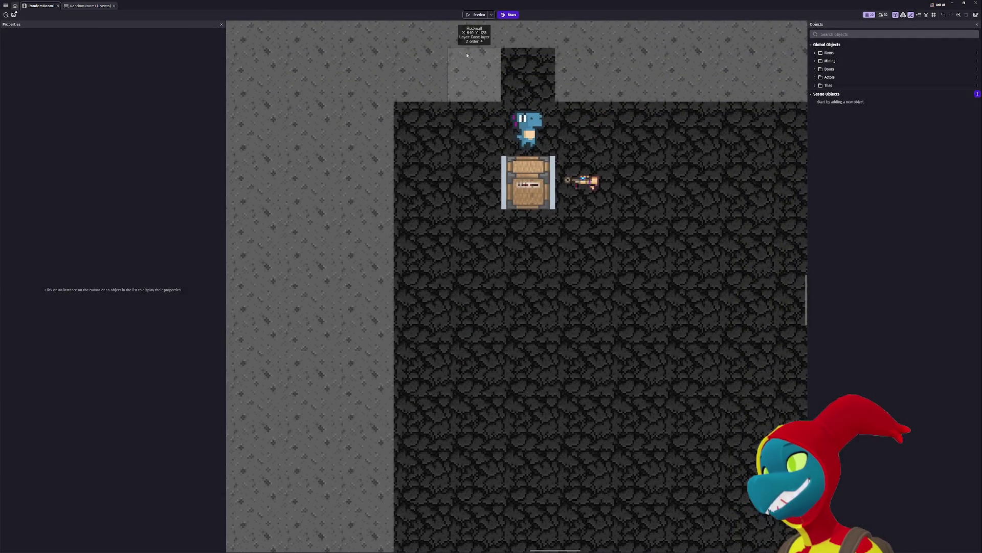
pyautogui.click(478, 15)
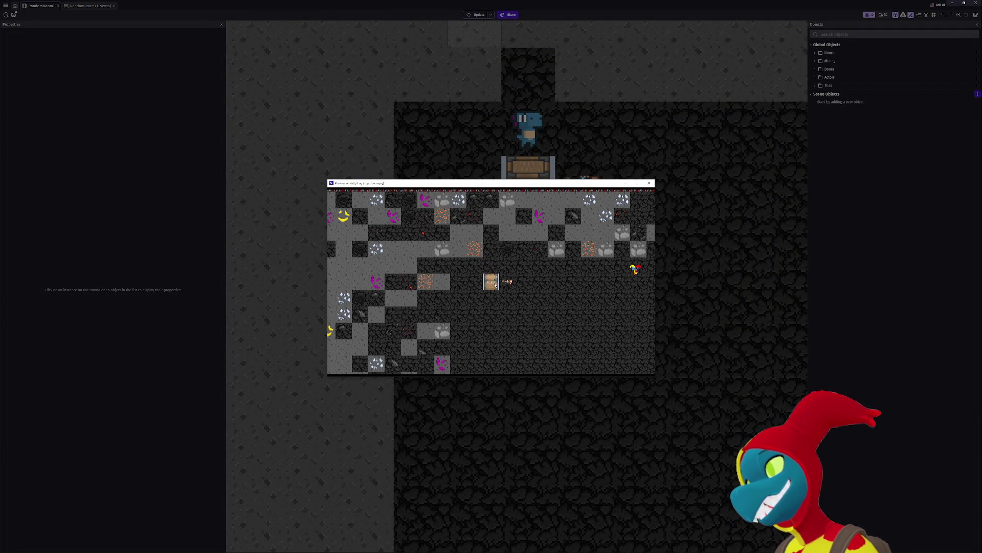
pyautogui.press('Right')
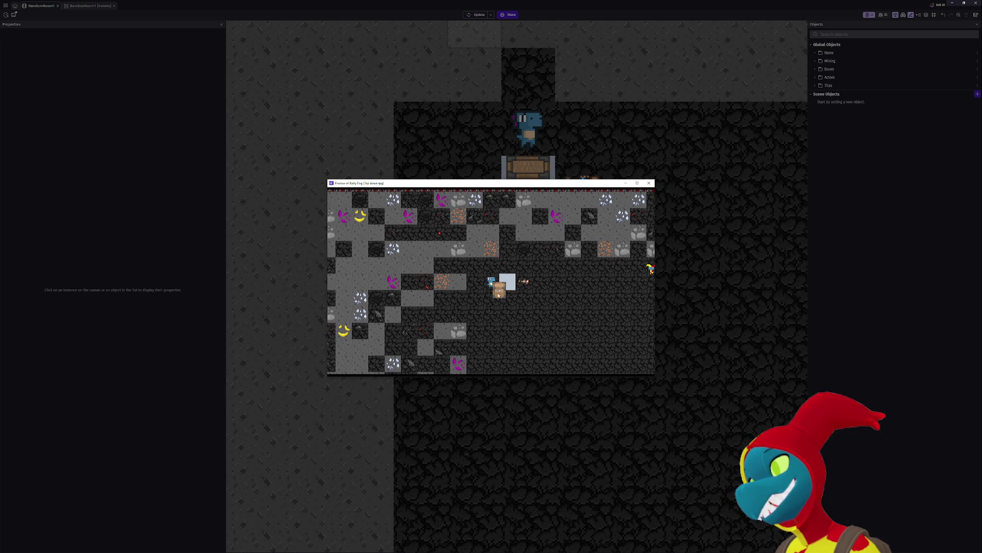
pyautogui.press('Right')
pyautogui.press('Up')
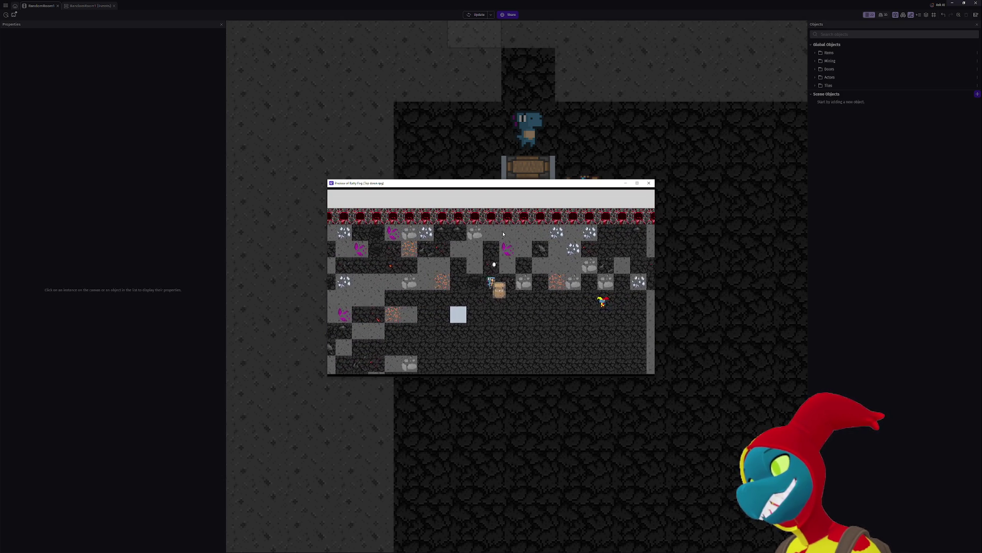
pyautogui.press('Up')
pyautogui.press('Down')
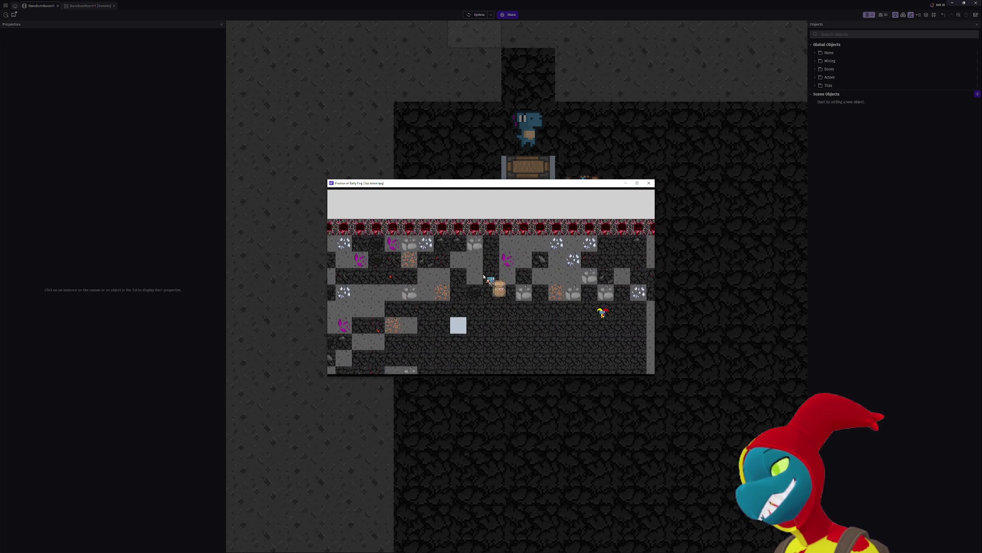
pyautogui.press('Left')
pyautogui.press('Left')
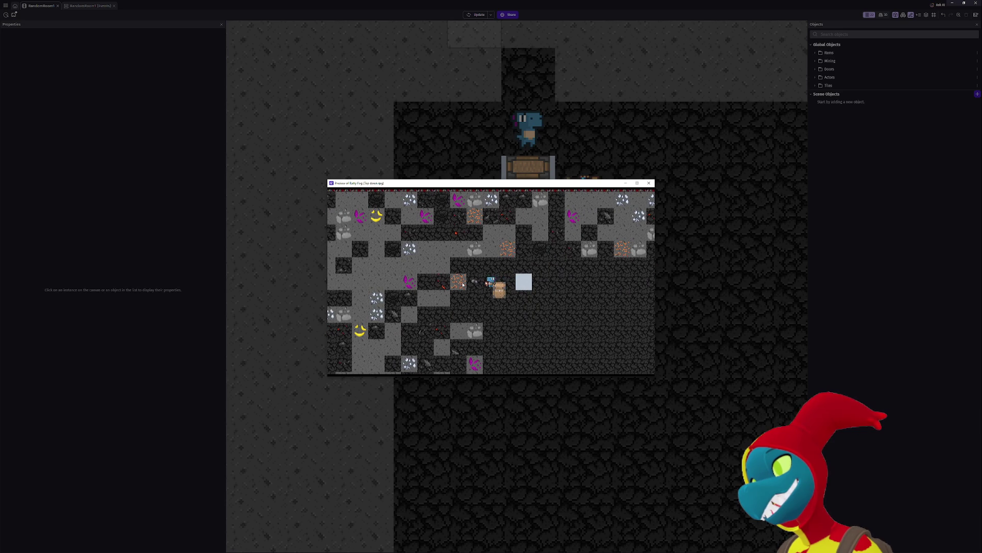
pyautogui.press('Right')
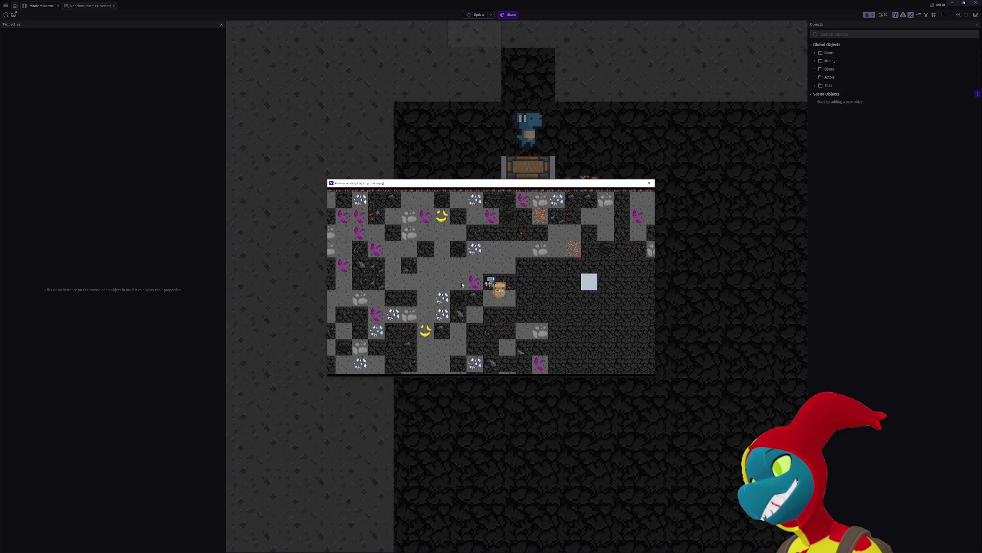
pyautogui.press('Right')
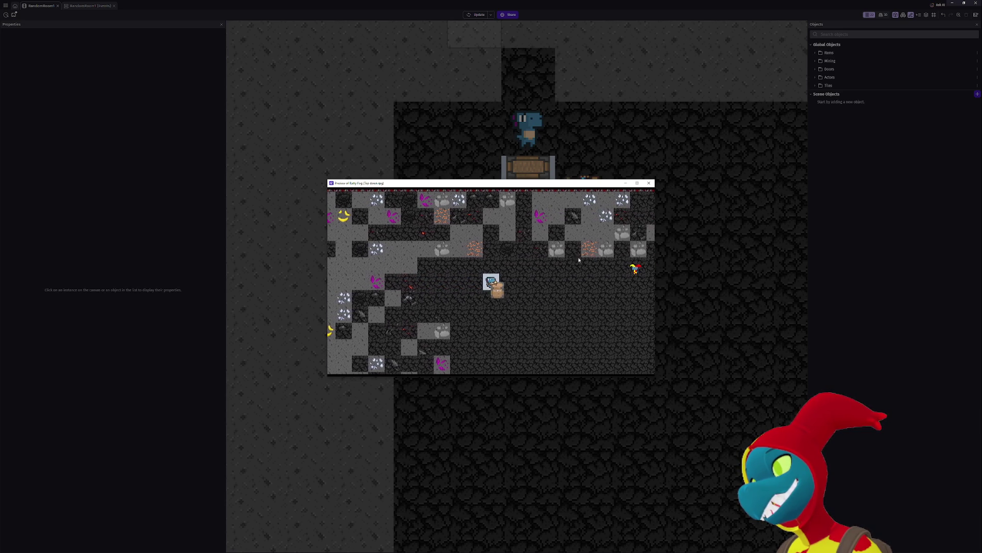
pyautogui.press('Left')
pyautogui.press('Up')
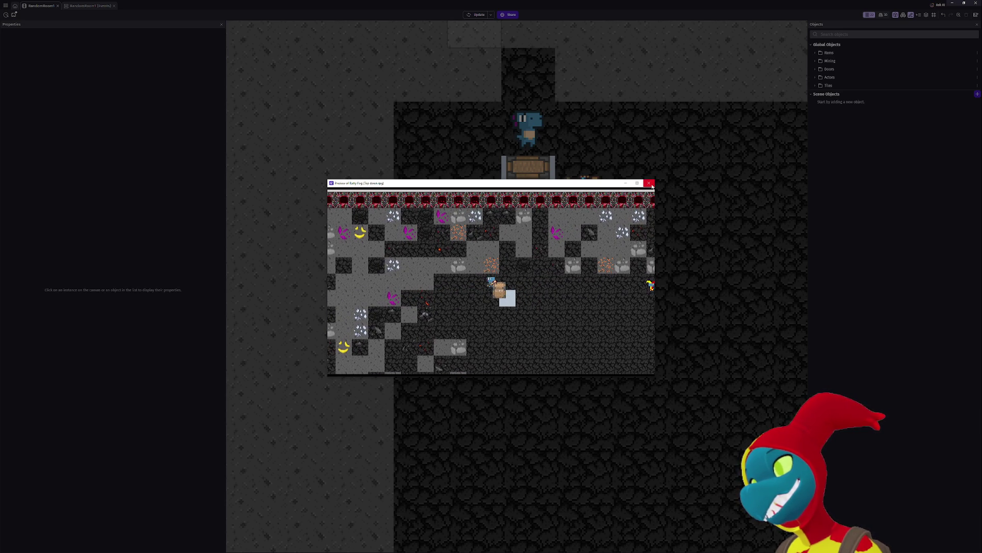
pyautogui.press('Left')
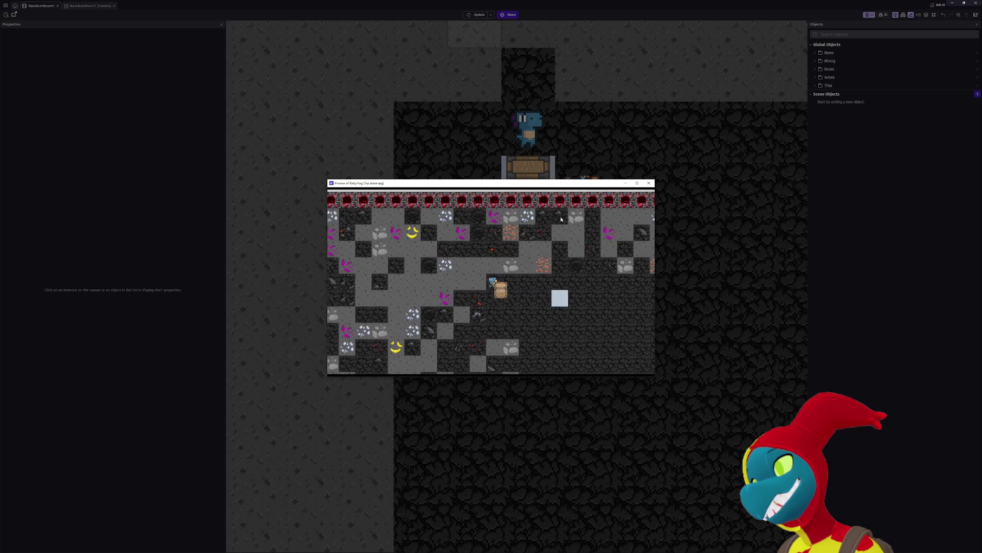
pyautogui.press('Right')
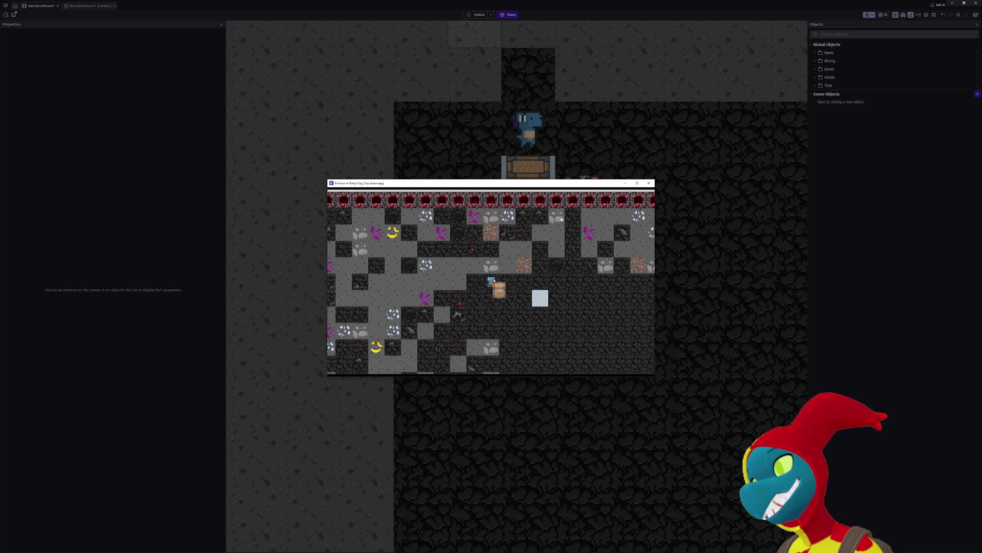
pyautogui.press('Up')
pyautogui.press('Right')
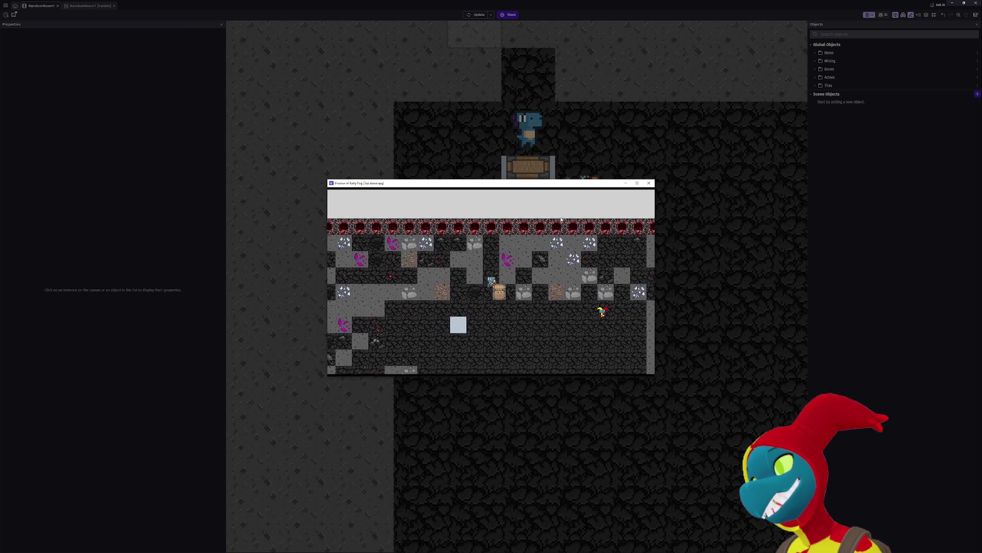
pyautogui.press('Down')
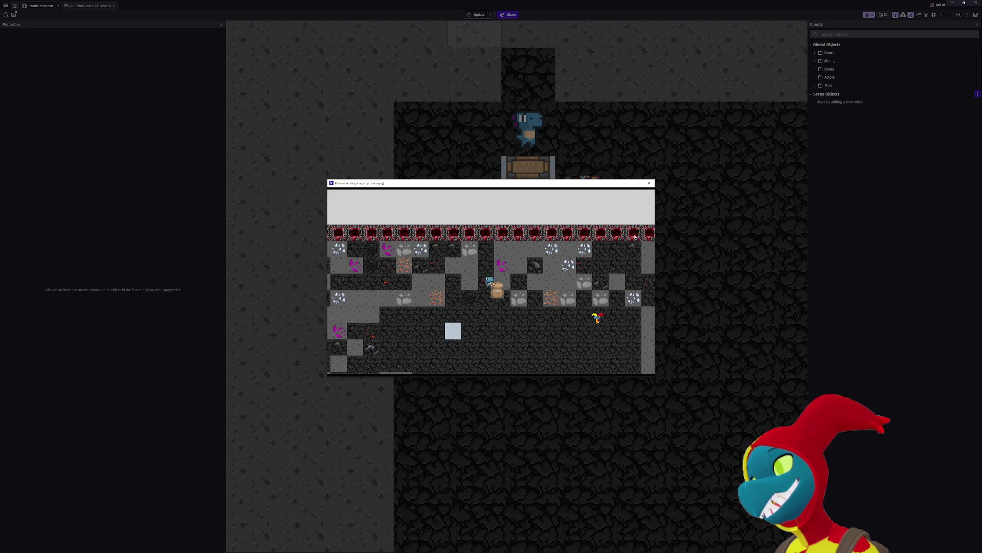
pyautogui.click(648, 183)
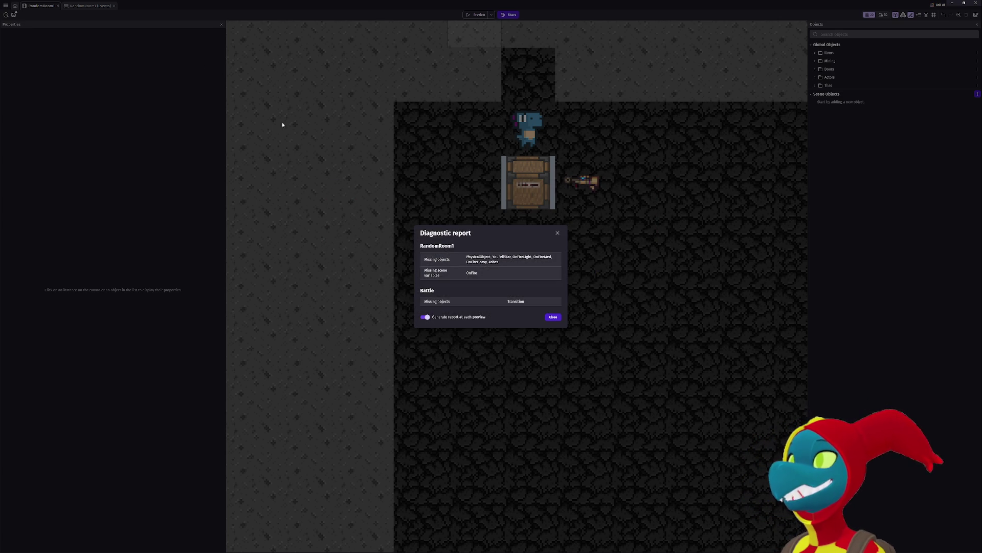
pyautogui.click(553, 316)
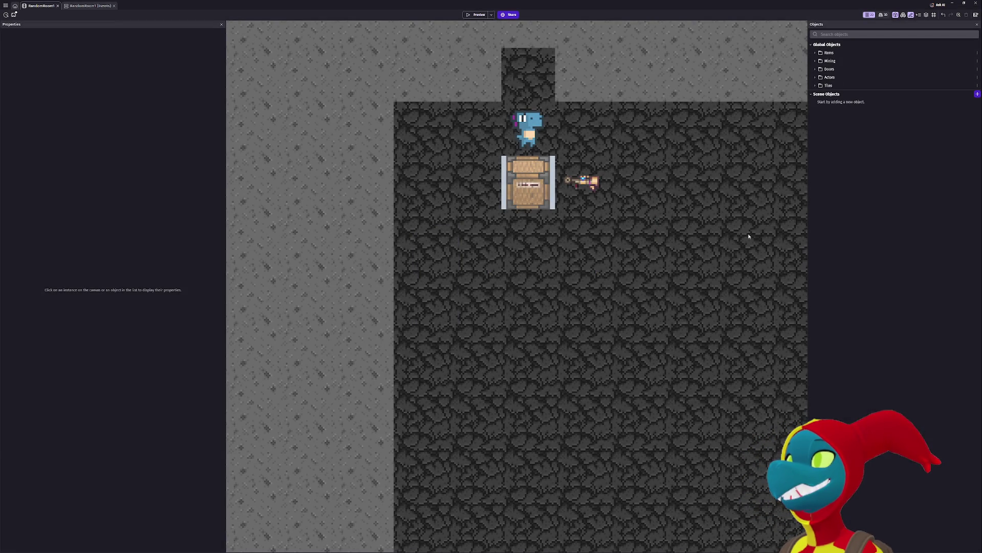
# - Set Dino_Doux's pixel grid offsets X and Y to 32, apply, and preview the game
pyautogui.scroll(3, 611, 232)
pyautogui.hscroll(3, 611, 233)
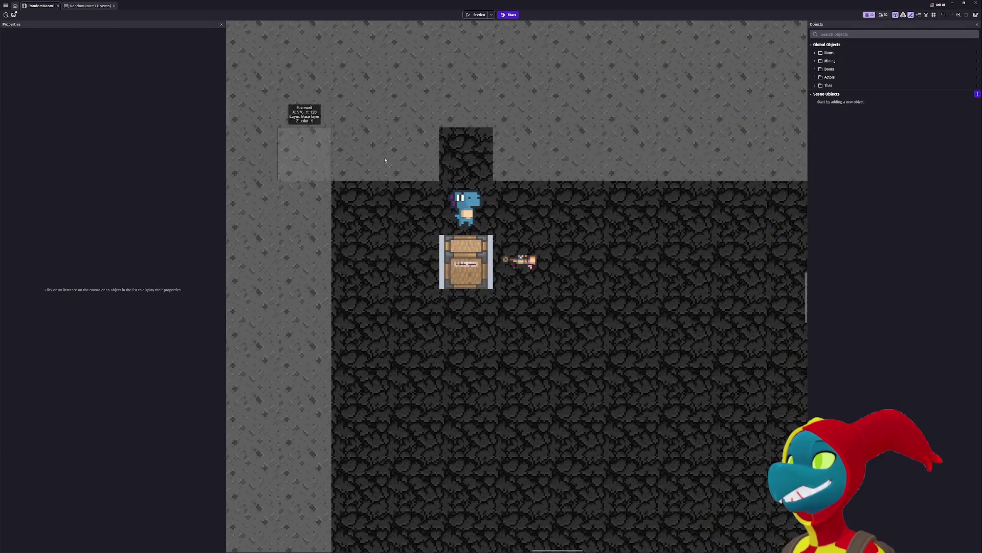
pyautogui.doubleClick(460, 212)
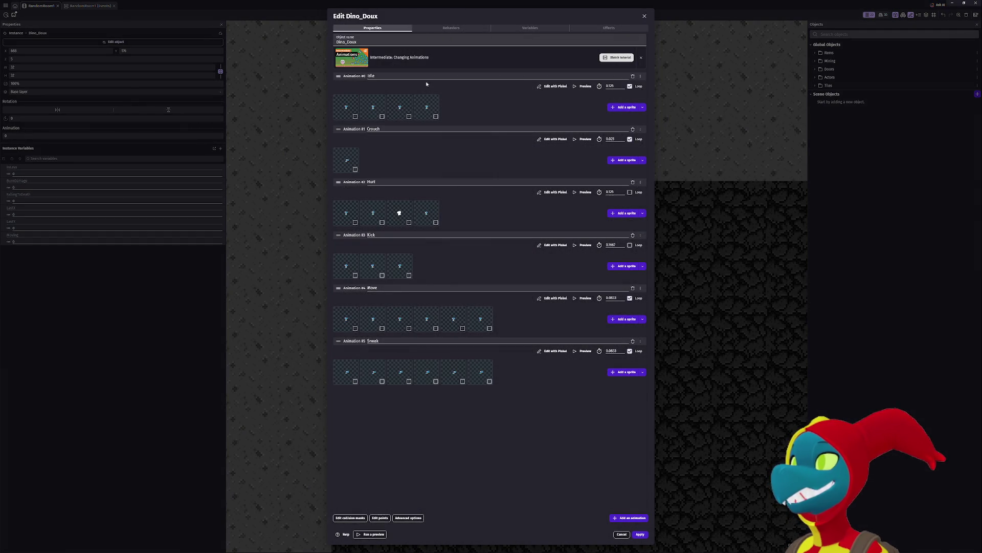
pyautogui.click(445, 28)
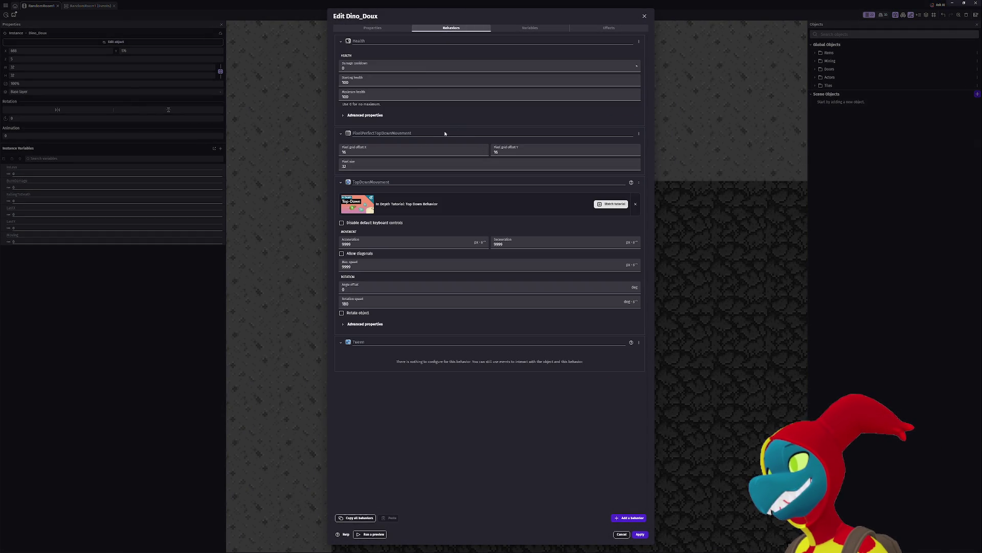
pyautogui.doubleClick(364, 148)
pyautogui.write('32')
pyautogui.click(504, 152)
pyautogui.press('BackSpace')
pyautogui.press('BackSpace')
pyautogui.write('32')
pyautogui.click(640, 535)
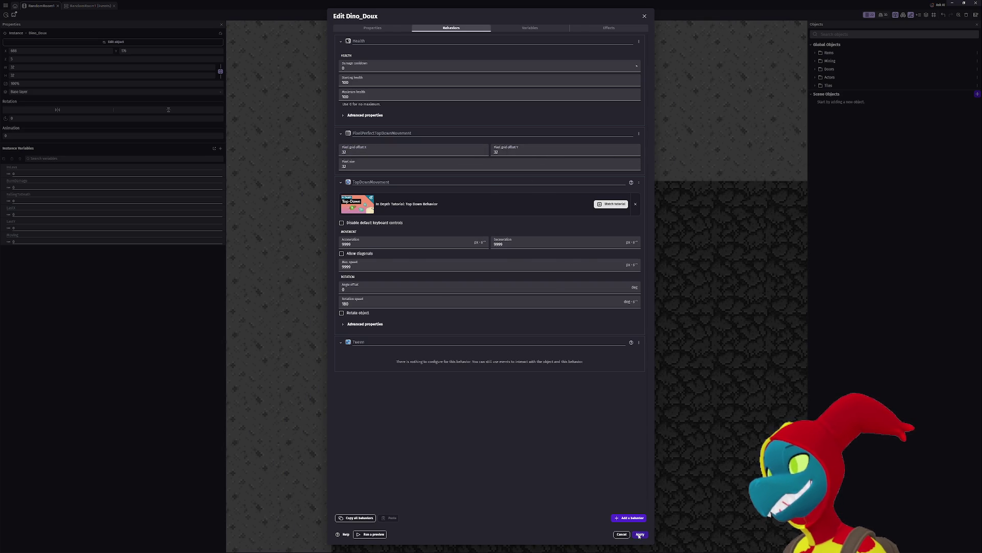
pyautogui.click(475, 15)
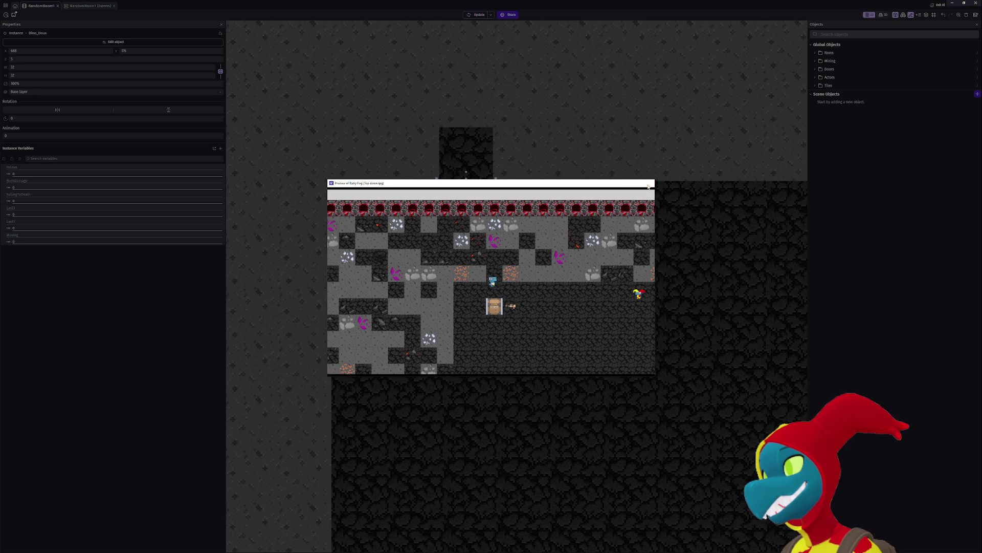
# - Delete Dino_Doux's PixelPerfectTopDownMovement behavior, apply, and relaunch the preview with F5
pyautogui.click(649, 183)
pyautogui.click(464, 212)
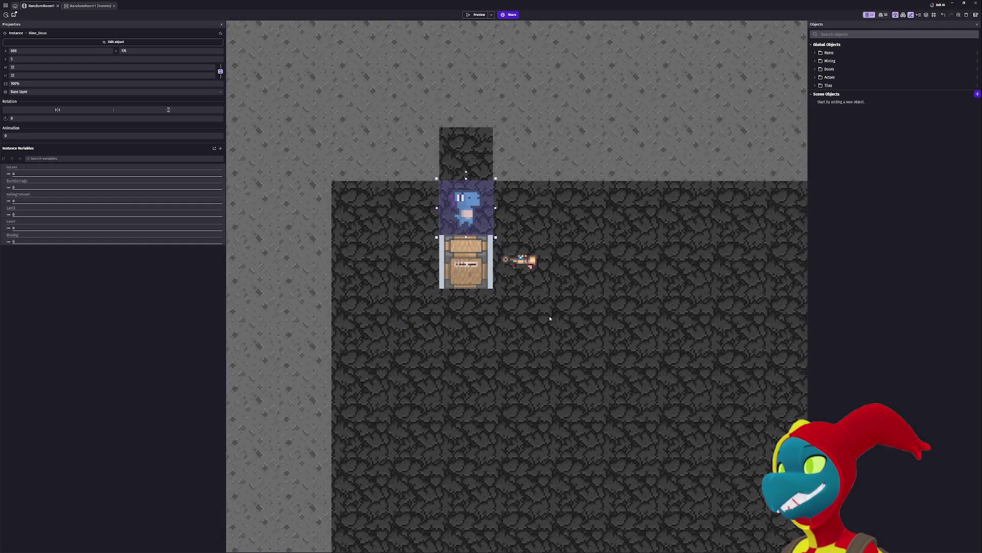
pyautogui.doubleClick(464, 211)
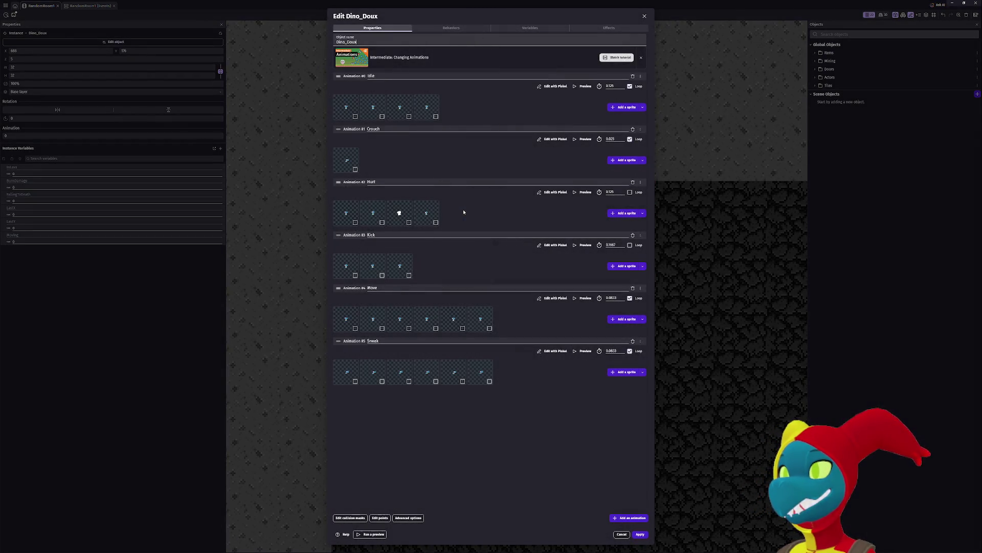
pyautogui.click(444, 29)
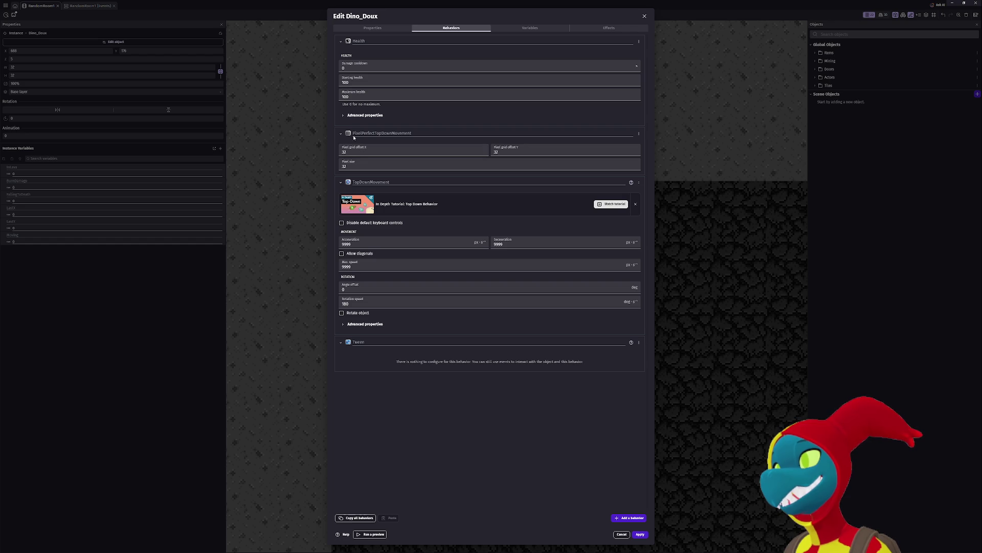
pyautogui.click(639, 134)
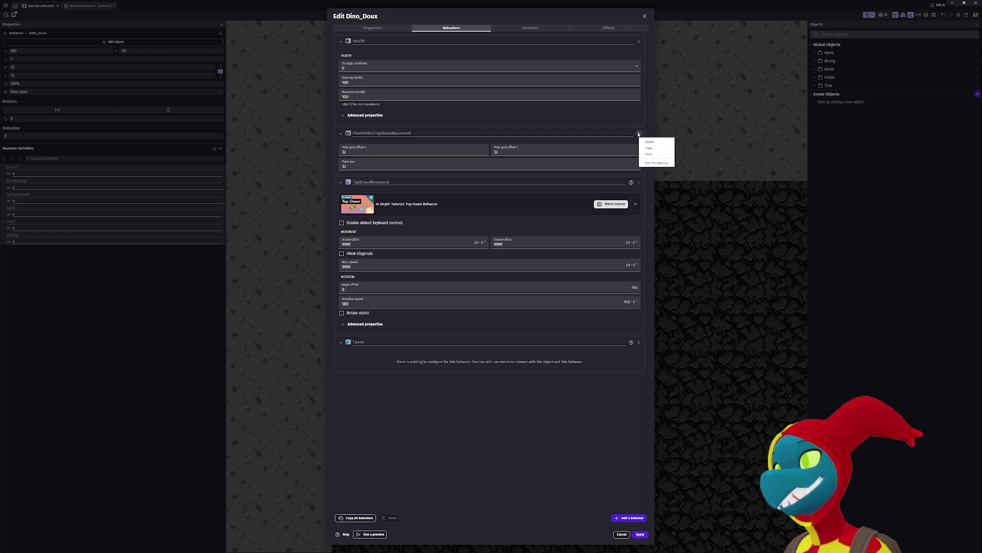
pyautogui.click(664, 142)
pyautogui.click(527, 278)
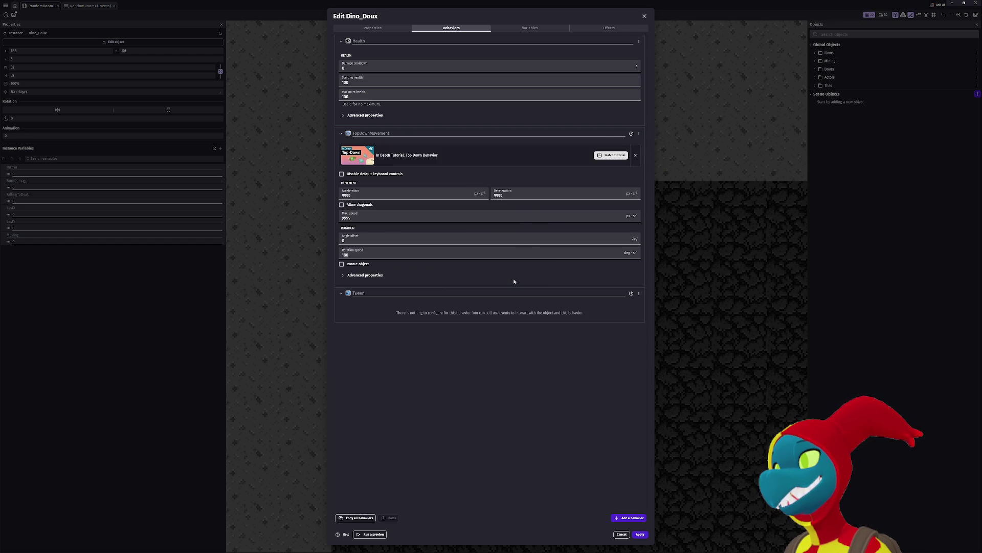
pyautogui.click(645, 17)
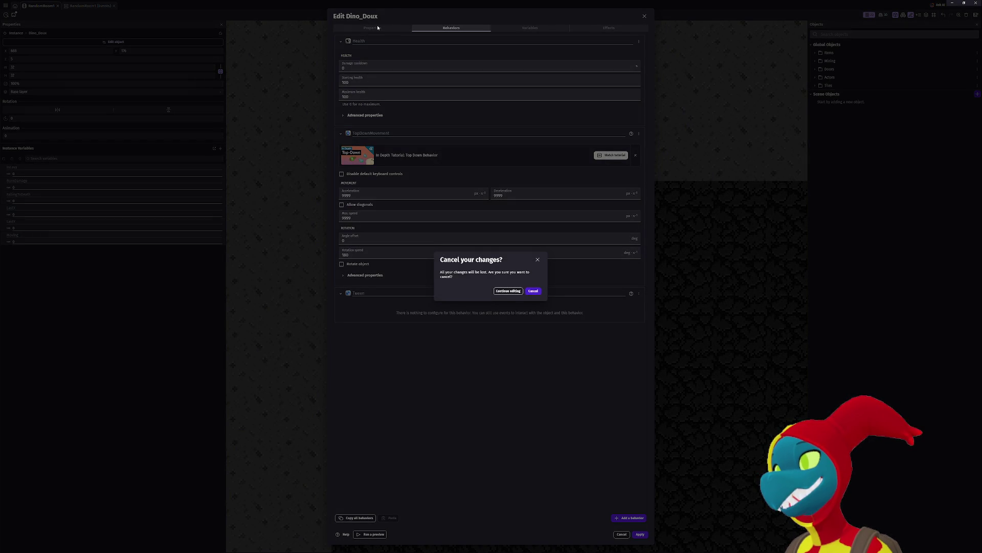
pyautogui.click(518, 291)
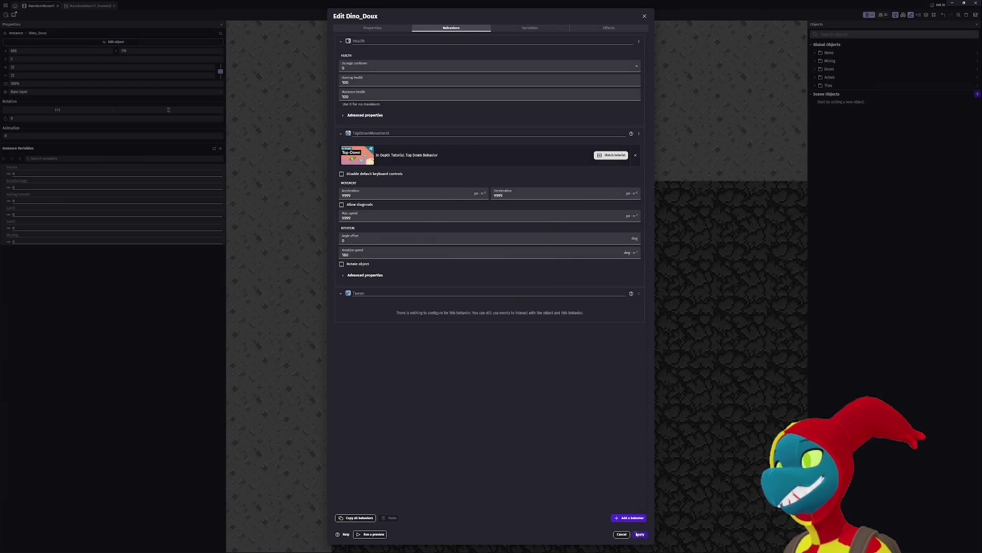
pyautogui.click(640, 535)
pyautogui.press('F5')
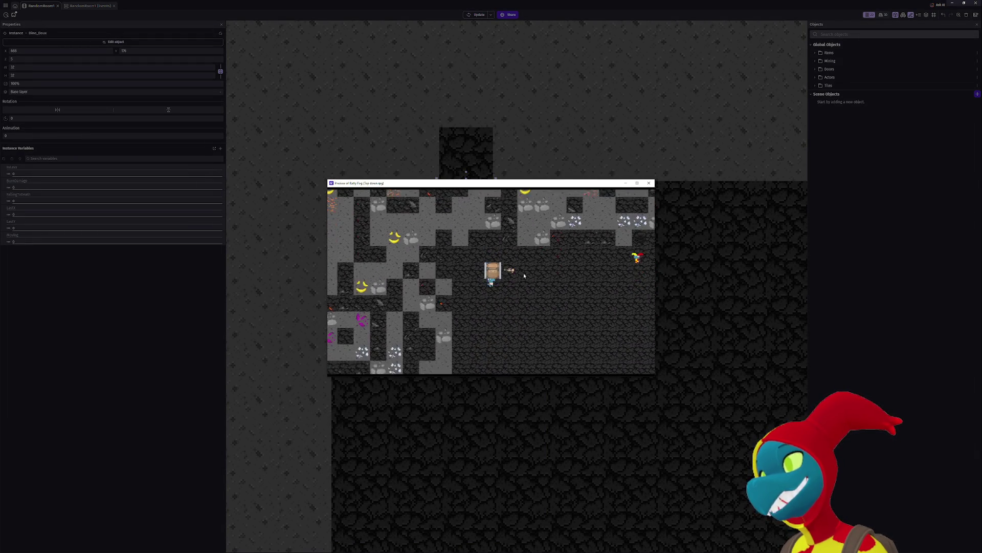
# - Walk Dino_Doux around the dungeon room with the arrow keys and maximize the preview
pyautogui.press('Left')
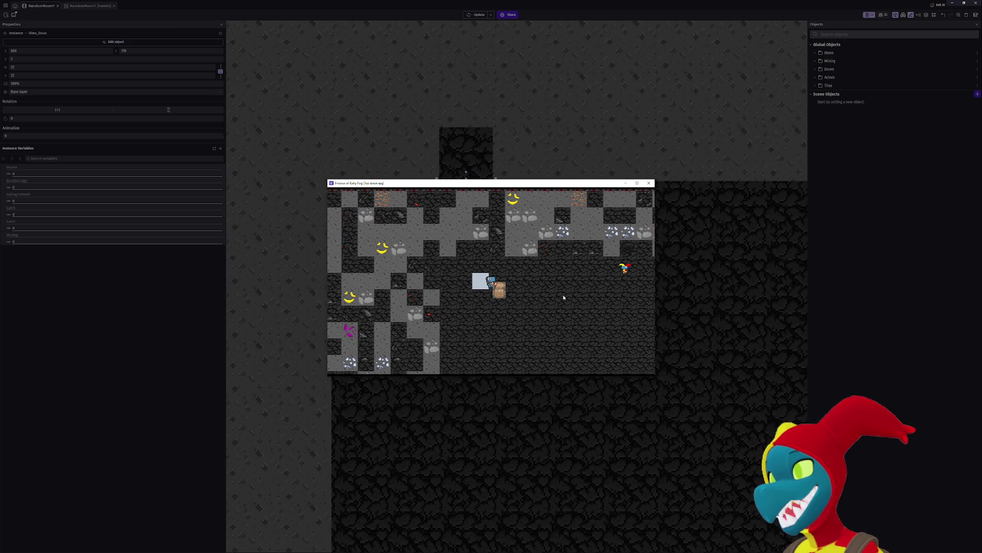
pyautogui.press('Right')
pyautogui.press('Right')
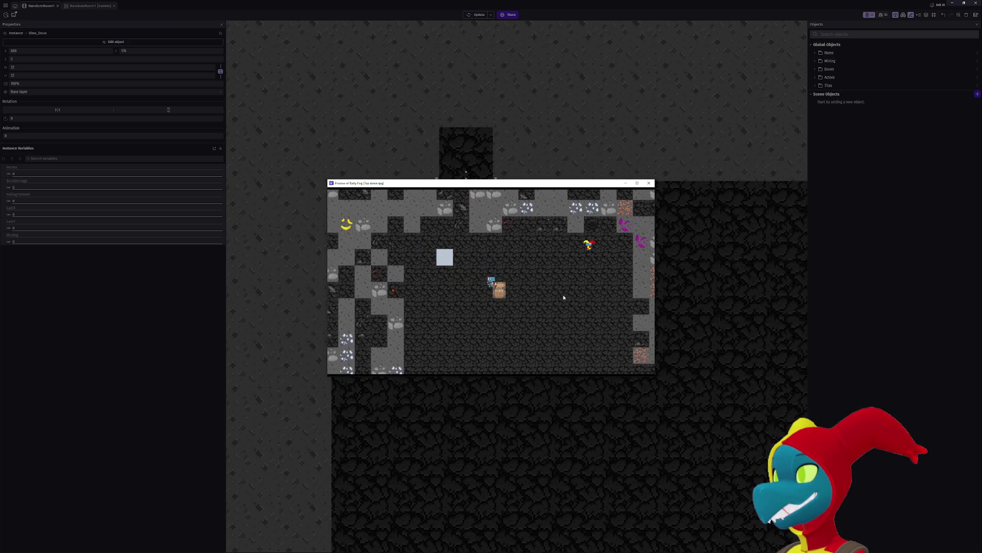
pyautogui.press('Left')
pyautogui.press('Up')
pyautogui.press('Up')
pyautogui.press('Right')
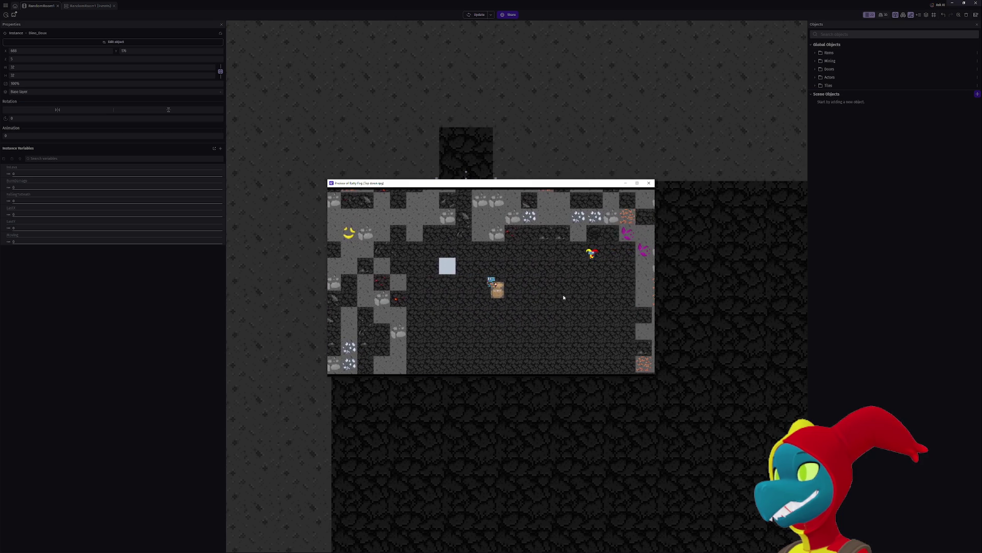
pyautogui.press('Down')
pyautogui.press('Right')
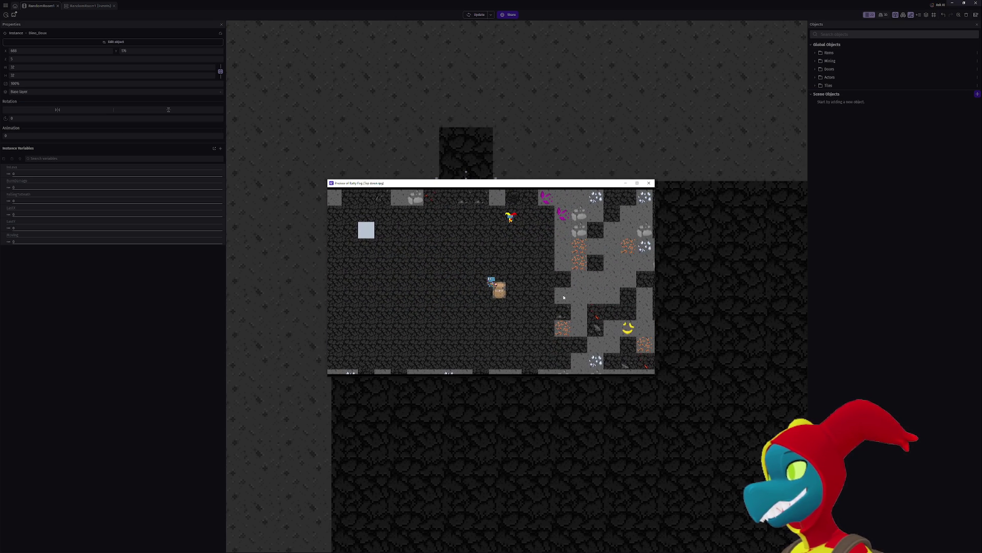
pyautogui.press('super+Up')
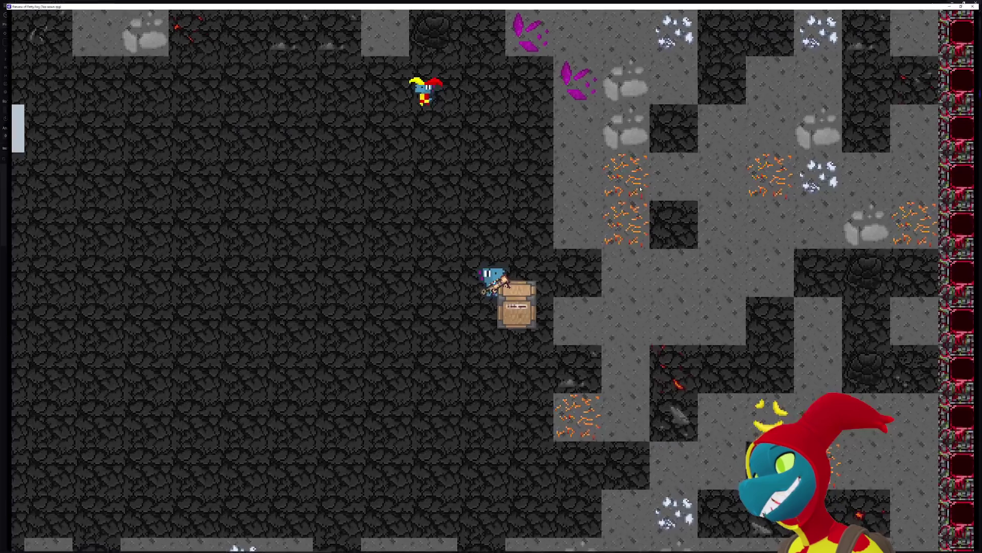
# - Mine the copper ore, walk back onto the pale blue block, and close the preview
pyautogui.press('Right')
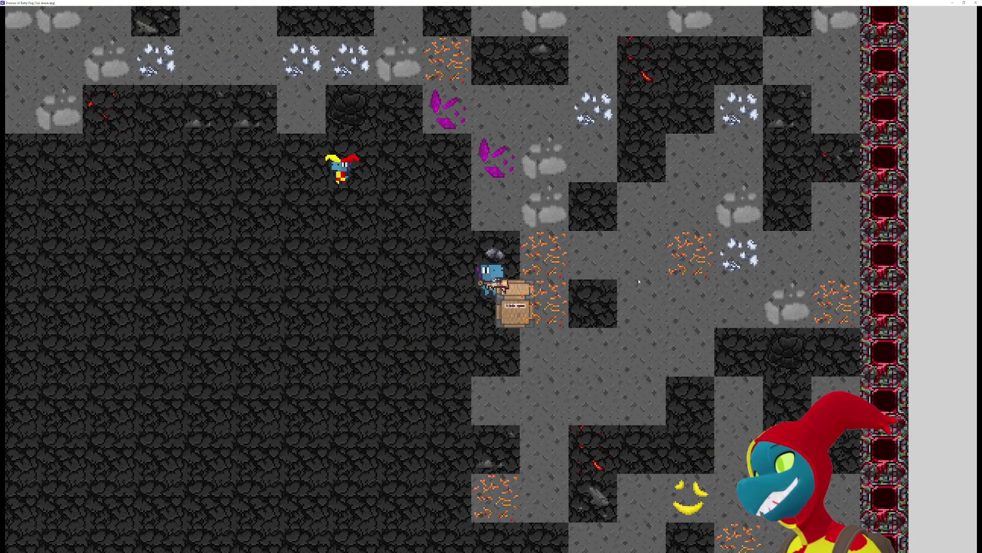
pyautogui.press('Down')
pyautogui.press('Left')
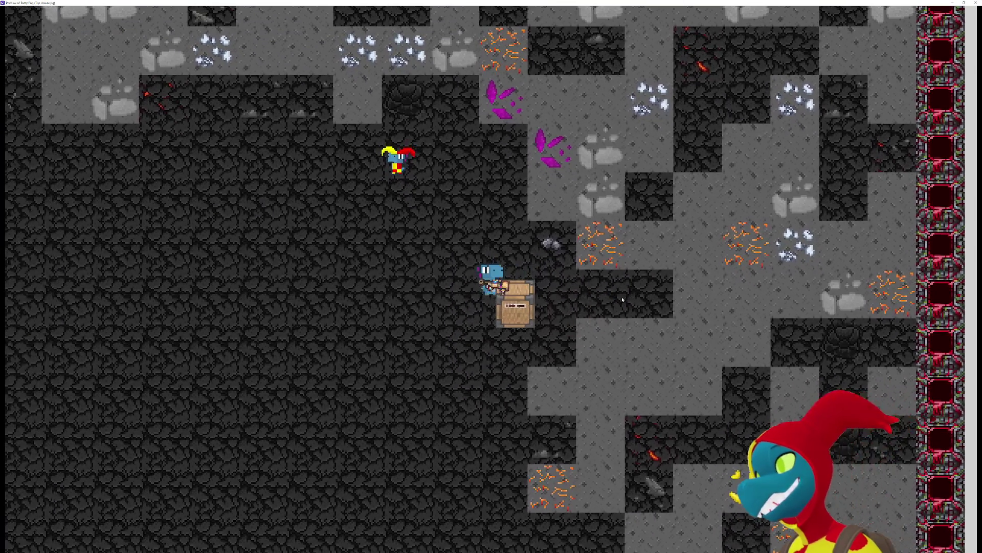
pyautogui.press('Up')
pyautogui.press('Right')
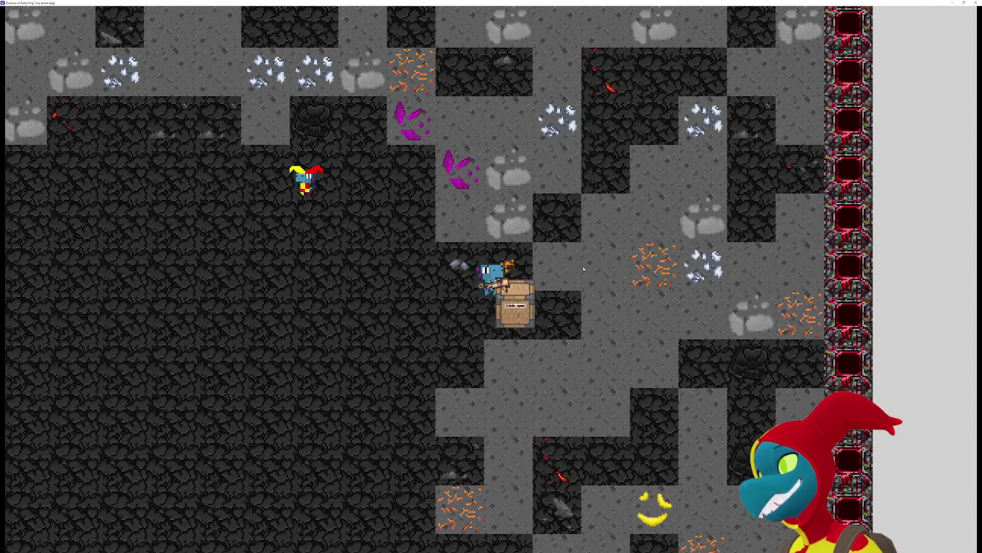
pyautogui.press('Left')
pyautogui.press('Left')
pyautogui.press('Left')
pyautogui.press('Left')
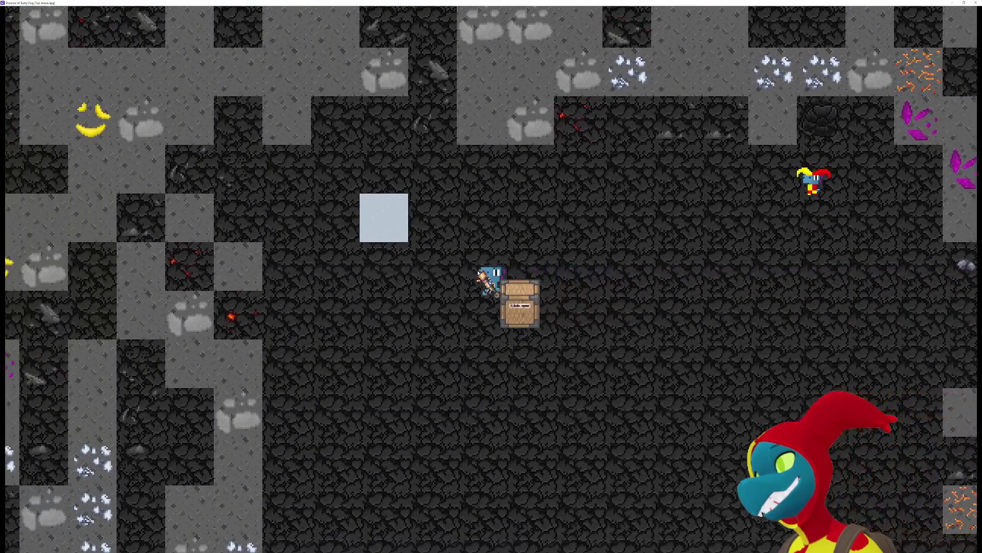
pyautogui.press('Right')
pyautogui.press('Right')
pyautogui.press('Up')
pyautogui.press('Left')
pyautogui.press('Left')
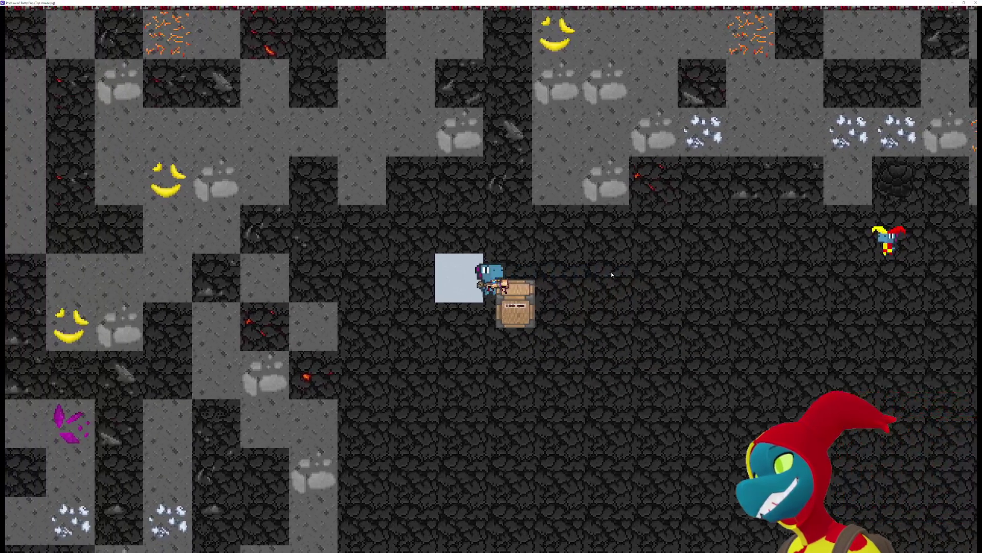
pyautogui.press('Left')
pyautogui.press('Left')
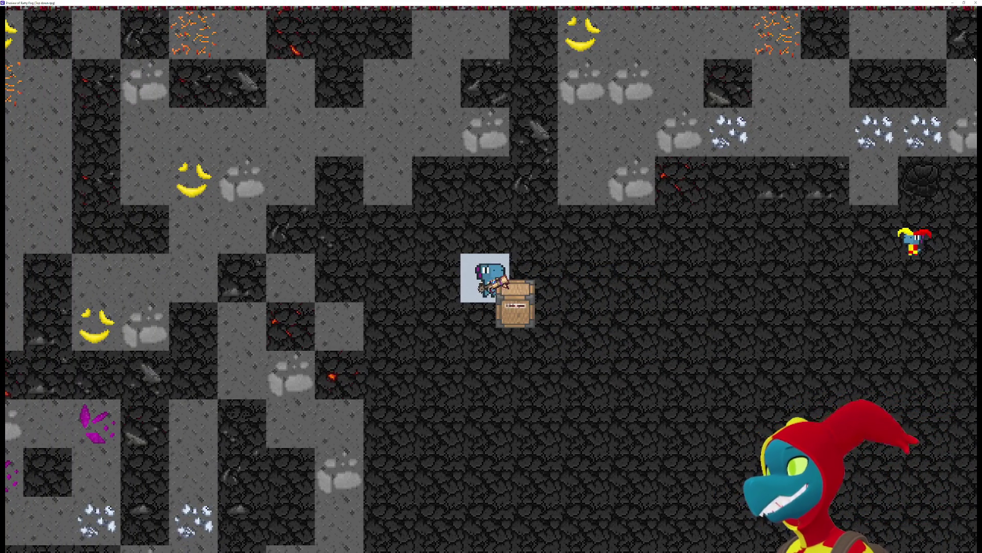
pyautogui.click(975, 4)
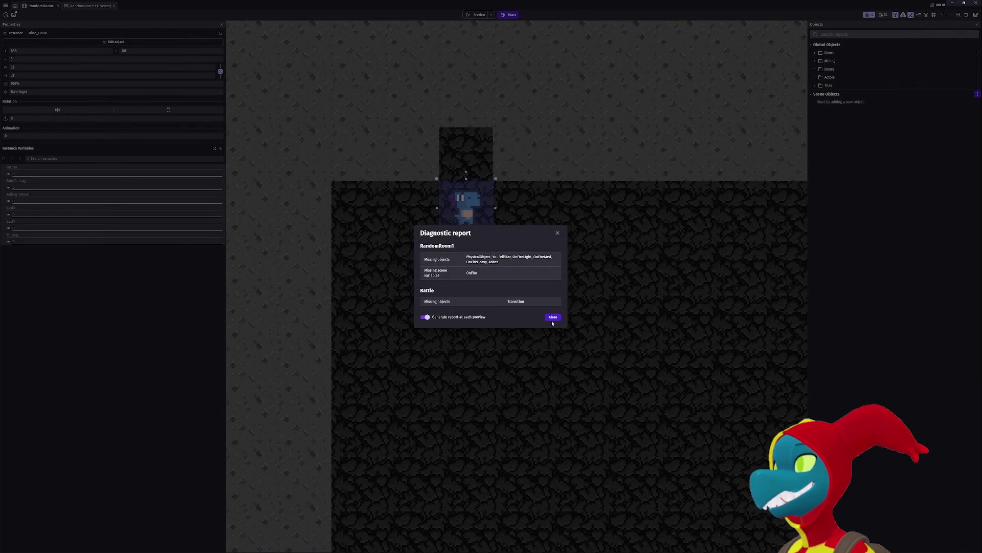
# - Dismiss the diagnostic report and switch to the RandomRoom1 events sheet
pyautogui.click(552, 317)
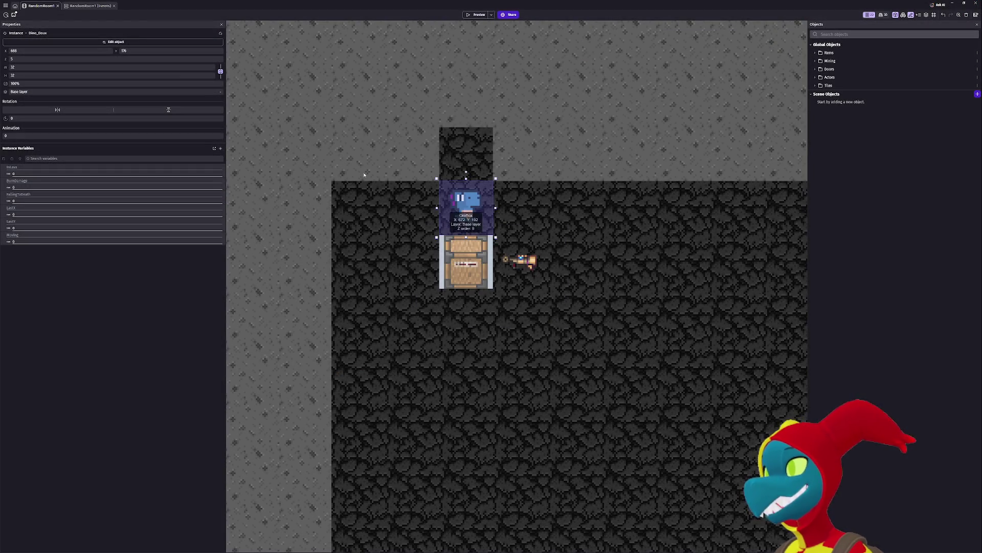
pyautogui.click(99, 7)
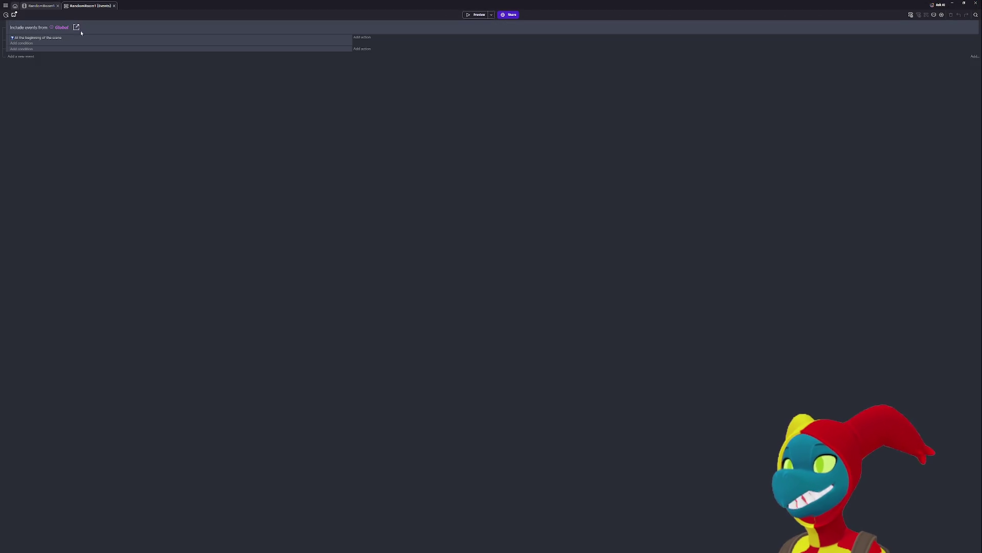
pyautogui.click(940, 5)
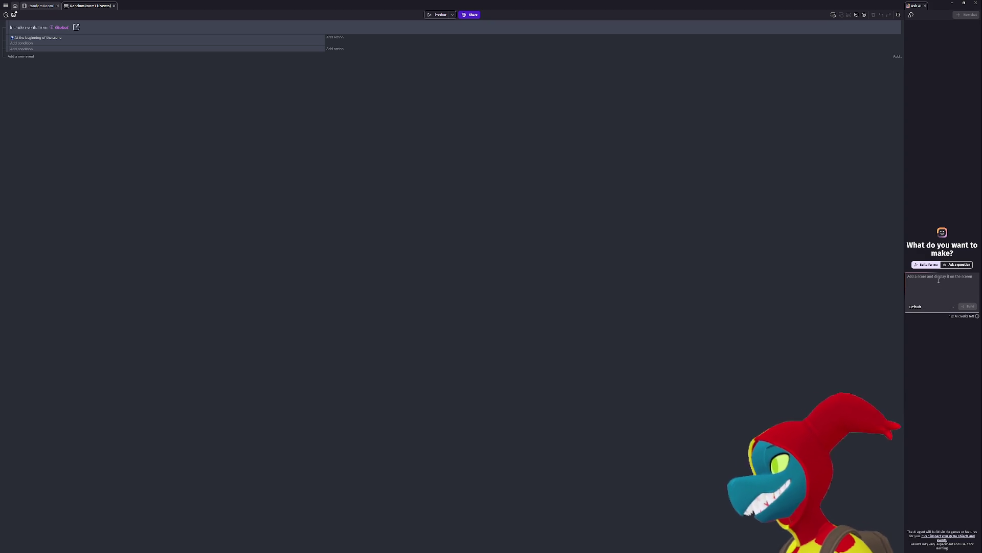
# - Ask the AI to build custom WASD movement of 32 pixels per key press
pyautogui.write('make it')
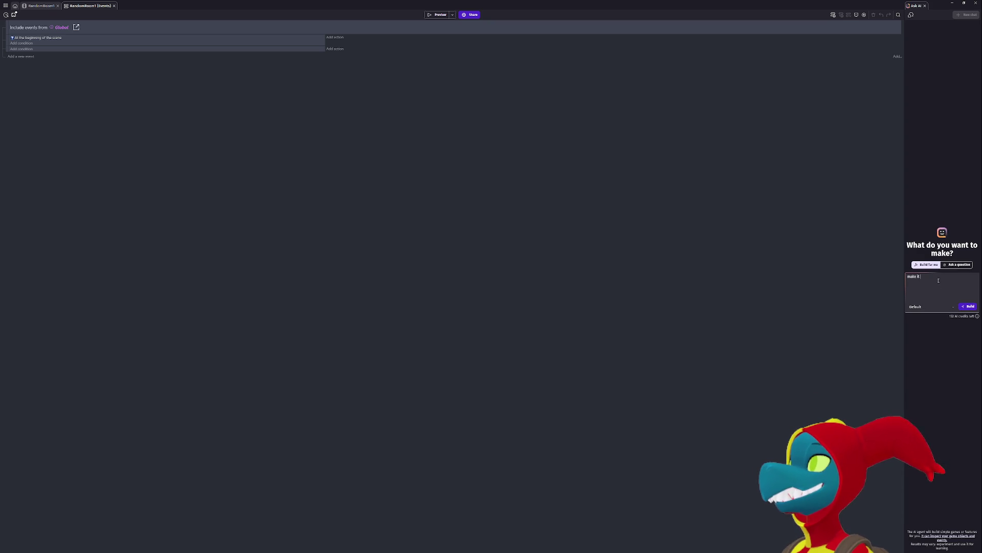
pyautogui.write(' so when i press W it move')
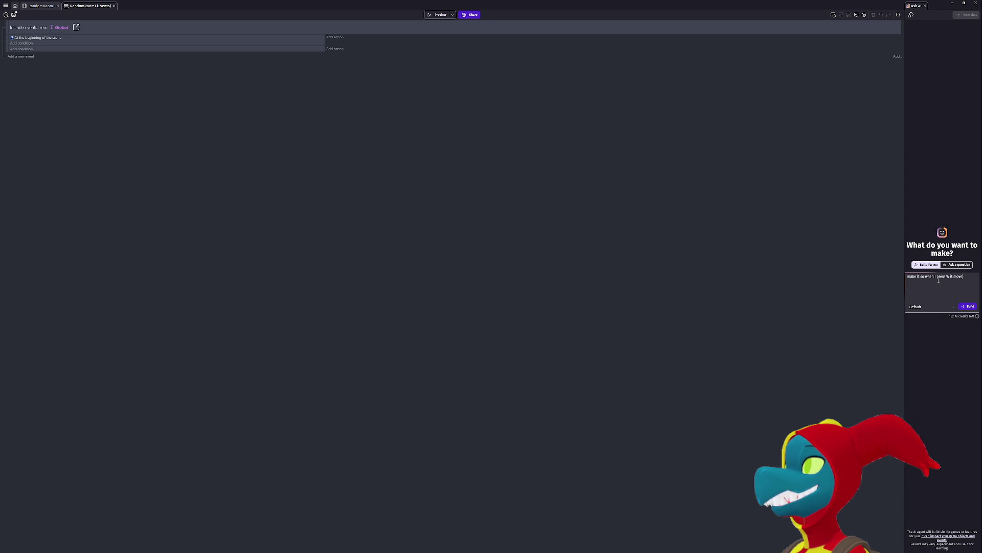
pyautogui.write('s my character 32 pixels north,')
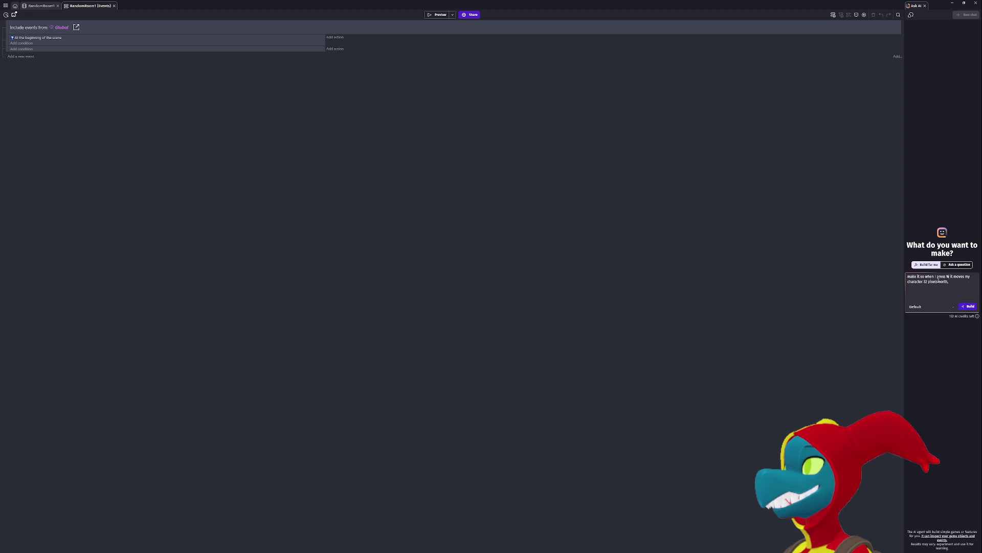
pyautogui.write('SAD')
pyautogui.hotkey('ctrl', 'shift', 'End')
pyautogui.press('BackSpace')
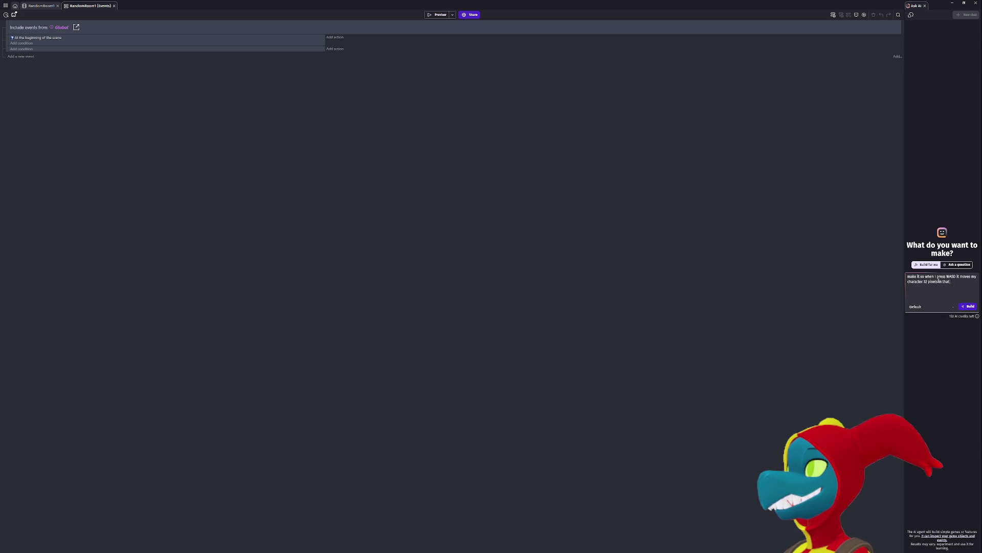
pyautogui.write('out the top down')
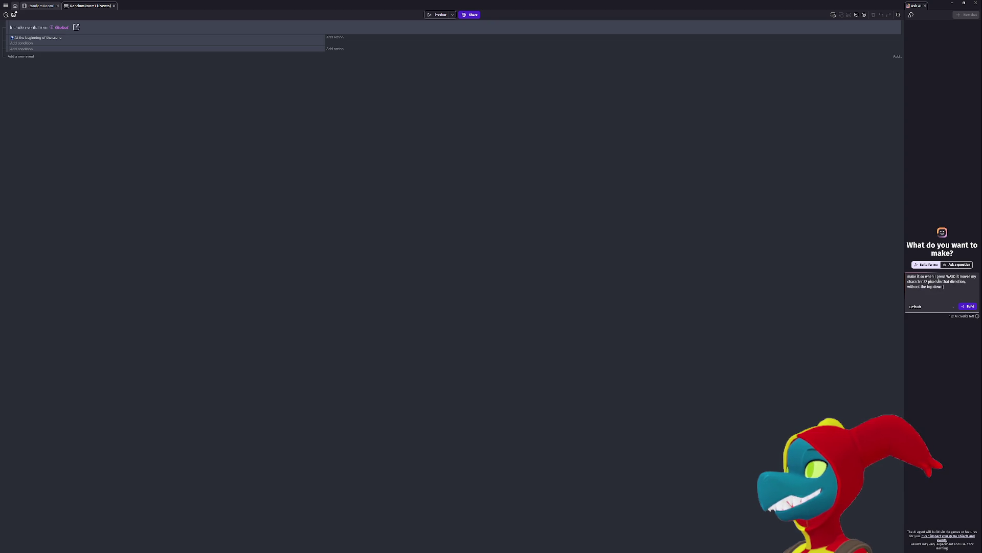
pyautogui.write('o it custom')
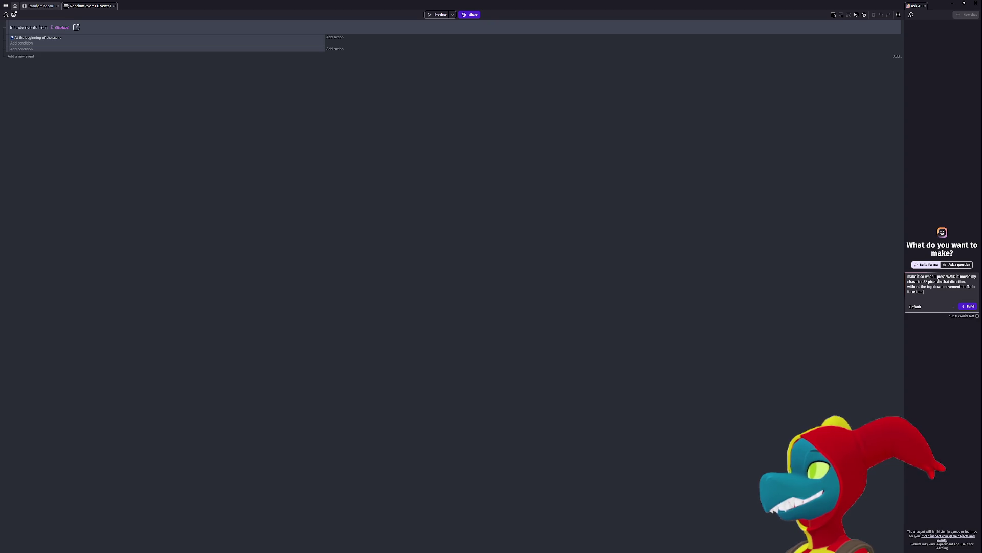
pyautogui.write('through events.')
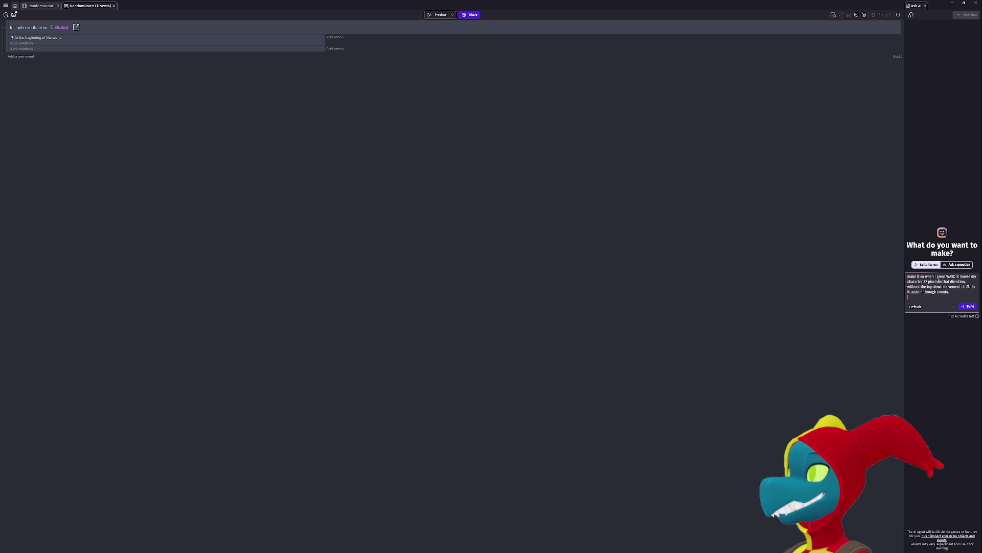
pyautogui.click(970, 306)
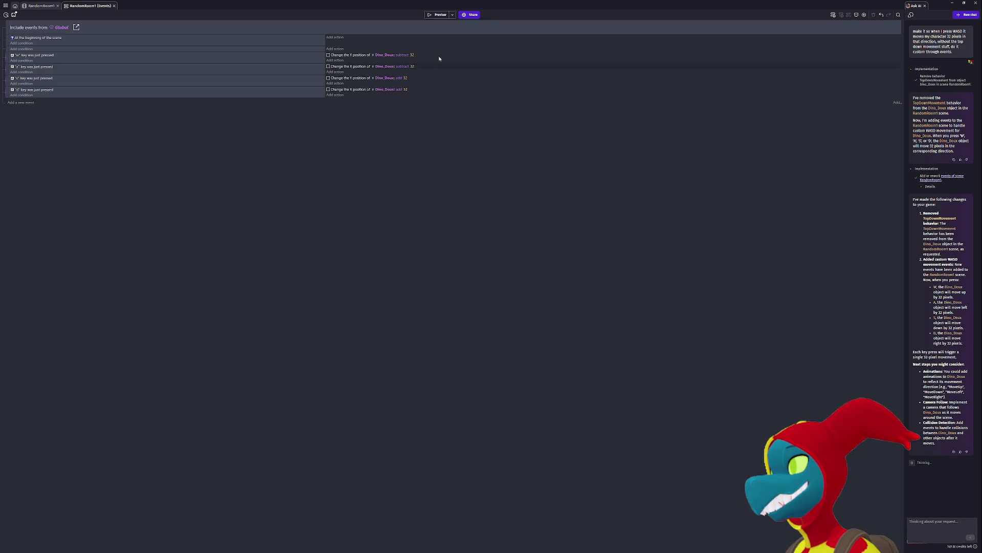
pyautogui.click(431, 16)
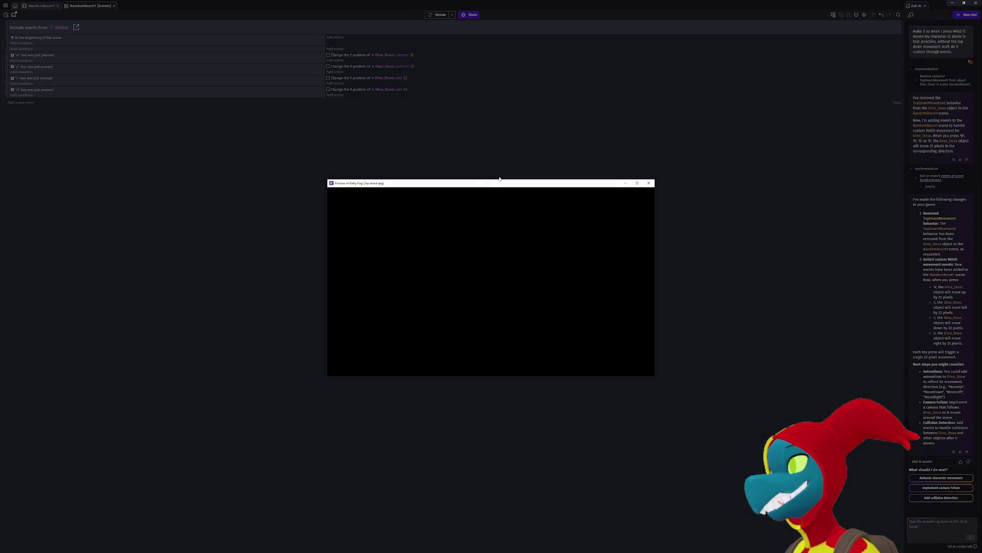
pyautogui.press('d')
pyautogui.press('a')
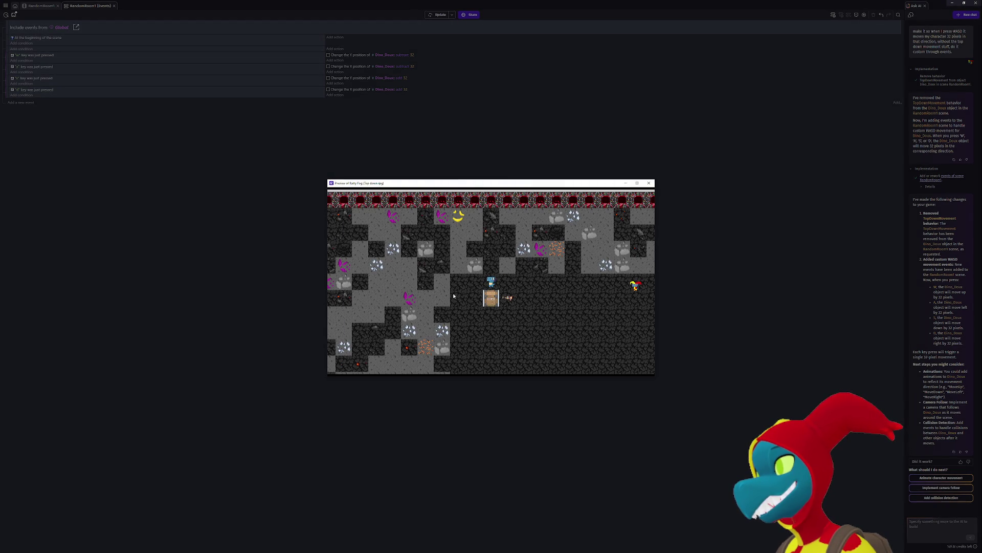
pyautogui.press('a')
pyautogui.press('s')
pyautogui.press('s')
pyautogui.press('w')
pyautogui.press('w')
pyautogui.press('w')
pyautogui.press('w')
pyautogui.press('a')
pyautogui.press('s')
pyautogui.press('s')
pyautogui.press('d')
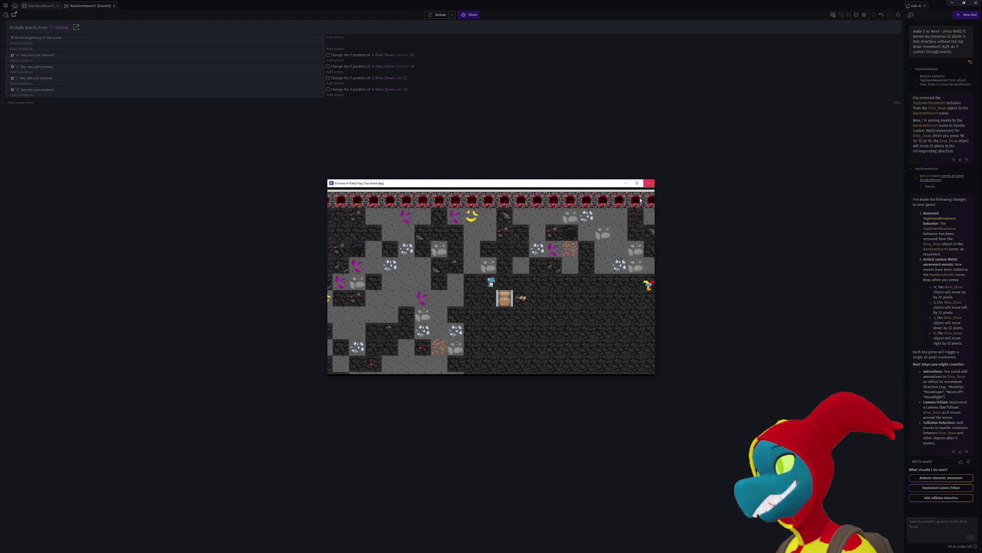
pyautogui.click(650, 183)
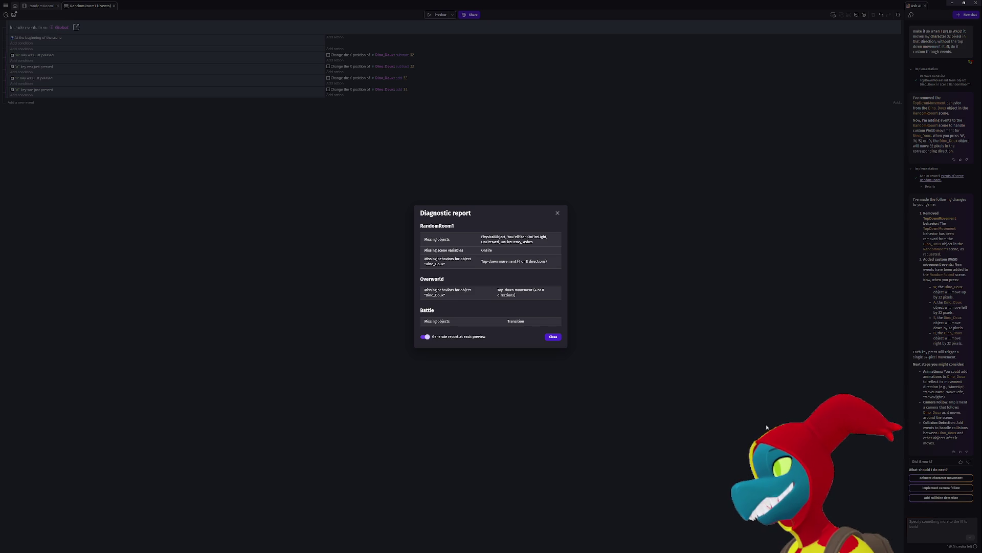
pyautogui.click(553, 336)
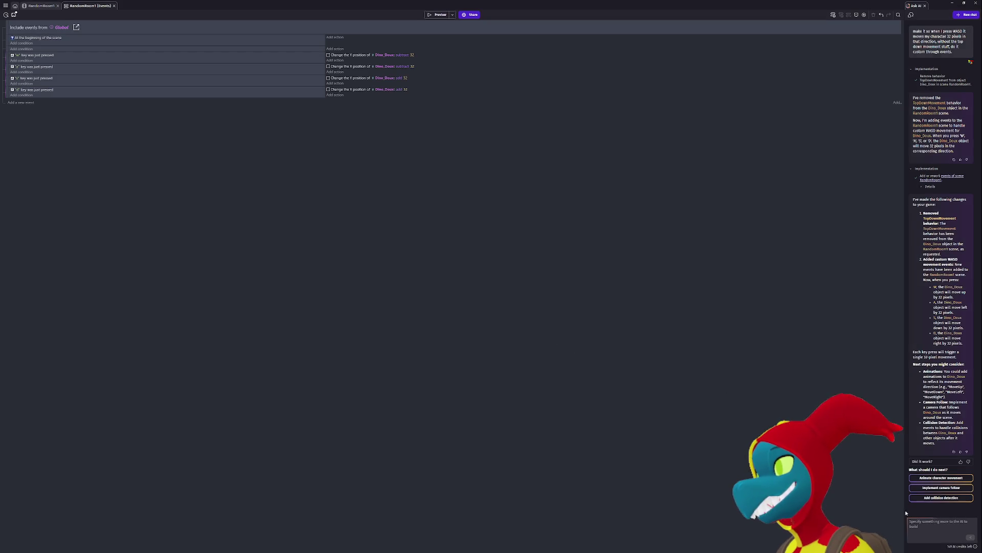
# - Ask the AI to stop Dino_Doux's movement when an obstacle like Rockwall is in the way
pyautogui.click(942, 524)
pyautogui.write('N')
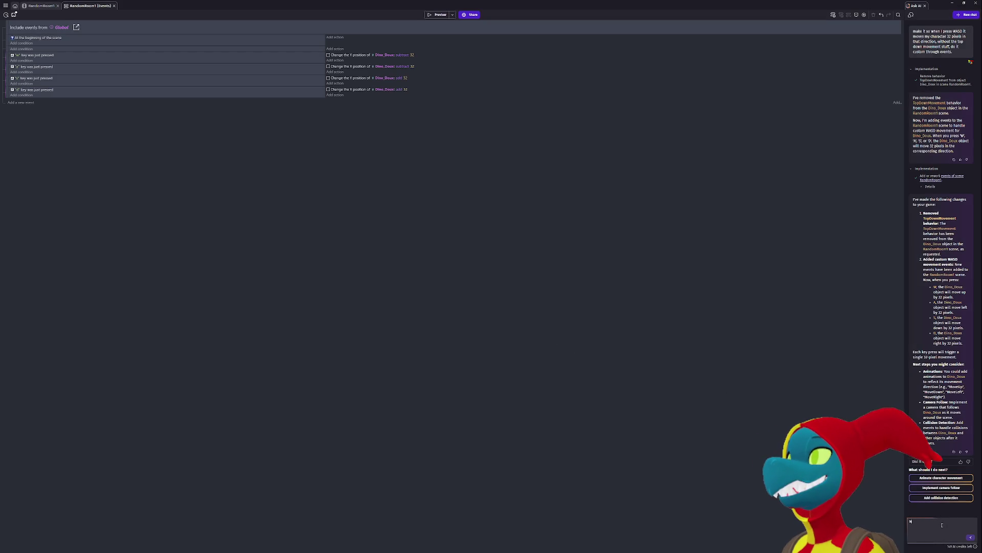
pyautogui.write('ow make it check to see if there is an o')
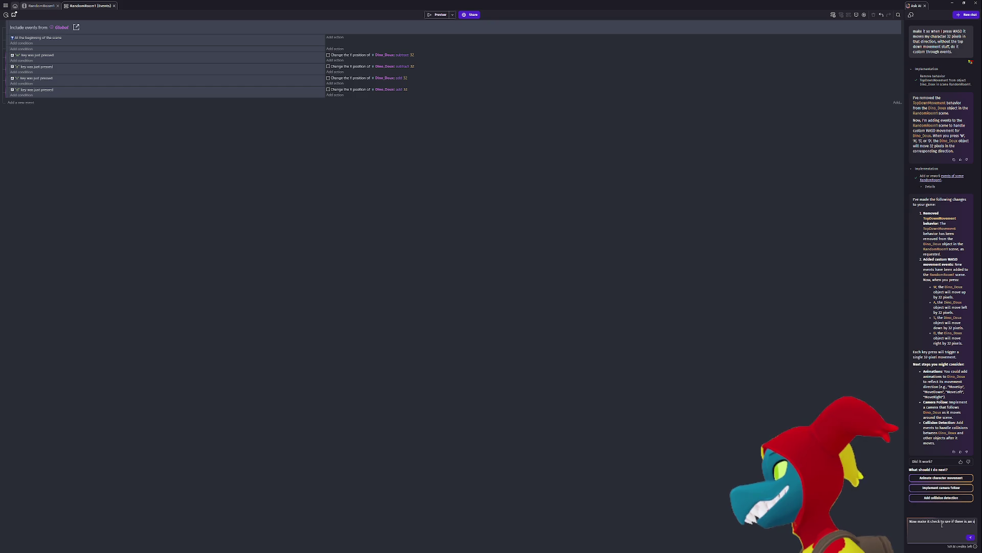
pyautogui.write('bstacle in the way such as roc')
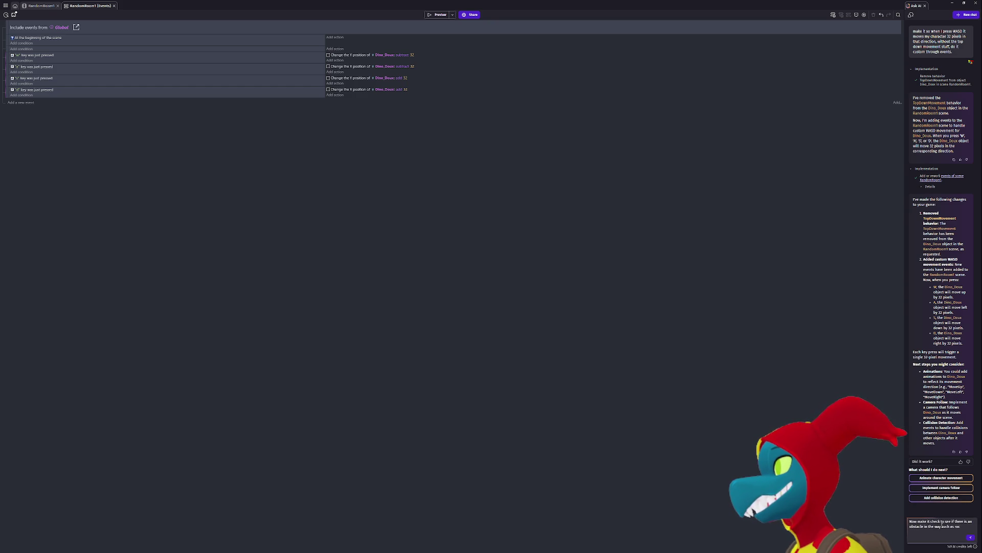
pyautogui.write('kwall and s')
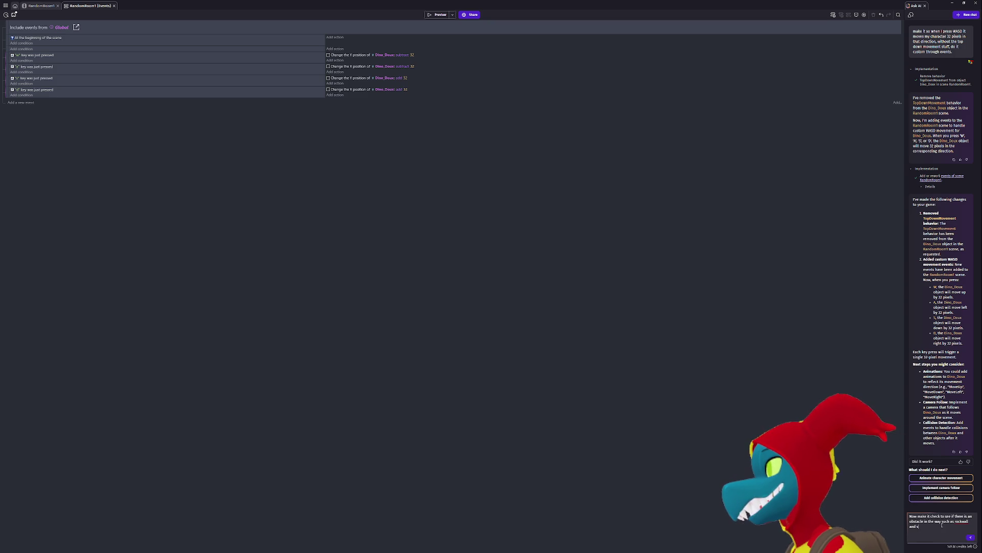
pyautogui.write('pi')
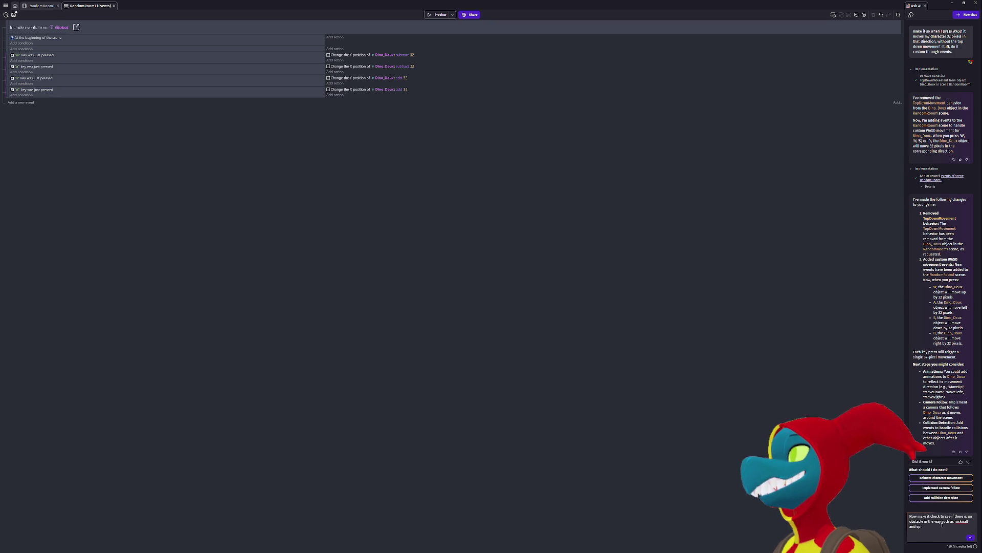
pyautogui.write('kes if')
pyautogui.write('bstacle')
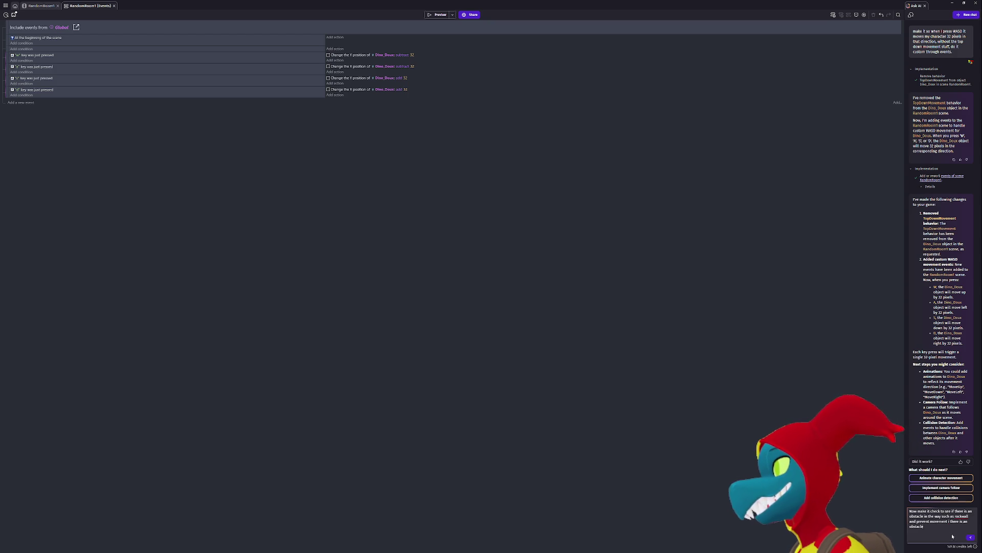
pyautogui.click(969, 540)
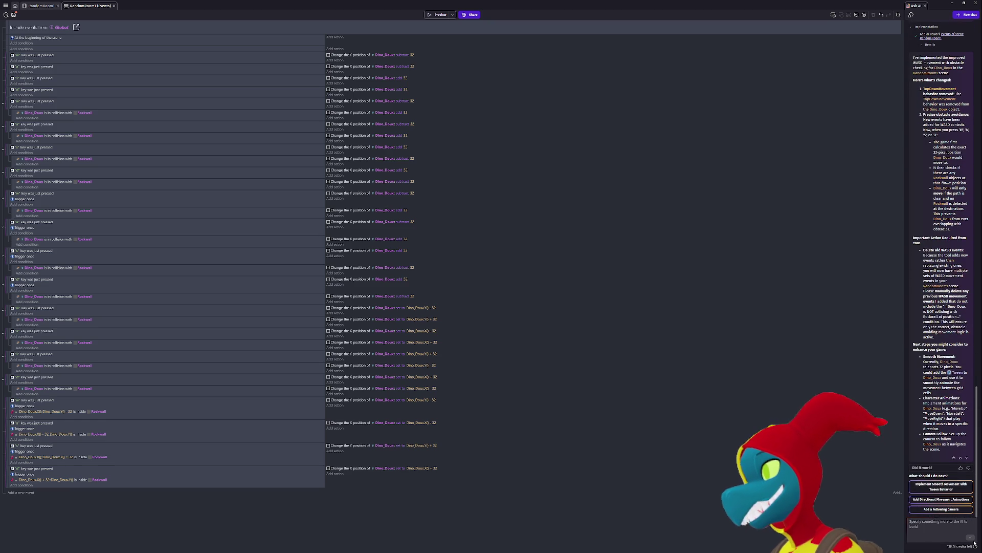
# - Run a game preview, then close it and the diagnostic report
pyautogui.click(438, 14)
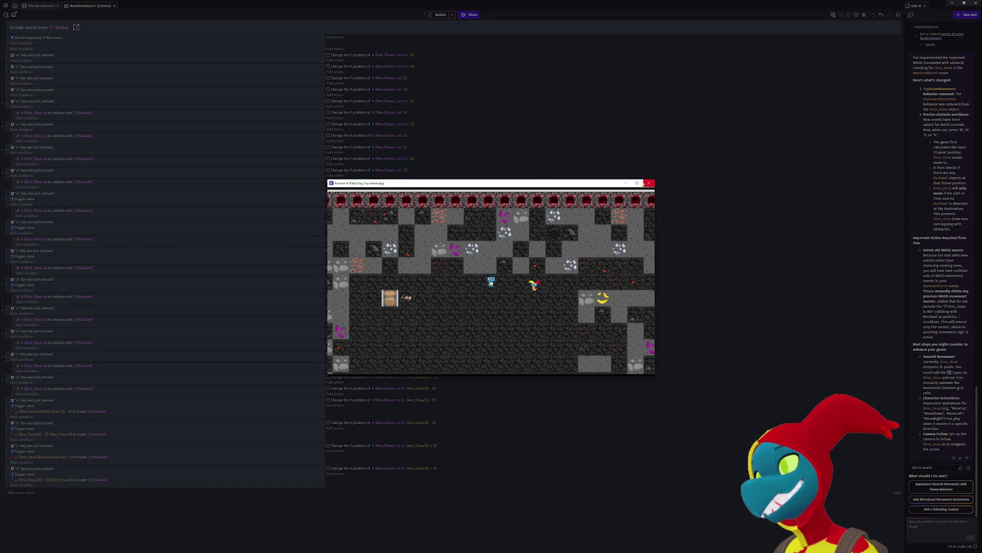
pyautogui.click(647, 182)
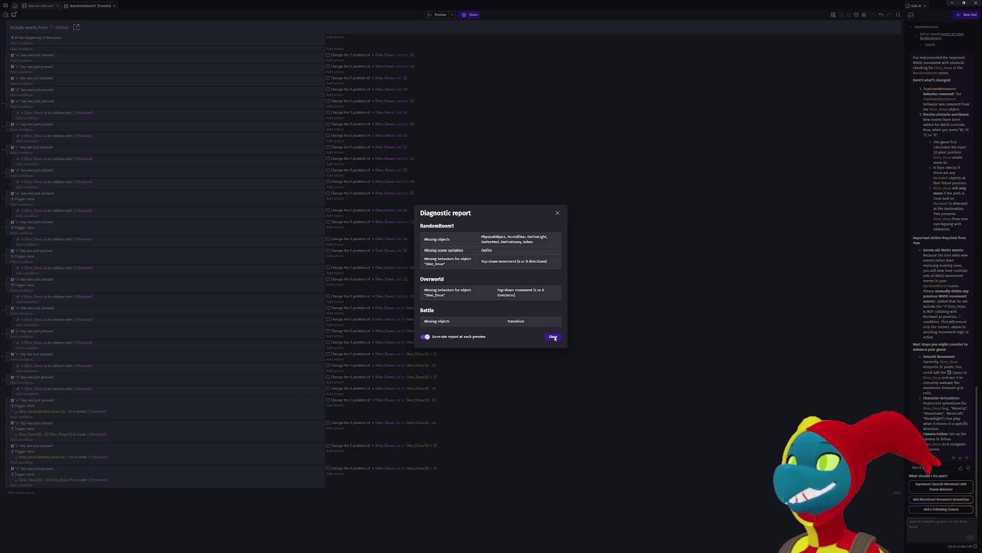
pyautogui.click(553, 337)
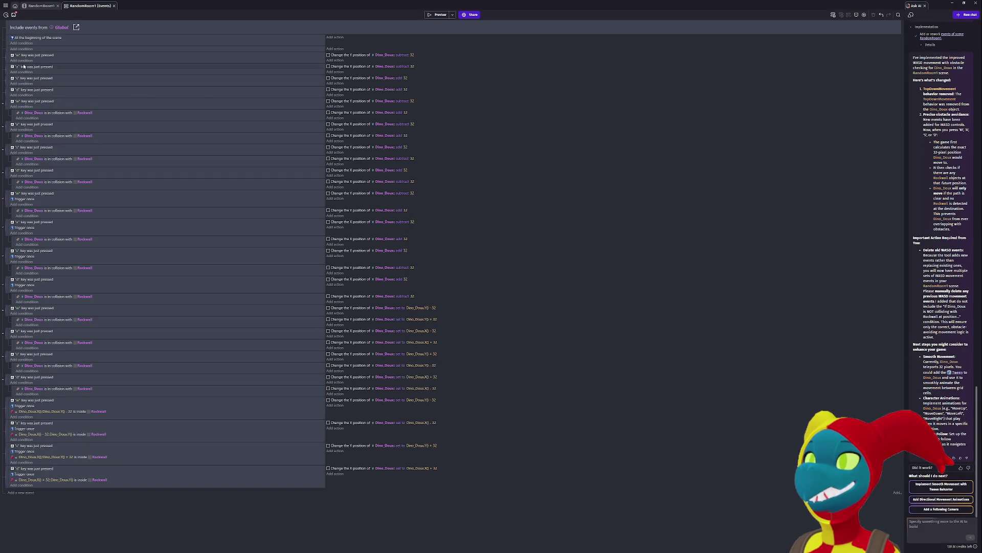
# - Delete the old w and a key events and the At the beginning of the scene event
pyautogui.click(9, 57)
pyautogui.keyDown('shift'); pyautogui.click(9, 69); pyautogui.keyUp('shift')
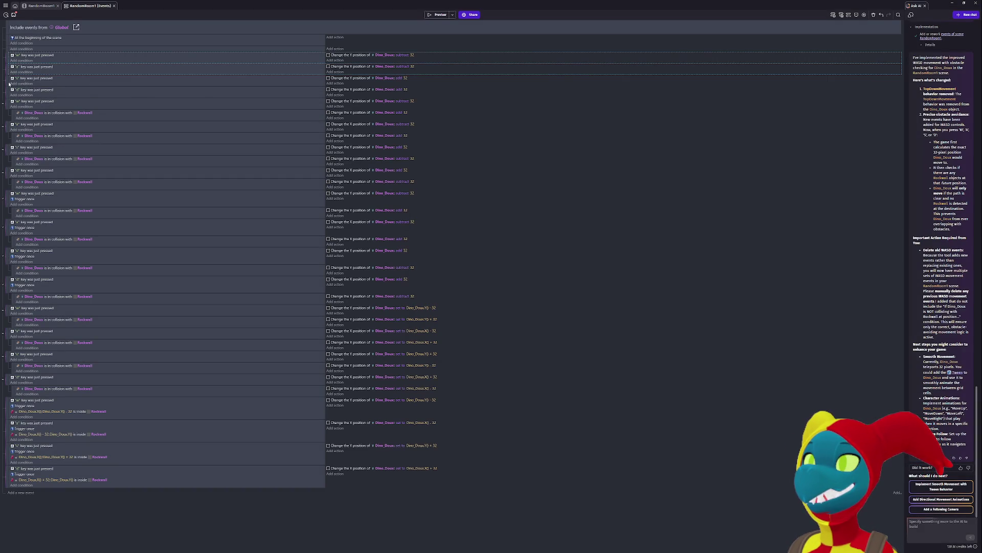
pyautogui.press('Delete')
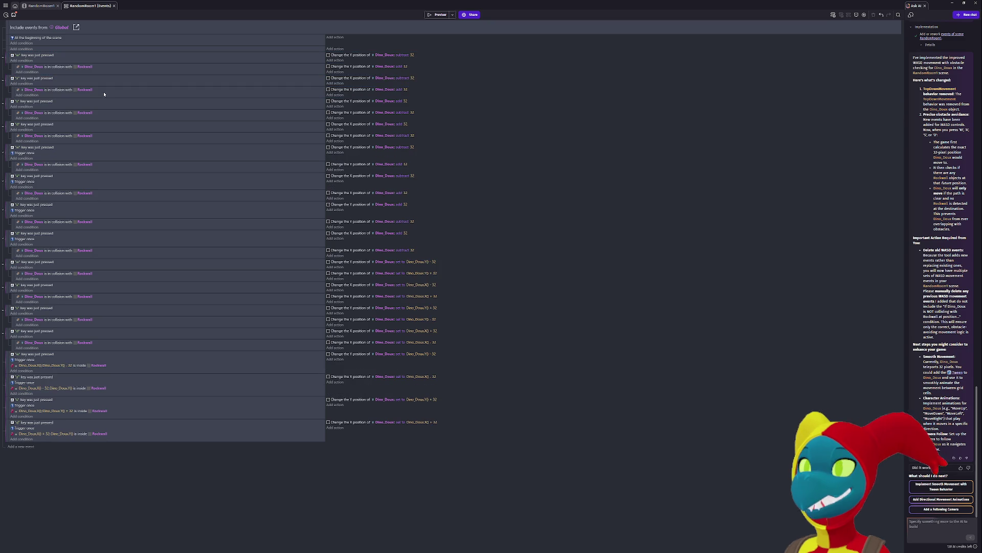
pyautogui.click(5, 44)
pyautogui.press('Delete')
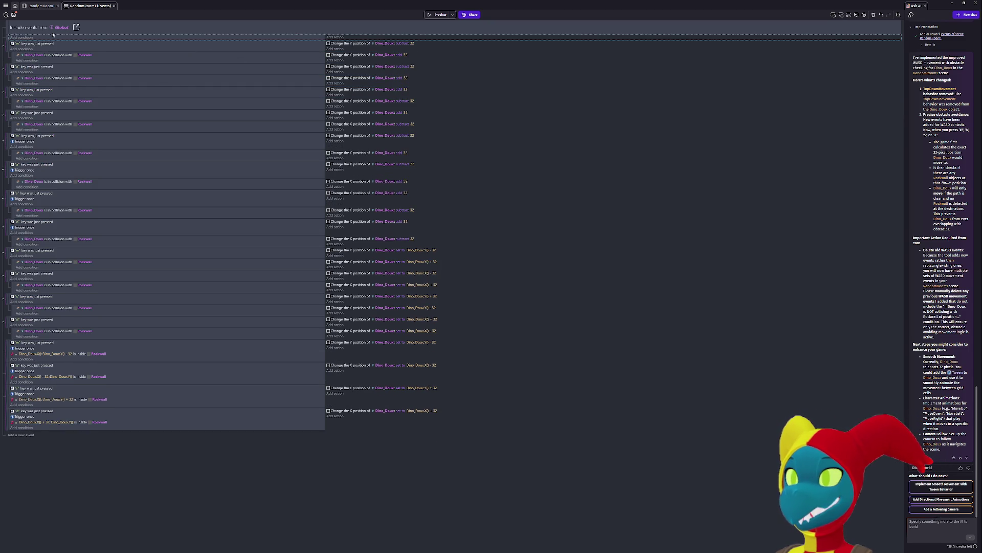
# - Preview the game again to check movement, then dismiss the diagnostic report
pyautogui.click(438, 14)
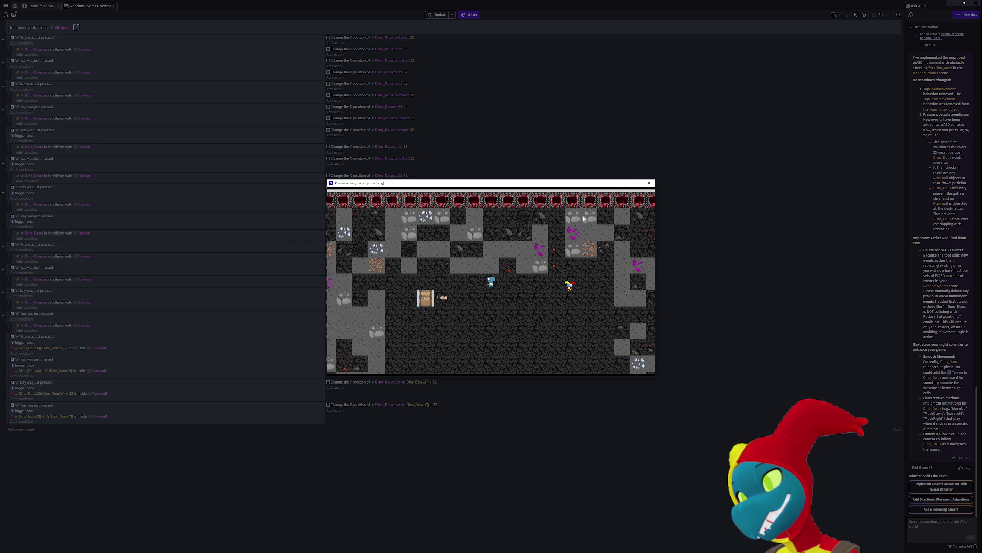
pyautogui.click(648, 183)
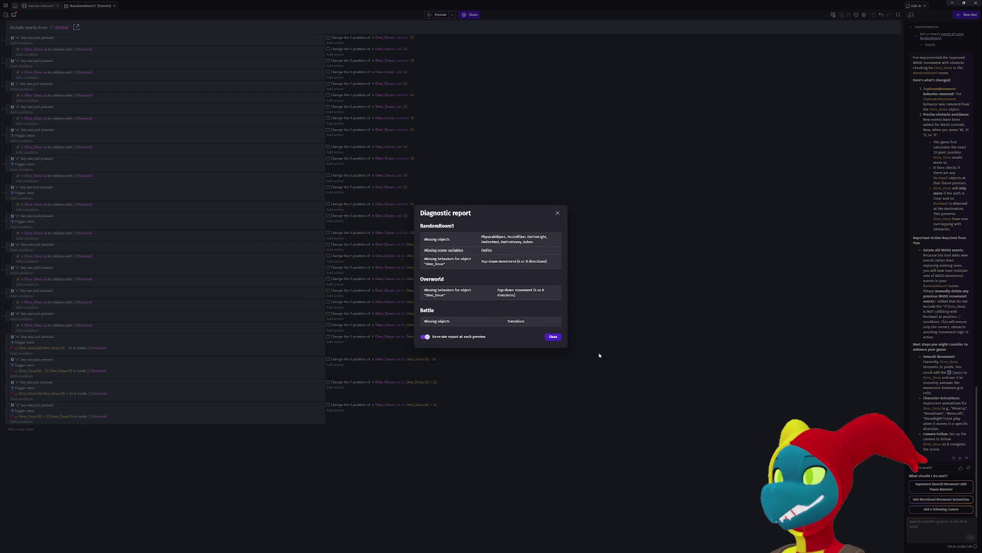
pyautogui.click(552, 336)
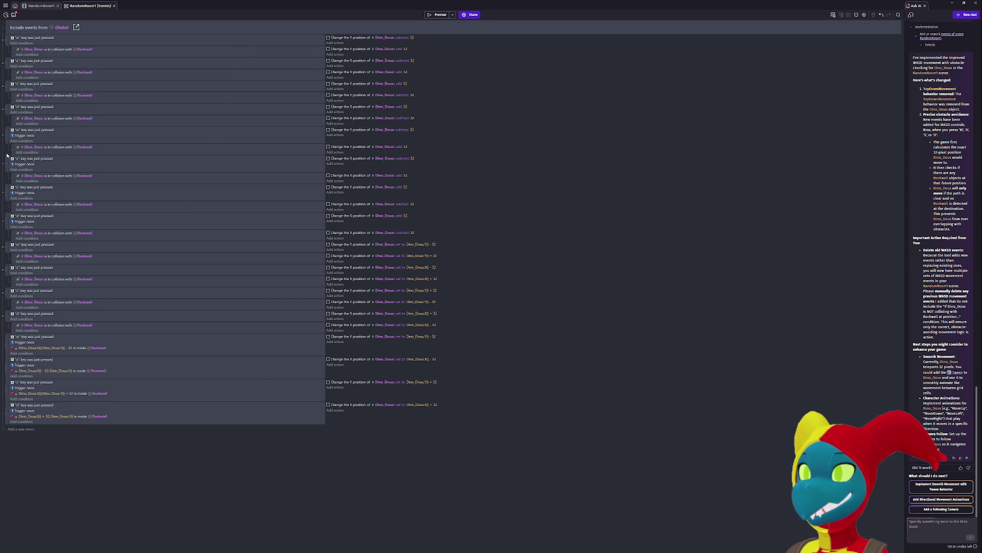
# - Disable the four older collision-checked movement events and preview the result
pyautogui.click(9, 109)
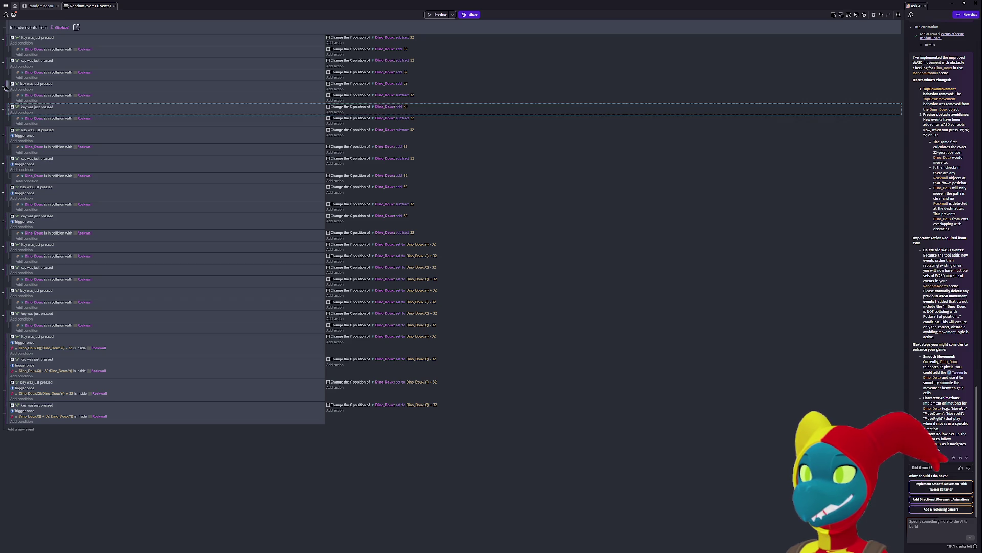
pyautogui.keyDown('shift'); pyautogui.click(6, 86); pyautogui.keyUp('shift')
pyautogui.keyDown('shift'); pyautogui.click(6, 62); pyautogui.keyUp('shift')
pyautogui.keyDown('shift'); pyautogui.click(7, 39); pyautogui.keyUp('shift')
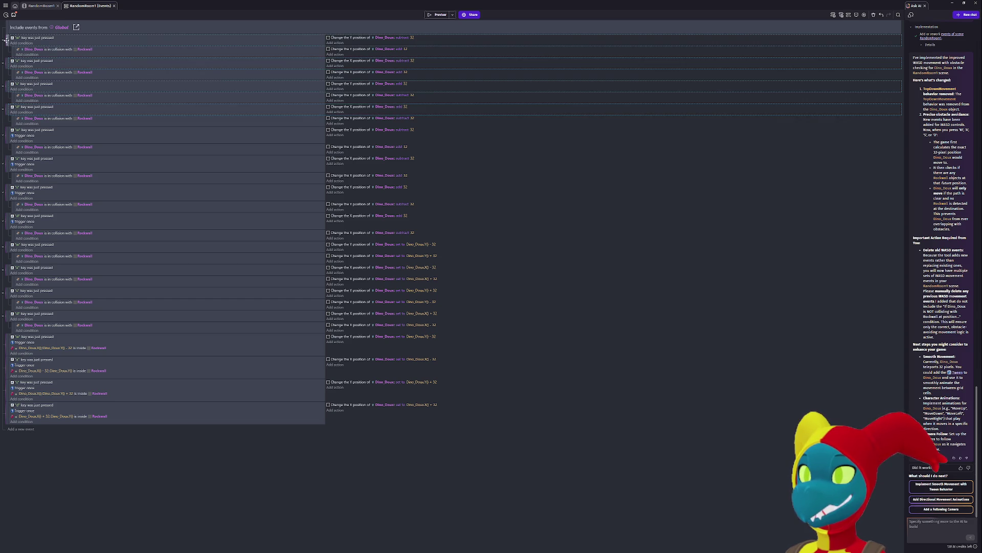
pyautogui.press('d')
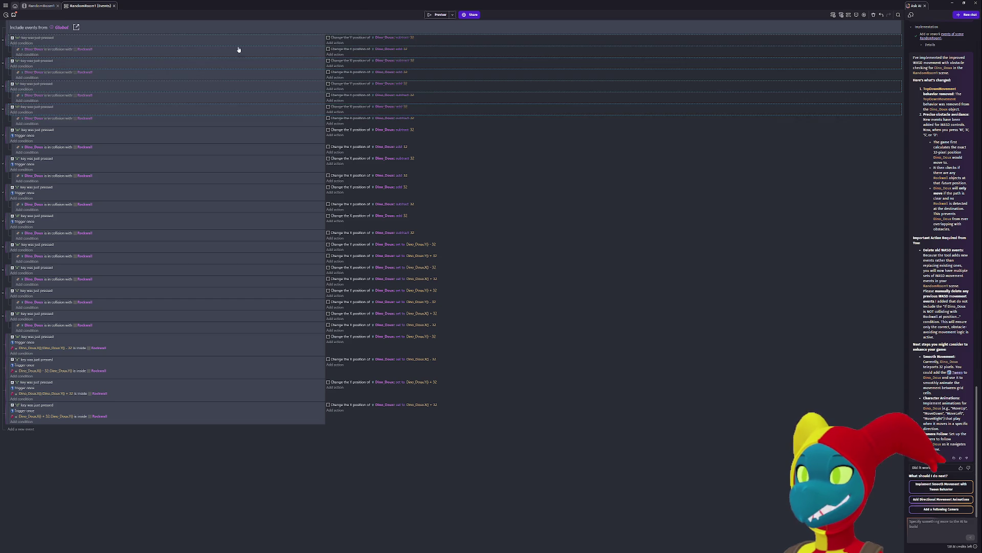
pyautogui.click(437, 15)
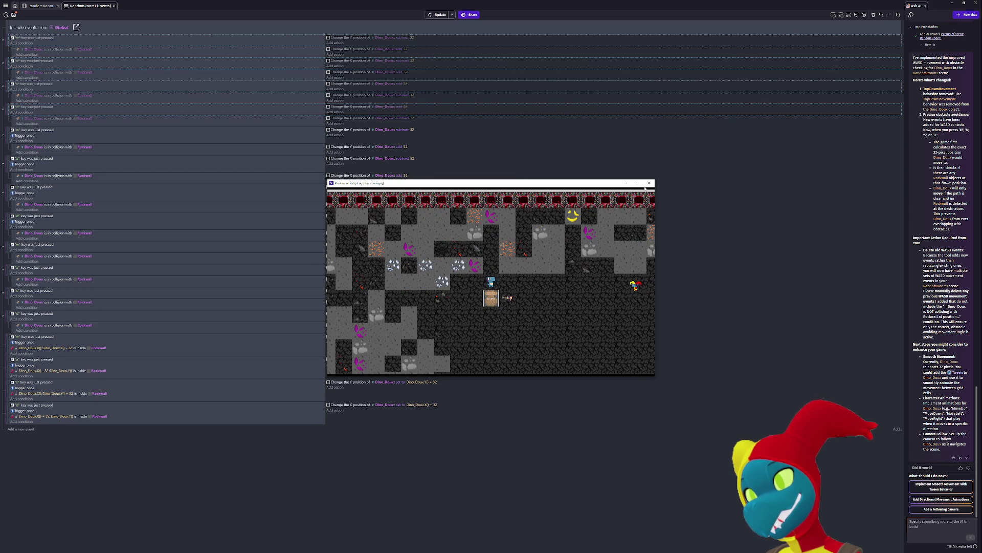
pyautogui.click(647, 185)
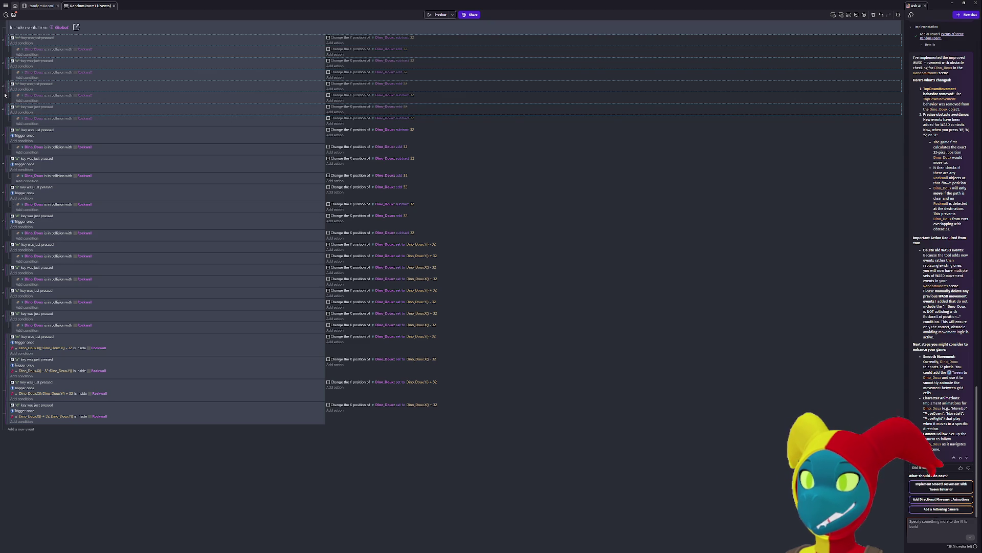
# - Disable the next w, a and s key event blocks
pyautogui.click(6, 135)
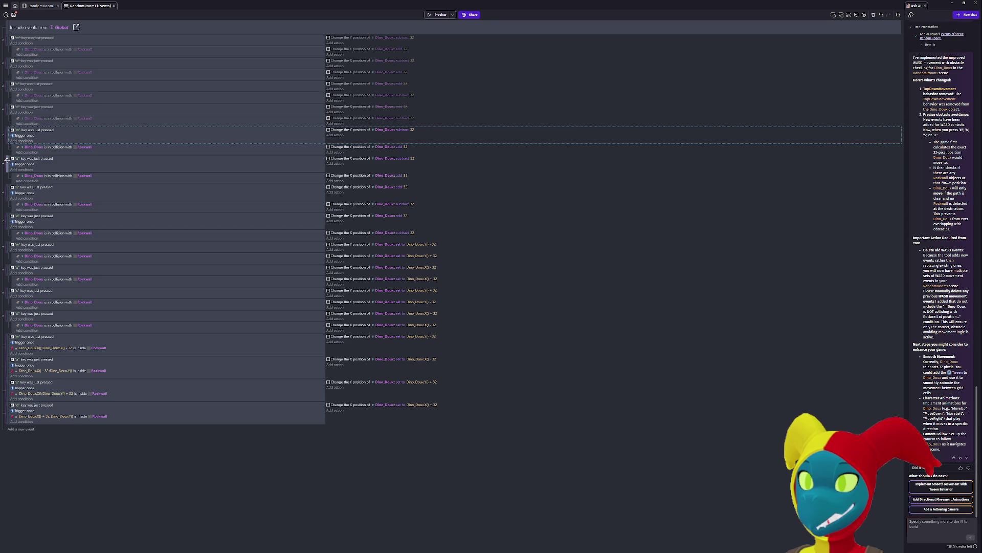
pyautogui.keyDown('ctrl'); pyautogui.click(7, 160); pyautogui.keyUp('ctrl')
pyautogui.keyDown('ctrl'); pyautogui.click(6, 192); pyautogui.keyUp('ctrl')
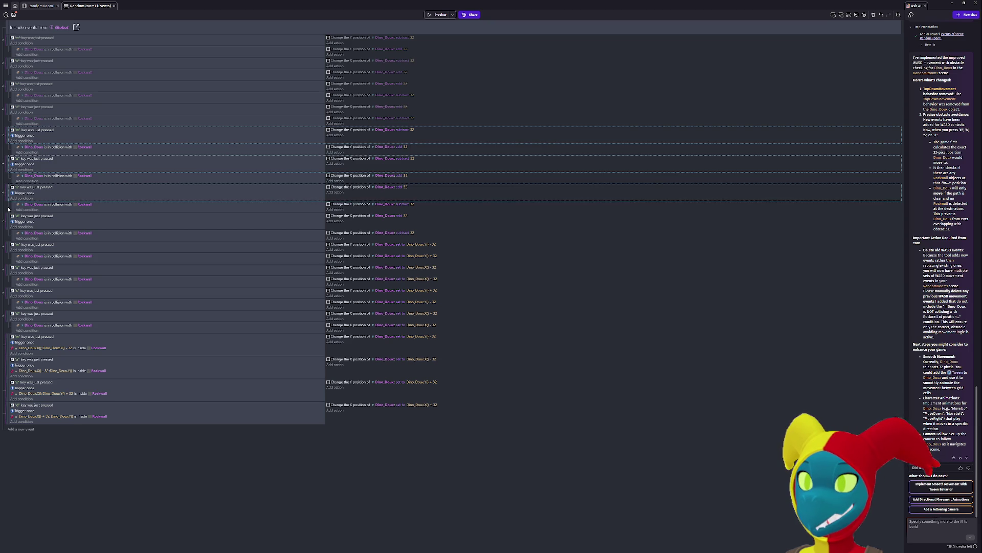
pyautogui.press('d')
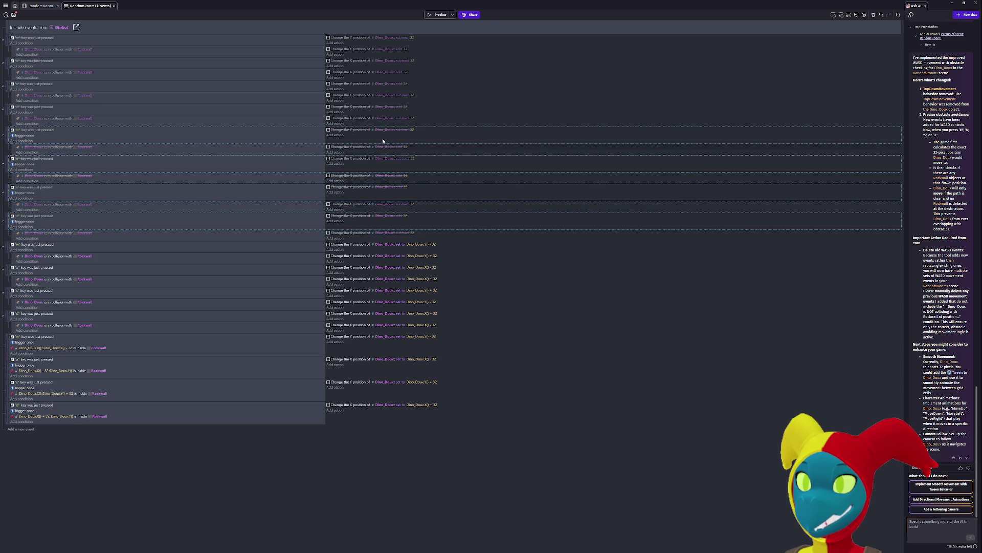
# - Preview the game, moving Dino right and up, then close the preview
pyautogui.click(437, 14)
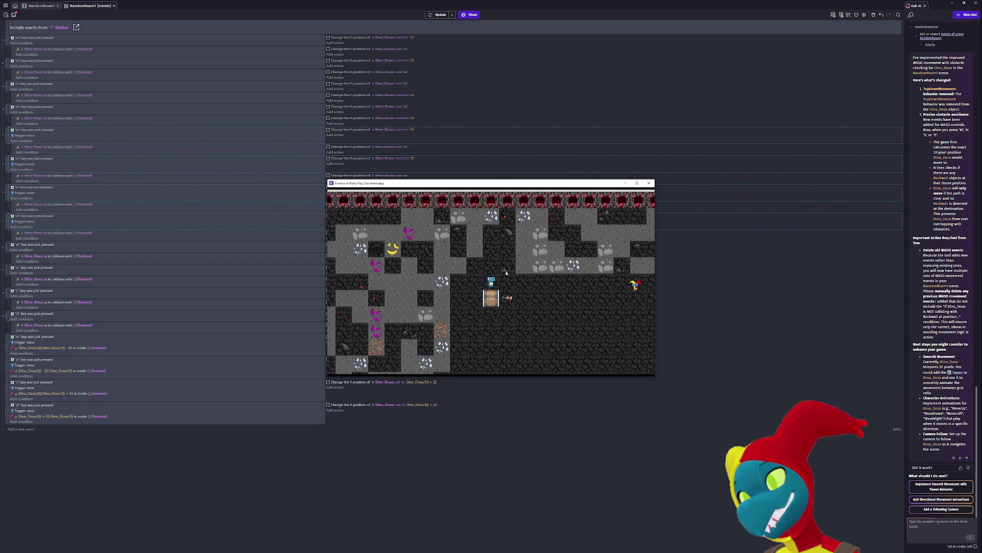
pyautogui.press('d')
pyautogui.press('d')
pyautogui.press('d')
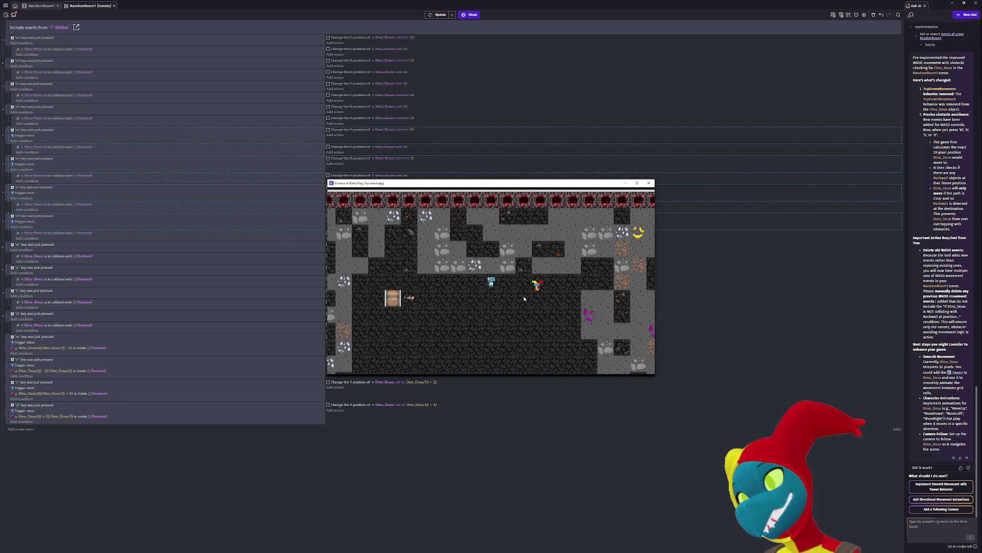
pyautogui.press('w')
pyautogui.press('w')
pyautogui.press('w')
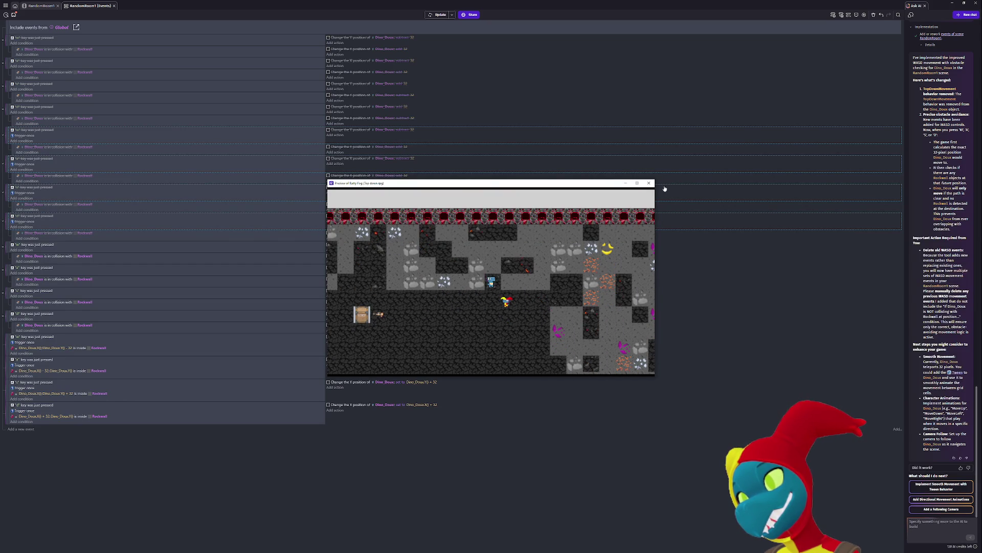
pyautogui.click(648, 182)
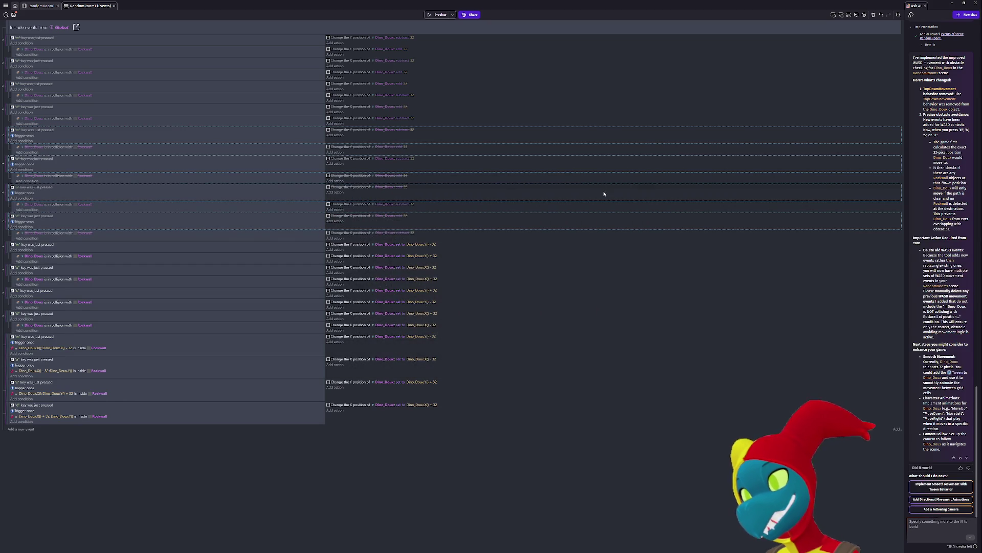
# - Disable the w, a, s and d events of the middle movement block
pyautogui.click(7, 246)
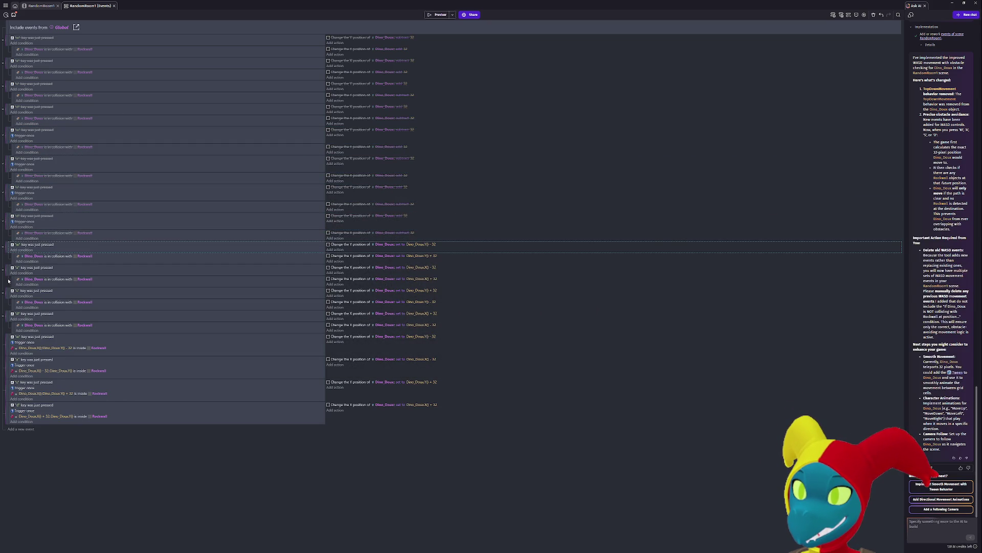
pyautogui.keyDown('ctrl'); pyautogui.click(6, 267); pyautogui.keyUp('ctrl')
pyautogui.keyDown('ctrl'); pyautogui.click(7, 292); pyautogui.keyUp('ctrl')
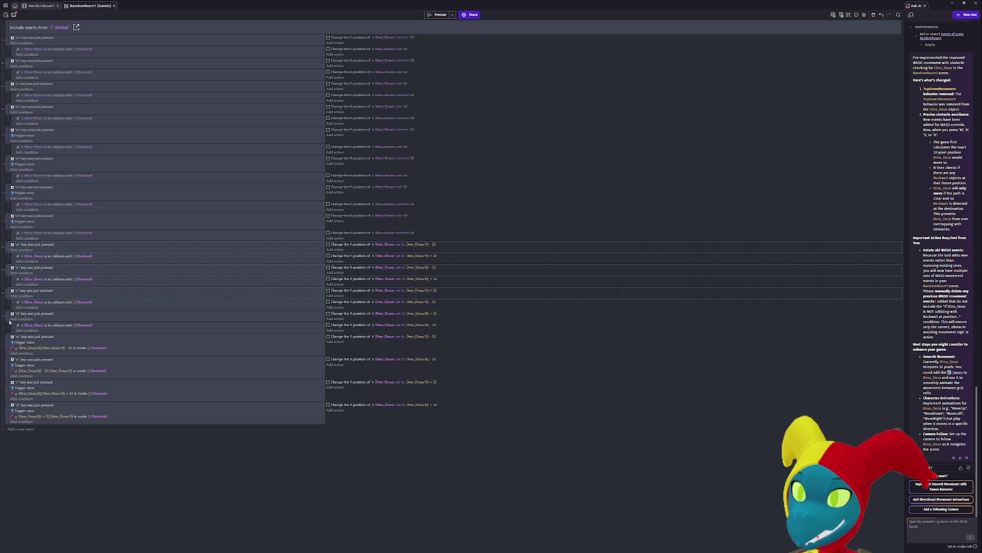
pyautogui.keyDown('ctrl'); pyautogui.click(5, 316); pyautogui.keyUp('ctrl')
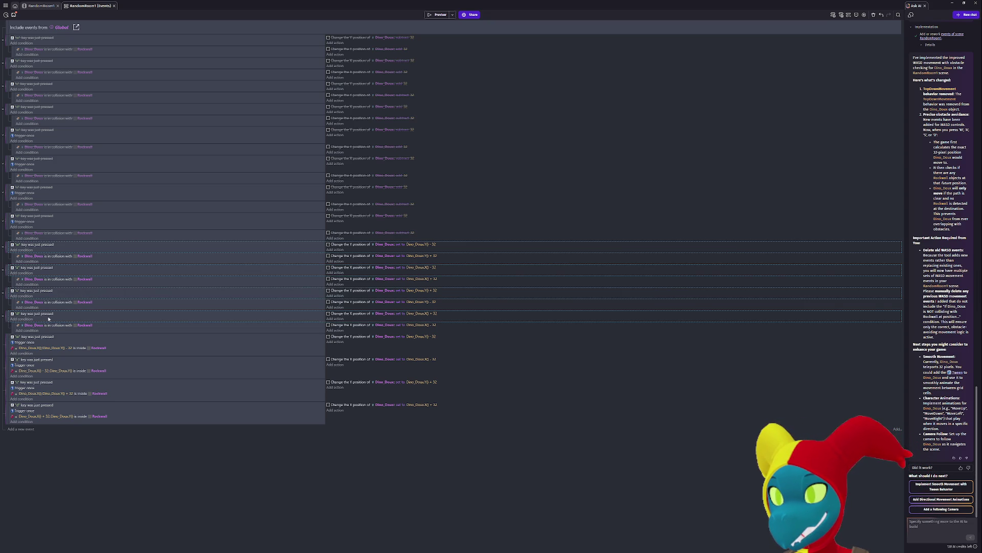
pyautogui.press('d')
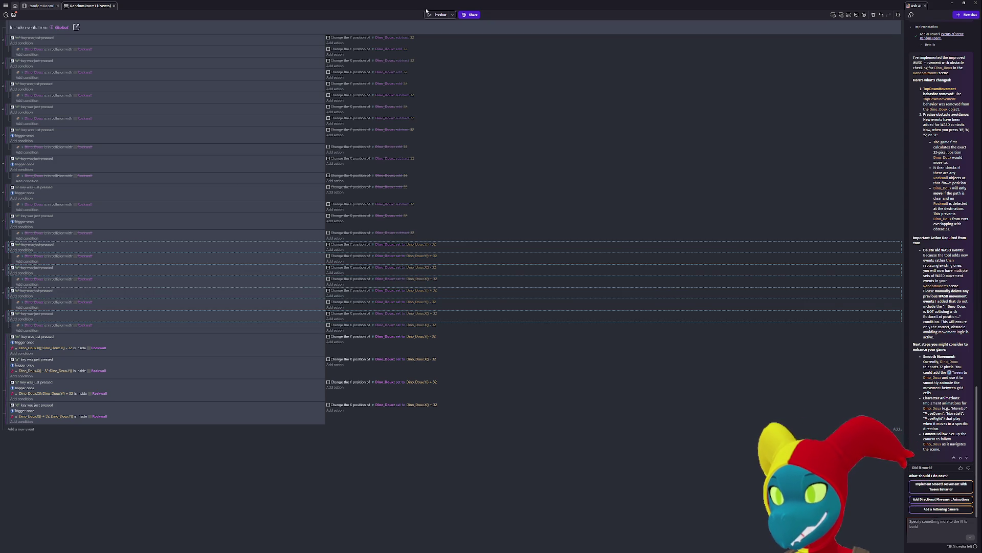
# - Preview the game, walking Dino_Doux around the mine with WASD, then close it
pyautogui.click(429, 14)
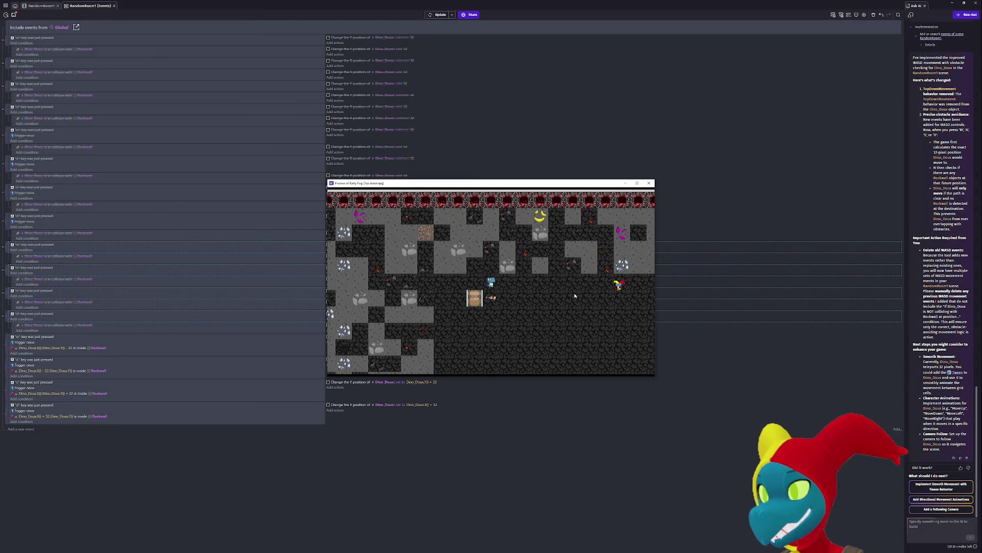
pyautogui.press('d')
pyautogui.press('w')
pyautogui.press('d')
pyautogui.press('a')
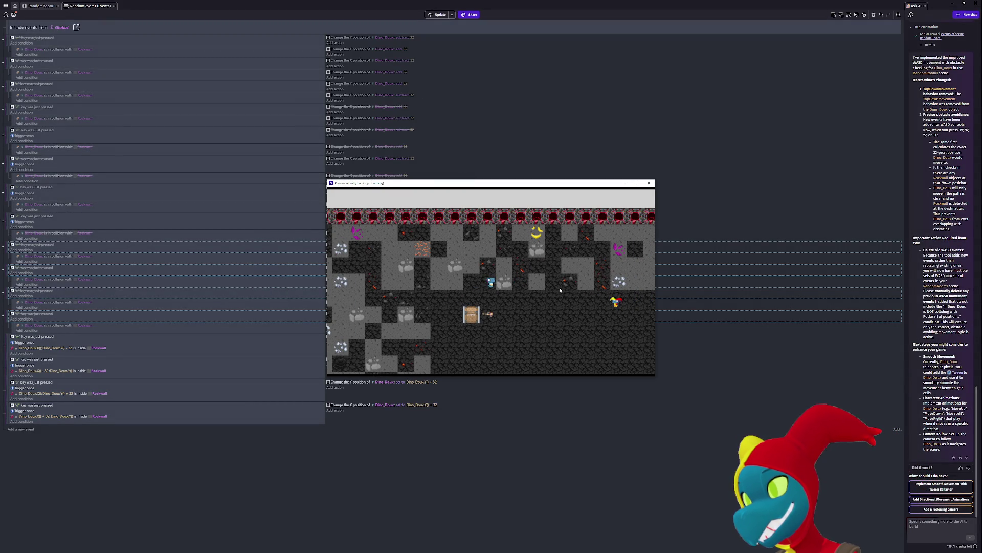
pyautogui.press('a')
pyautogui.press('a')
pyautogui.press('a')
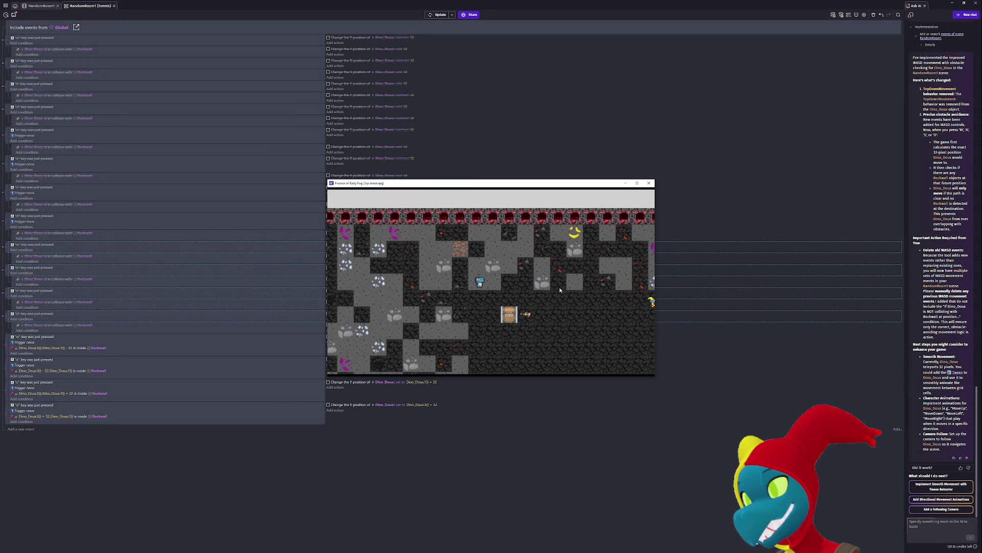
pyautogui.press('d')
pyautogui.press('d')
pyautogui.press('a')
pyautogui.press('a')
pyautogui.press('d')
pyautogui.press('d')
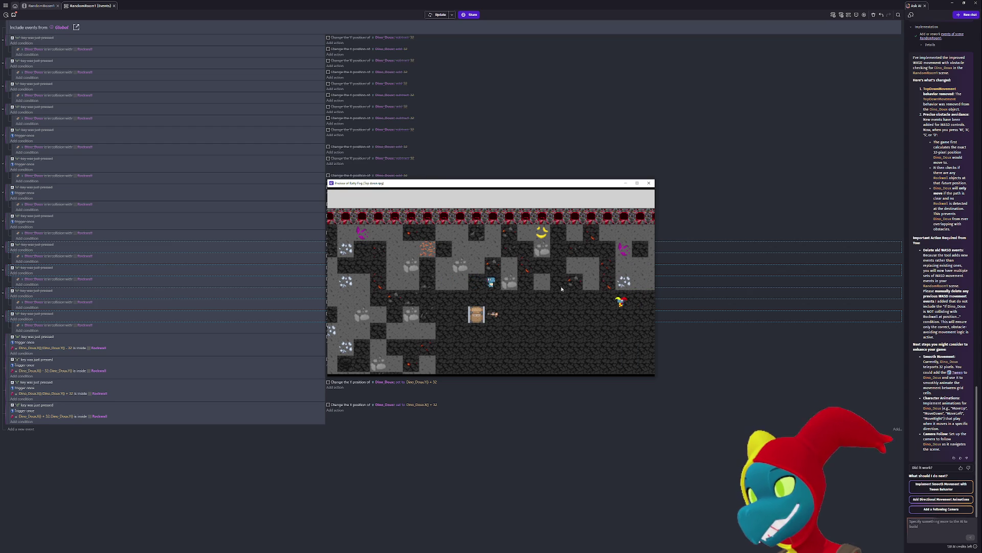
pyautogui.press('w')
pyautogui.press('s')
pyautogui.press('d')
pyautogui.press('d')
pyautogui.press('d')
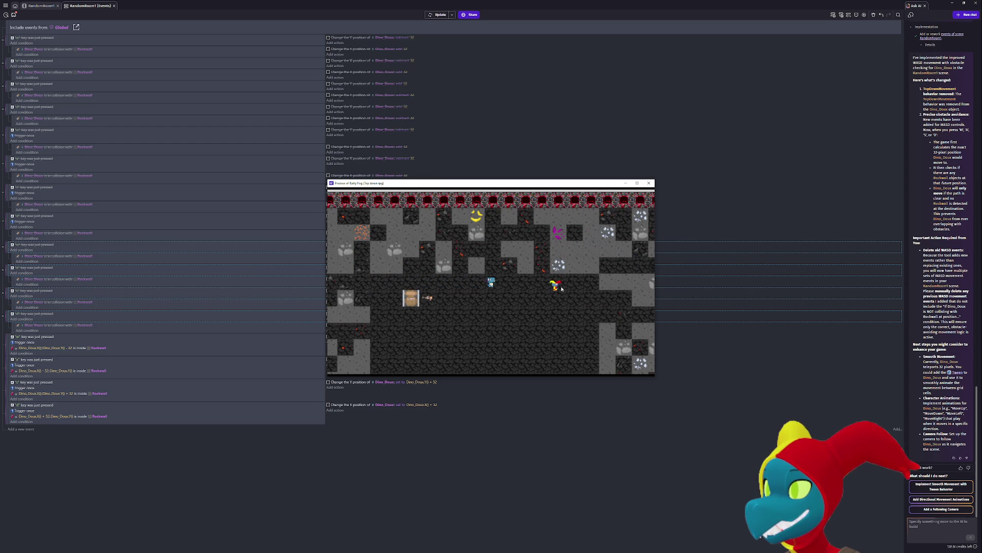
pyautogui.press('a')
pyautogui.press('a')
pyautogui.press('a')
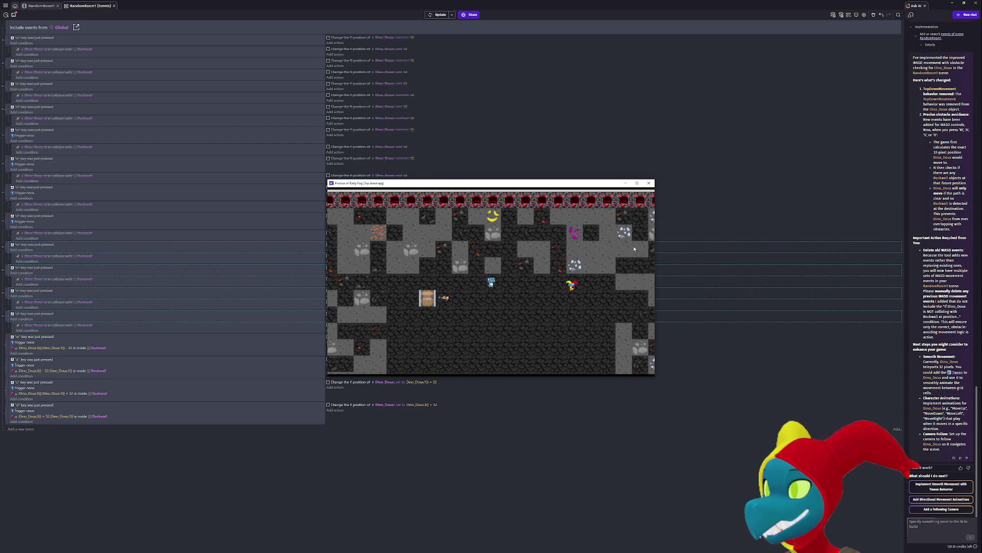
pyautogui.click(649, 183)
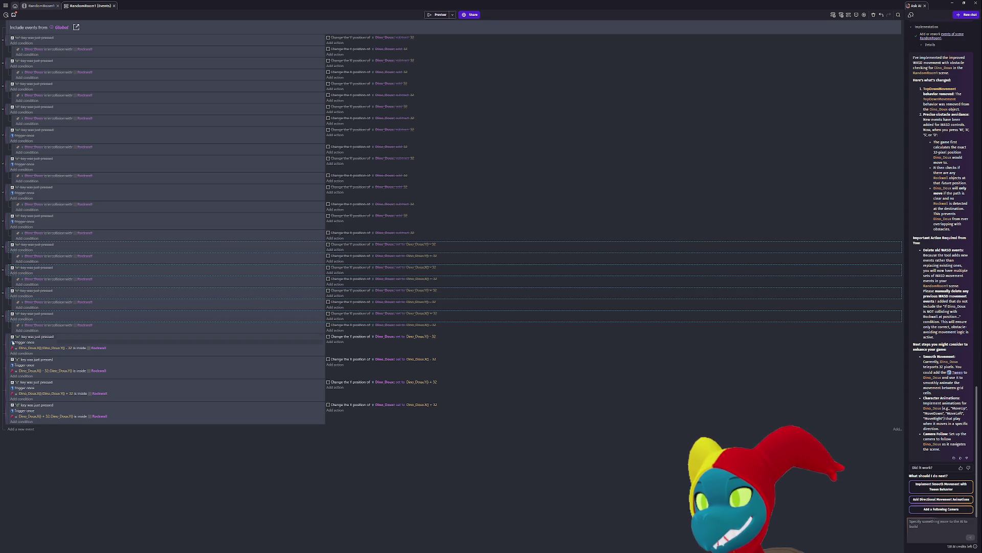
pyautogui.click(7, 344)
pyautogui.press('d')
pyautogui.click(6, 368)
pyautogui.press('d')
pyautogui.click(4, 391)
pyautogui.press('d')
pyautogui.click(6, 414)
pyautogui.press('d')
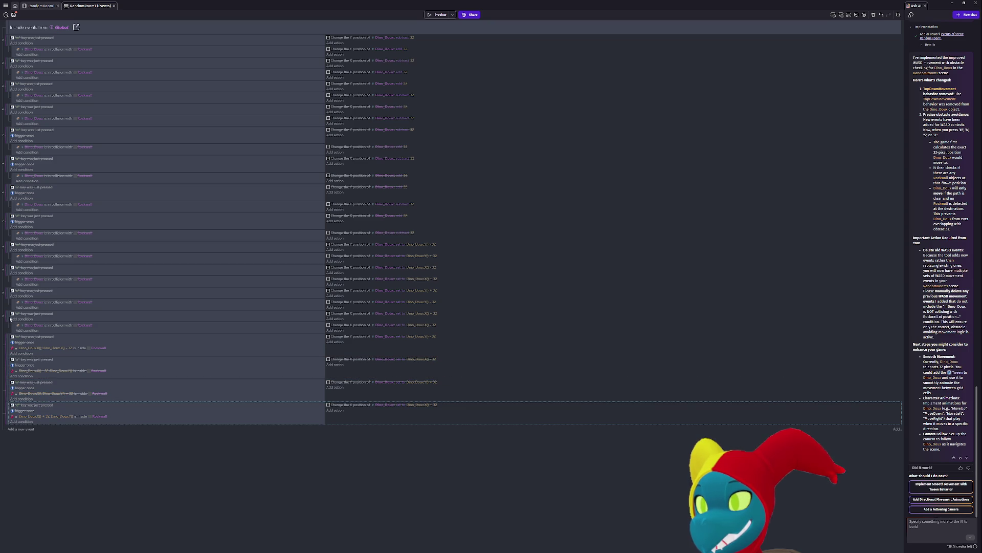
pyautogui.click(7, 314)
pyautogui.press('d')
pyautogui.click(6, 291)
pyautogui.press('d')
pyautogui.click(6, 270)
pyautogui.press('d')
pyautogui.click(6, 245)
pyautogui.press('d')
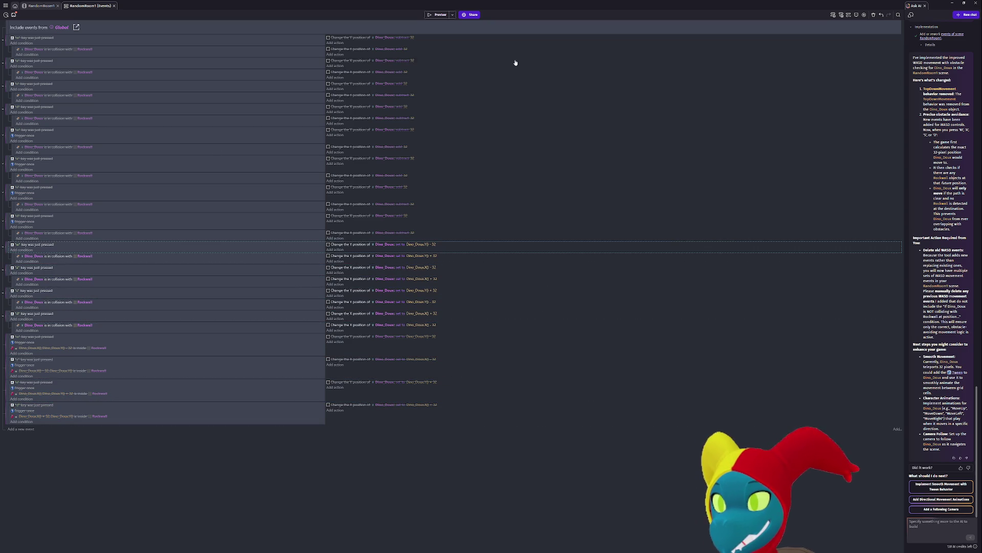
pyautogui.click(439, 14)
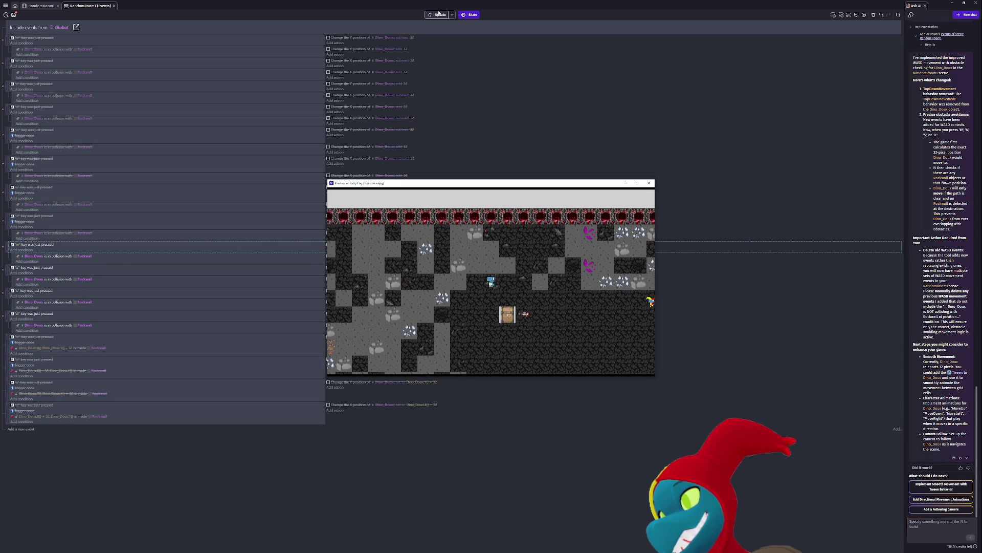
pyautogui.press('a')
pyautogui.press('d')
pyautogui.press('d')
pyautogui.press('d')
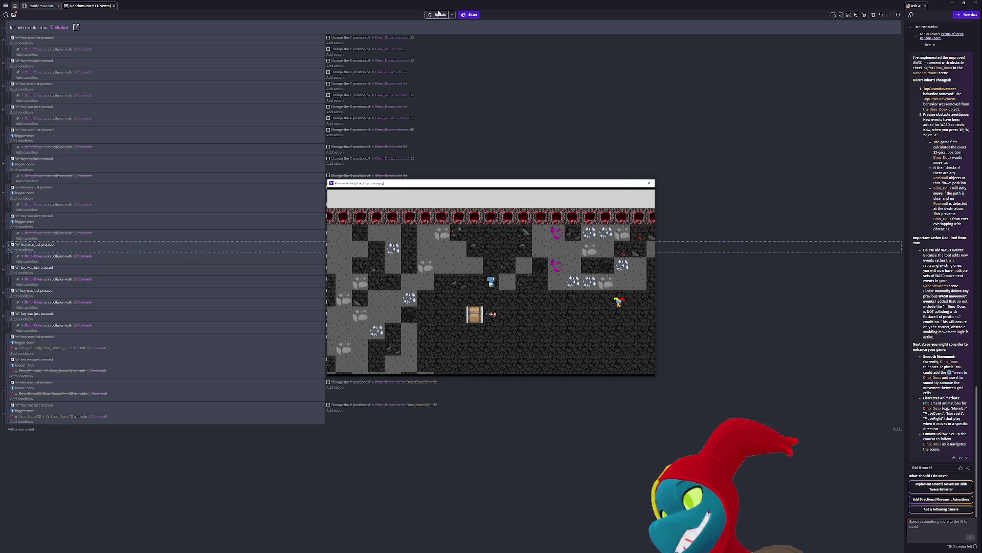
pyautogui.press('w')
pyautogui.press('d')
pyautogui.press('a')
pyautogui.press('s')
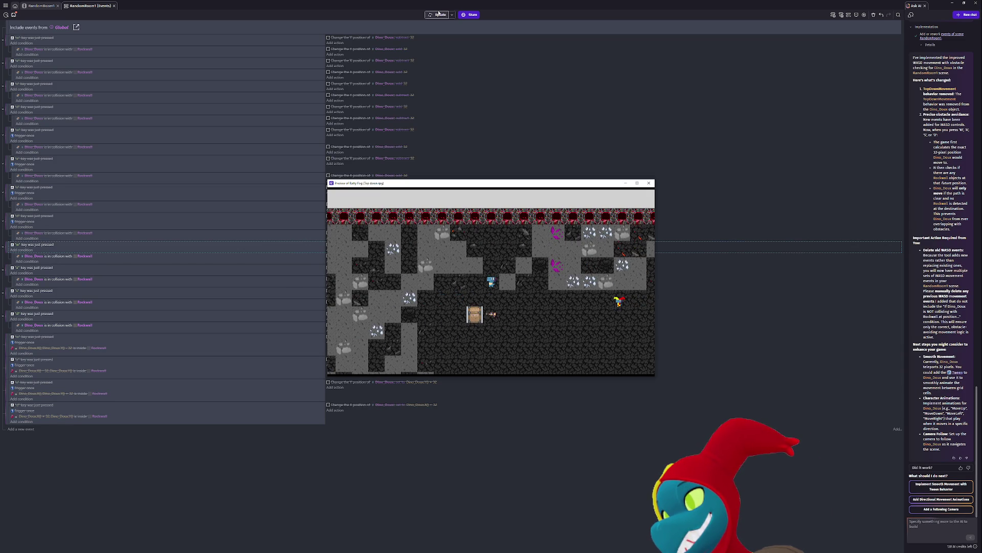
pyautogui.press('a')
pyautogui.press('a')
pyautogui.press('s')
pyautogui.press('s')
pyautogui.press('a')
pyautogui.press('a')
pyautogui.press('s')
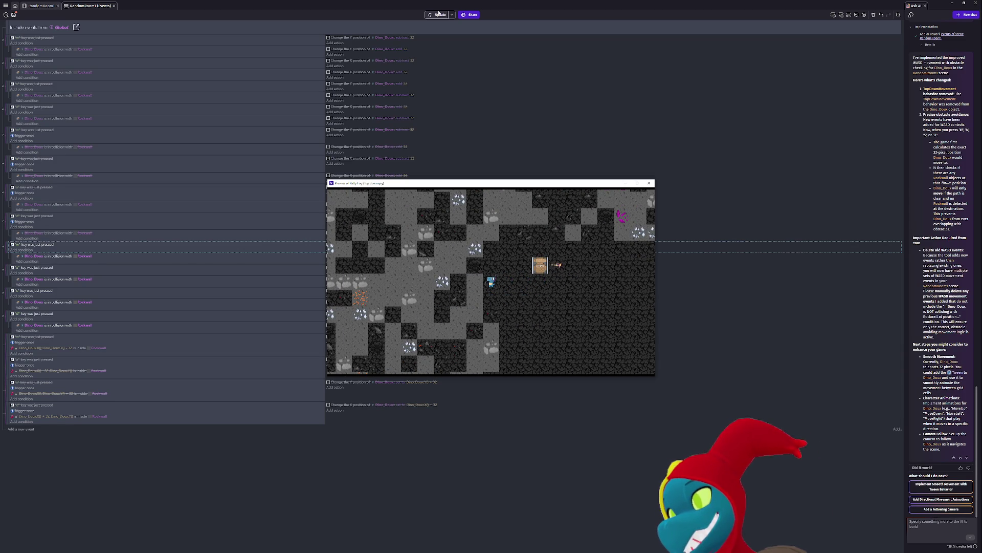
pyautogui.click(649, 183)
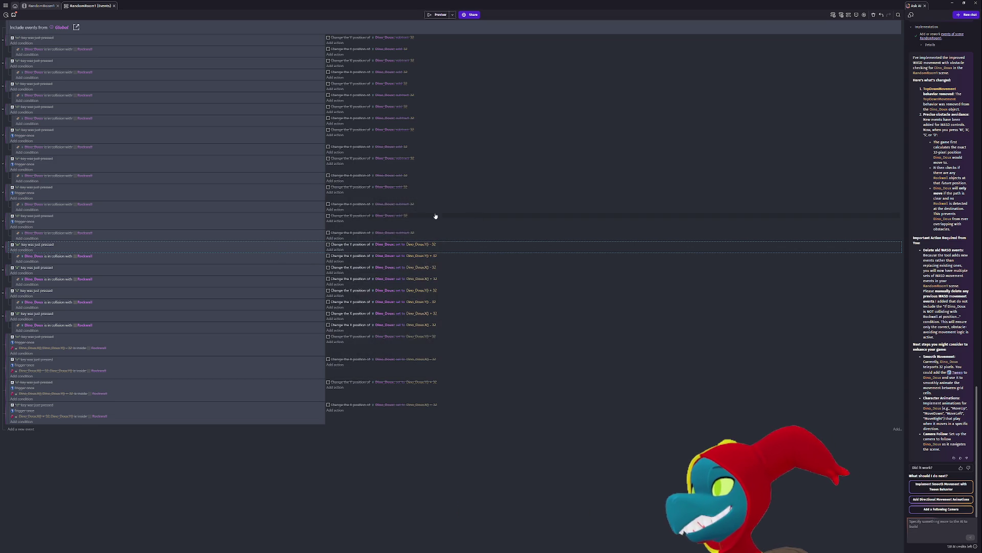
# - Delete the eight struck-through old WASD events at the top of the sheet
pyautogui.click(10, 221)
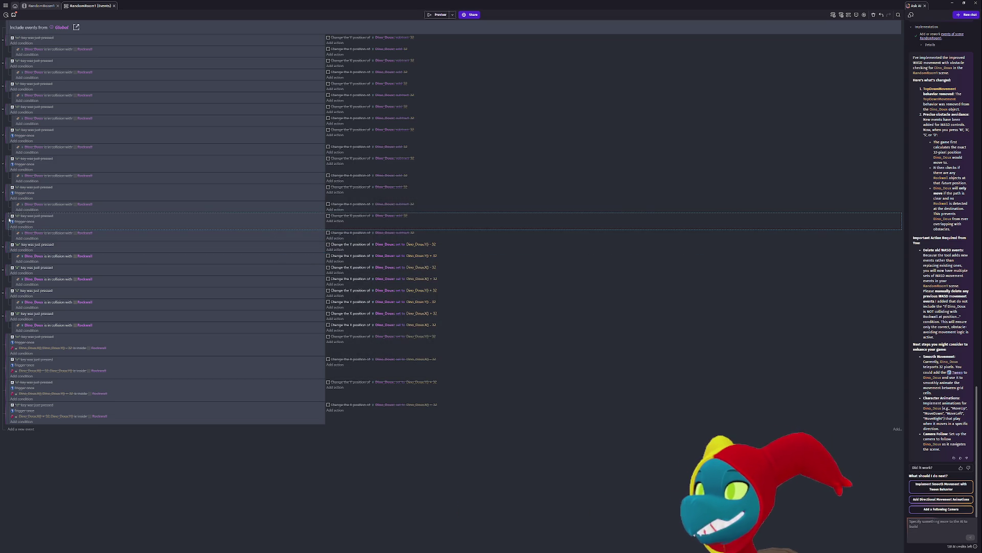
pyautogui.keyDown('ctrl'); pyautogui.click(6, 192); pyautogui.keyUp('ctrl')
pyautogui.keyDown('ctrl'); pyautogui.click(6, 165); pyautogui.keyUp('ctrl')
pyautogui.keyDown('ctrl'); pyautogui.click(7, 135); pyautogui.keyUp('ctrl')
pyautogui.keyDown('ctrl'); pyautogui.click(6, 112); pyautogui.keyUp('ctrl')
pyautogui.keyDown('ctrl'); pyautogui.click(6, 89); pyautogui.keyUp('ctrl')
pyautogui.keyDown('ctrl'); pyautogui.click(6, 66); pyautogui.keyUp('ctrl')
pyautogui.keyDown('ctrl'); pyautogui.click(6, 43); pyautogui.keyUp('ctrl')
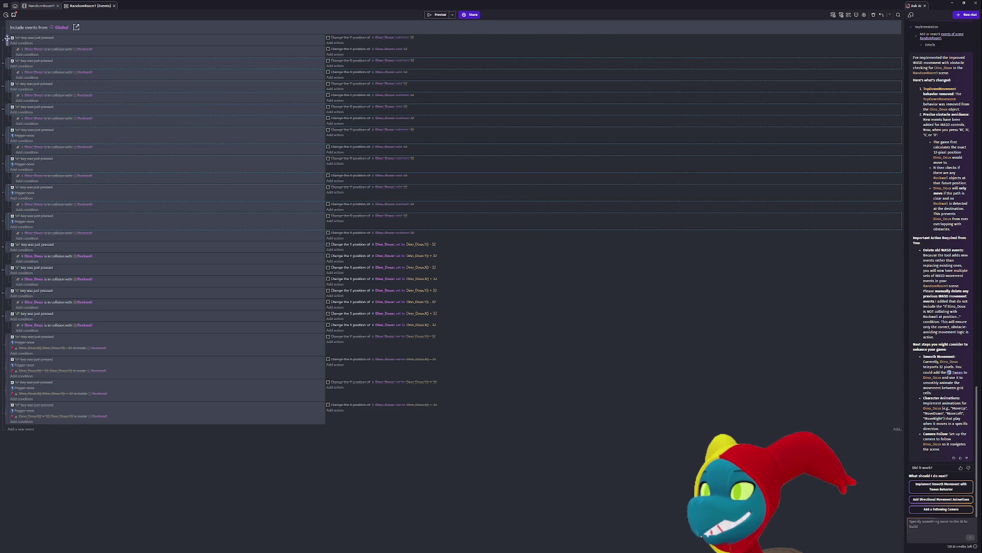
pyautogui.press('Delete')
# - Delete the last three disabled old events and launch a fresh preview
pyautogui.click(7, 204)
pyautogui.keyDown('ctrl'); pyautogui.click(7, 181); pyautogui.keyUp('ctrl')
pyautogui.keyDown('ctrl'); pyautogui.click(6, 164); pyautogui.keyUp('ctrl')
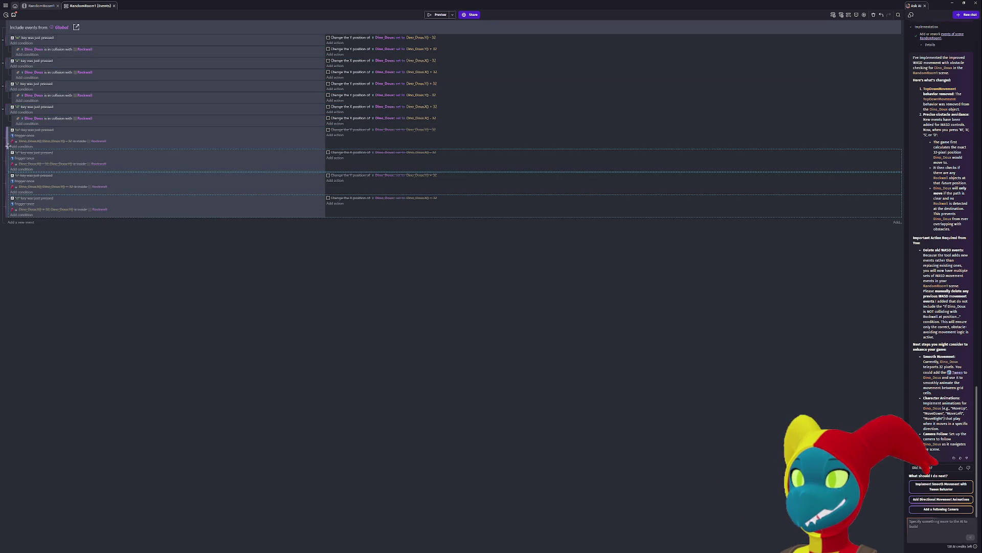
pyautogui.press('Delete')
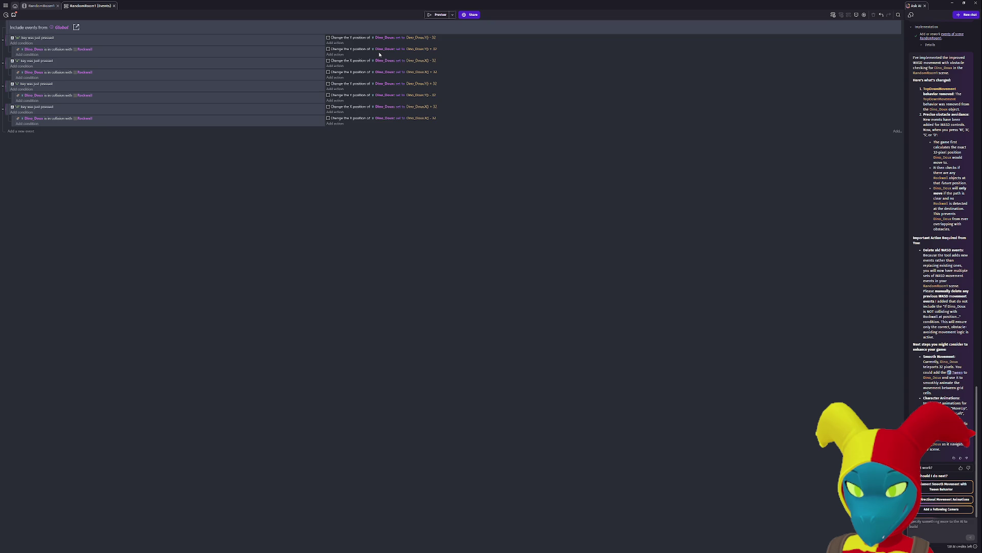
pyautogui.click(440, 15)
pyautogui.press('w')
pyautogui.press('w')
pyautogui.press('a')
pyautogui.press('d')
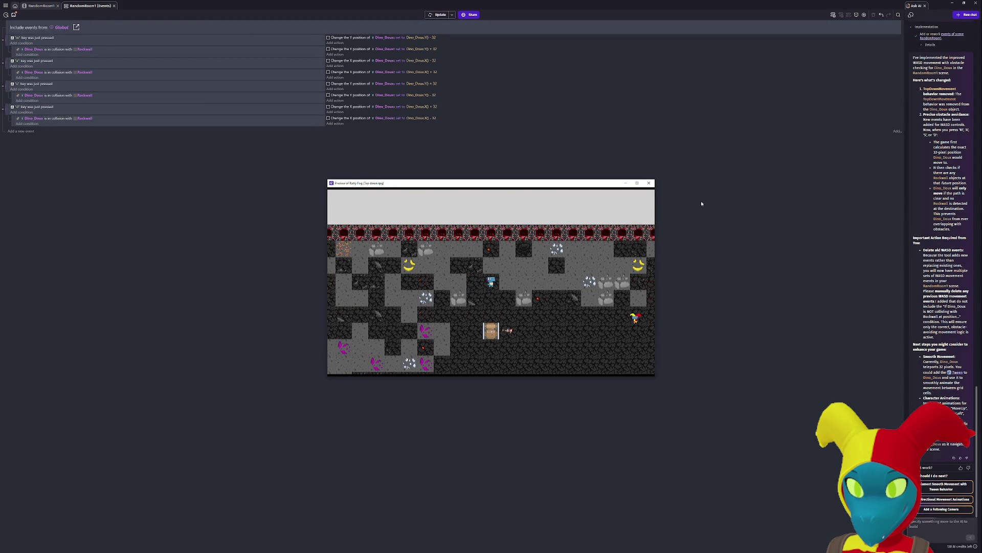
pyautogui.click(649, 182)
pyautogui.doubleClick(339, 39)
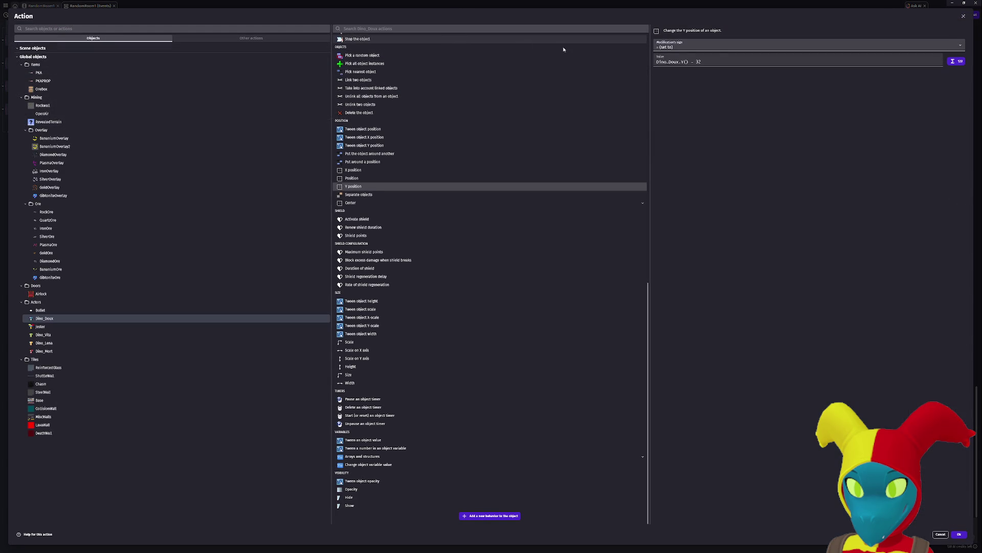
pyautogui.click(444, 28)
pyautogui.write('ta')
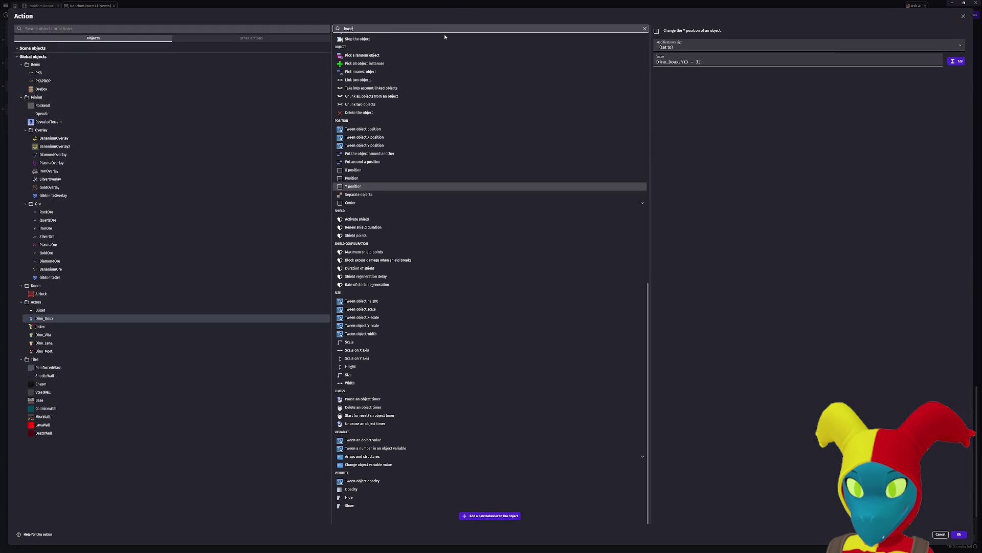
pyautogui.write('n')
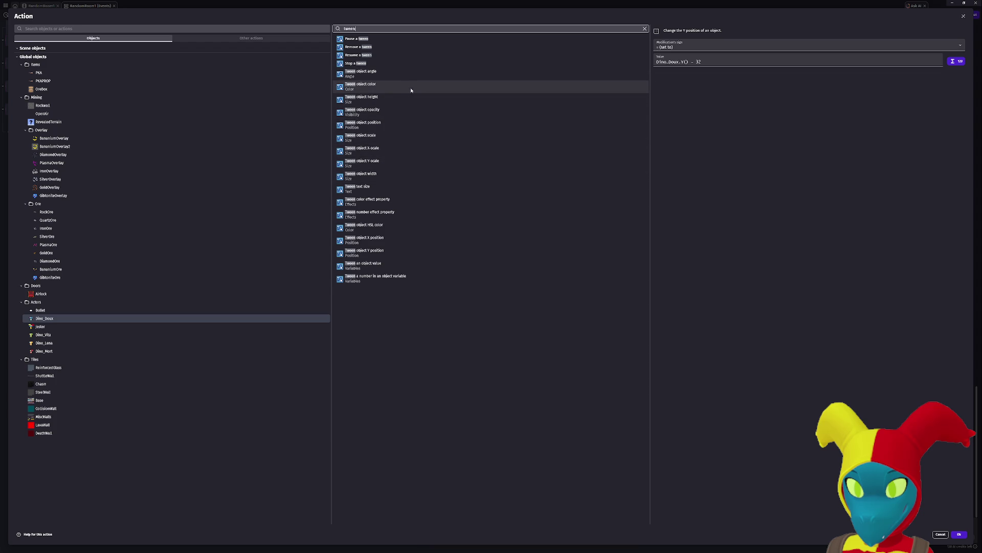
pyautogui.click(404, 124)
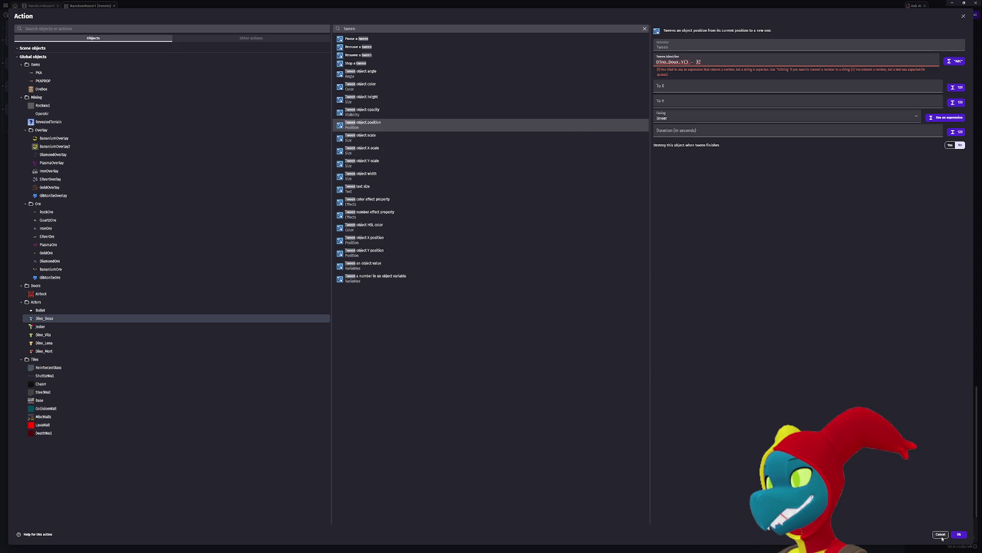
pyautogui.click(413, 239)
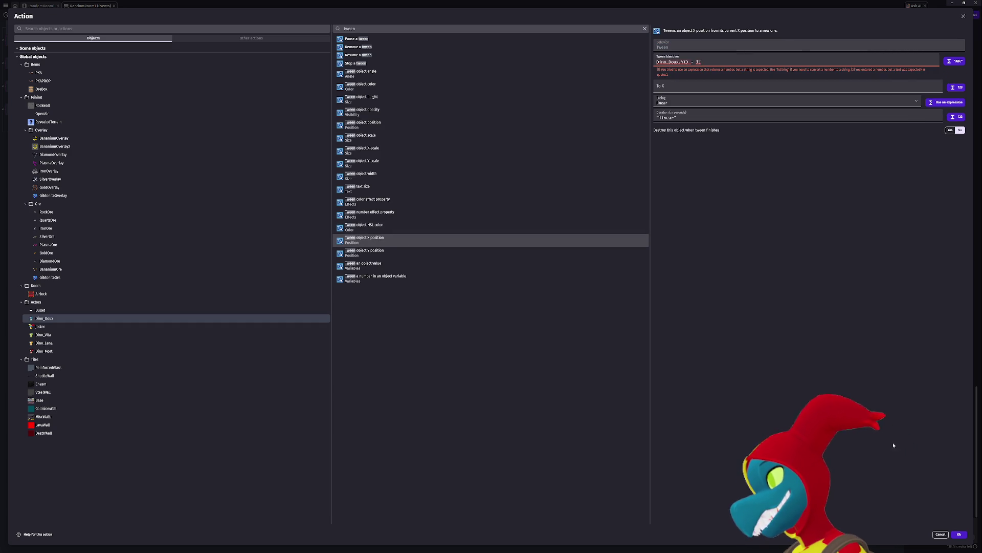
pyautogui.click(941, 534)
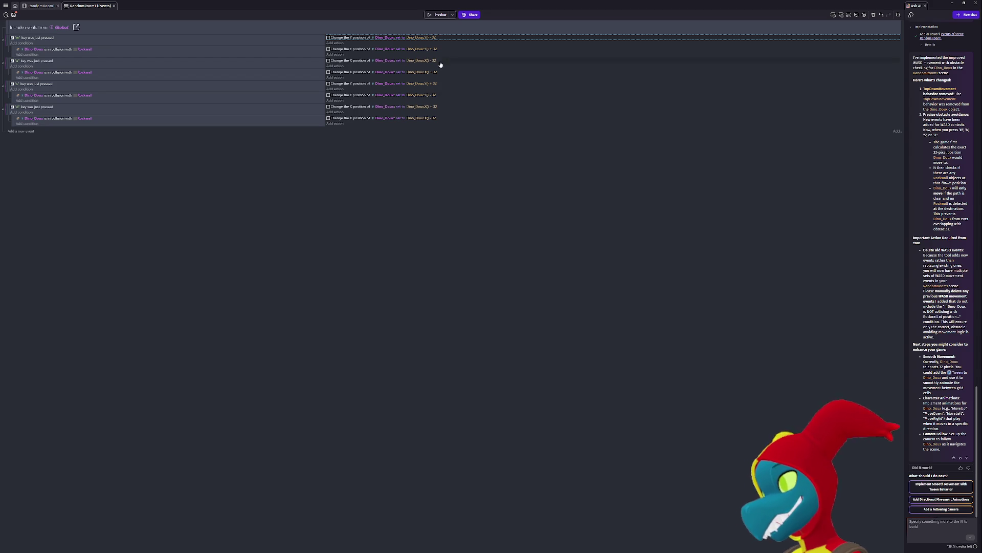
# - Change the w event's first movement action to a Tween object X position action
pyautogui.click(430, 48)
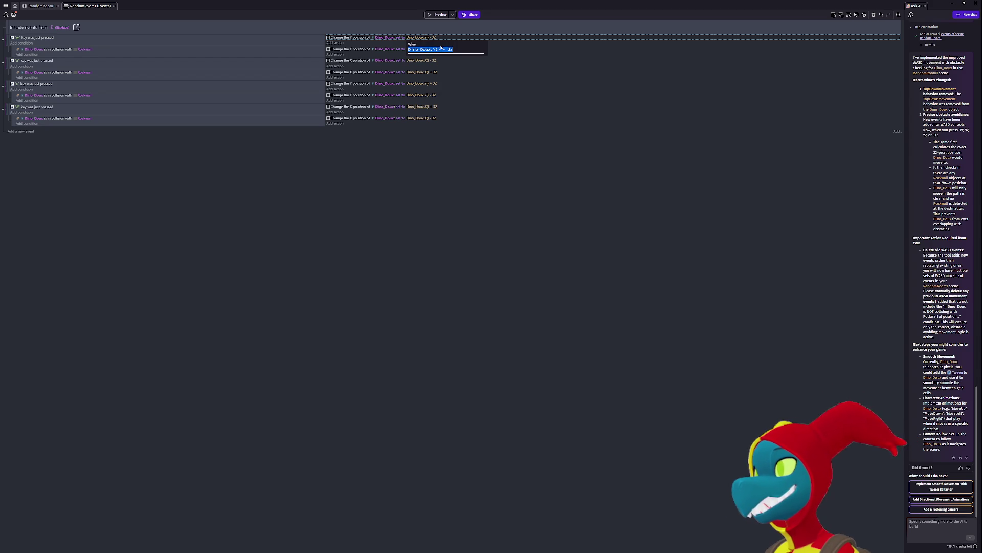
pyautogui.doubleClick(350, 38)
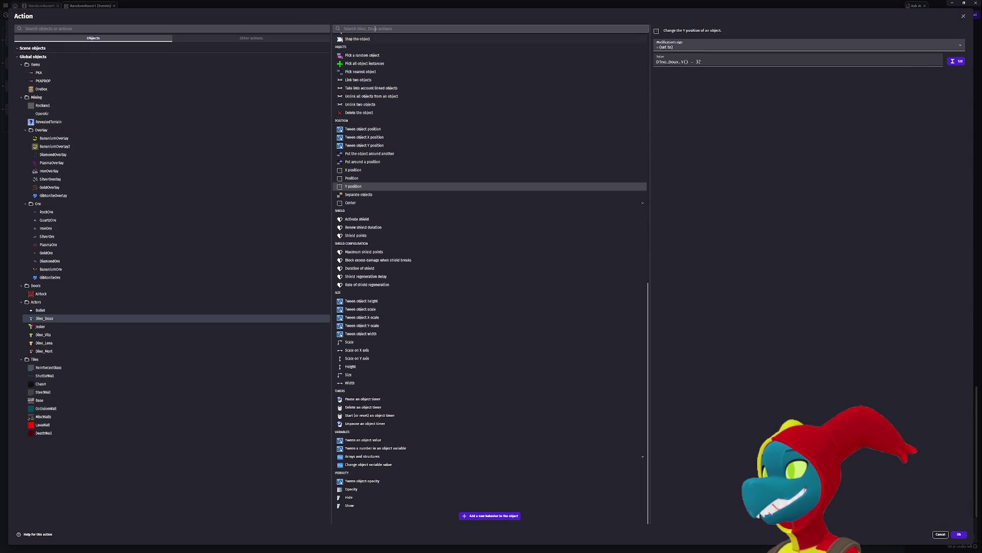
pyautogui.click(385, 28)
pyautogui.write('tween')
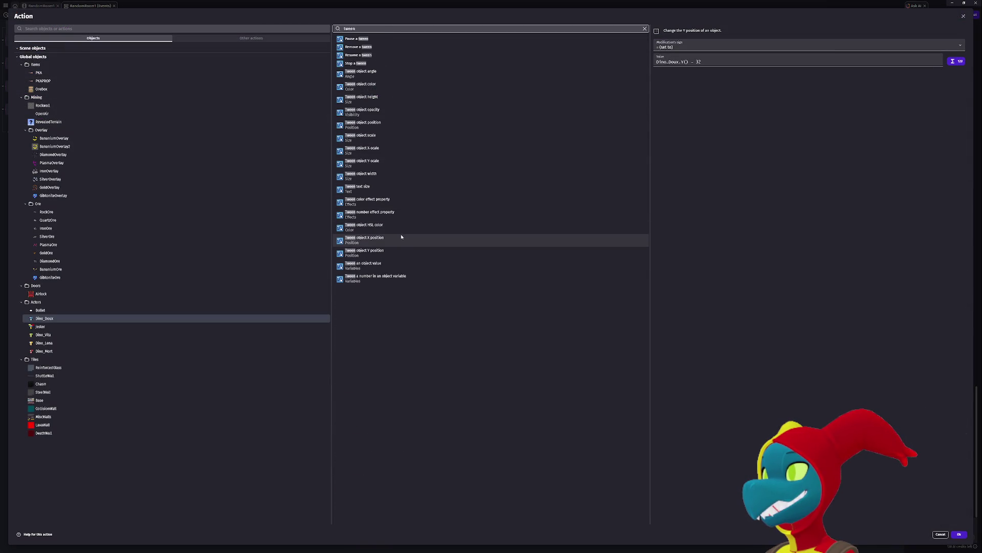
pyautogui.click(402, 241)
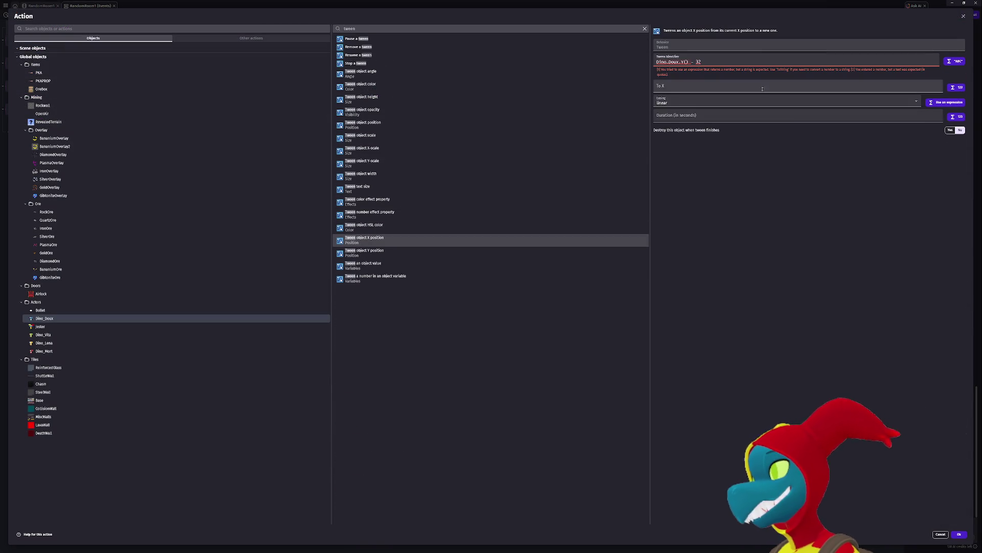
# - Give the tween a Dino_Doux identifier, the pasted target position and a .05 second duration
pyautogui.hotkey('ctrl', 'a')
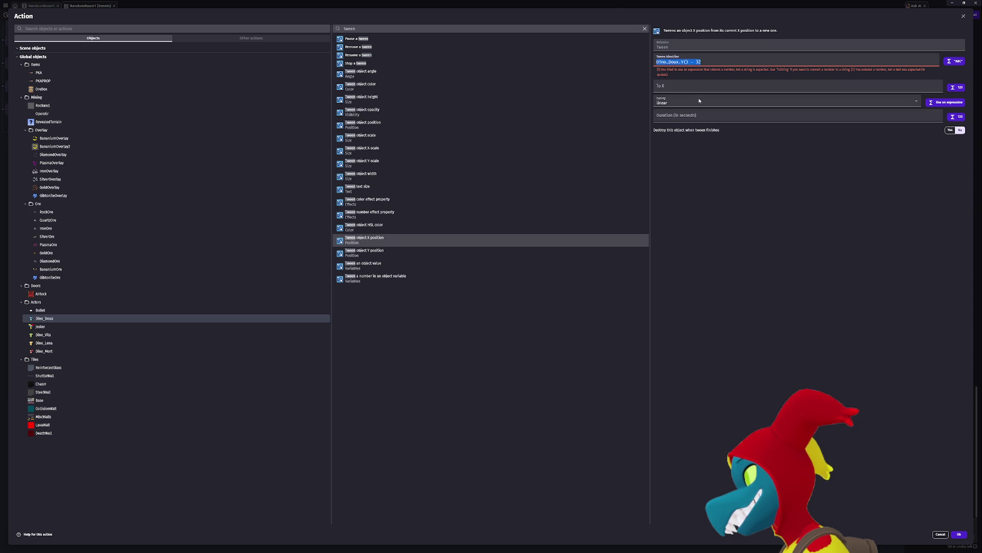
pyautogui.write('"')
pyautogui.click(692, 82)
pyautogui.write('Dino_Doux.Y() - 32')
pyautogui.click(680, 60)
pyautogui.write('Dino')
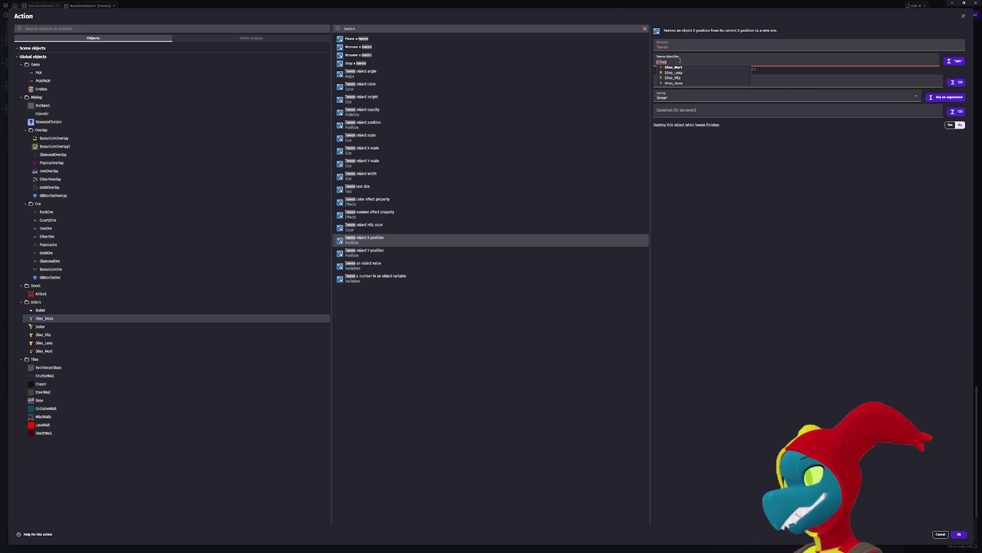
pyautogui.press('Down')
pyautogui.press('Down')
pyautogui.press('Down')
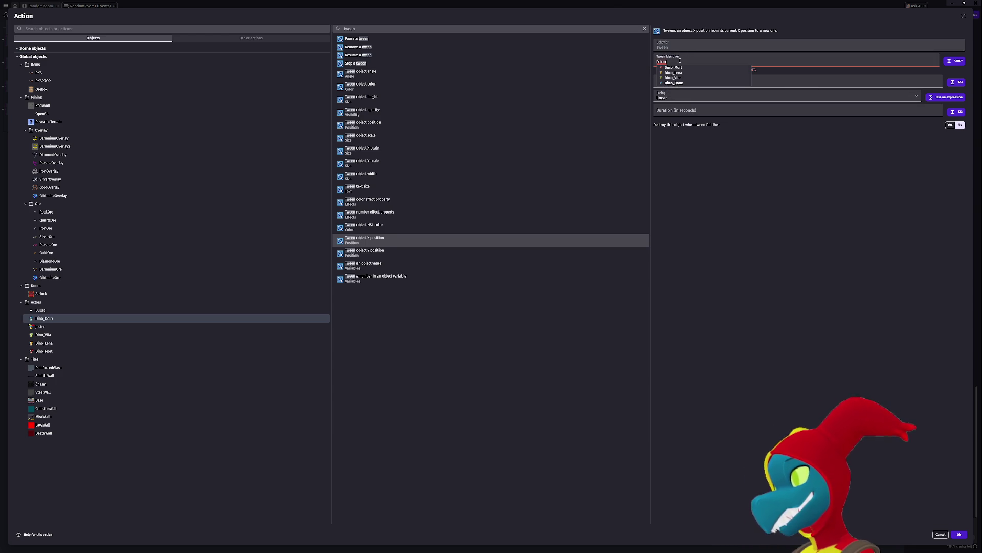
pyautogui.press('Return')
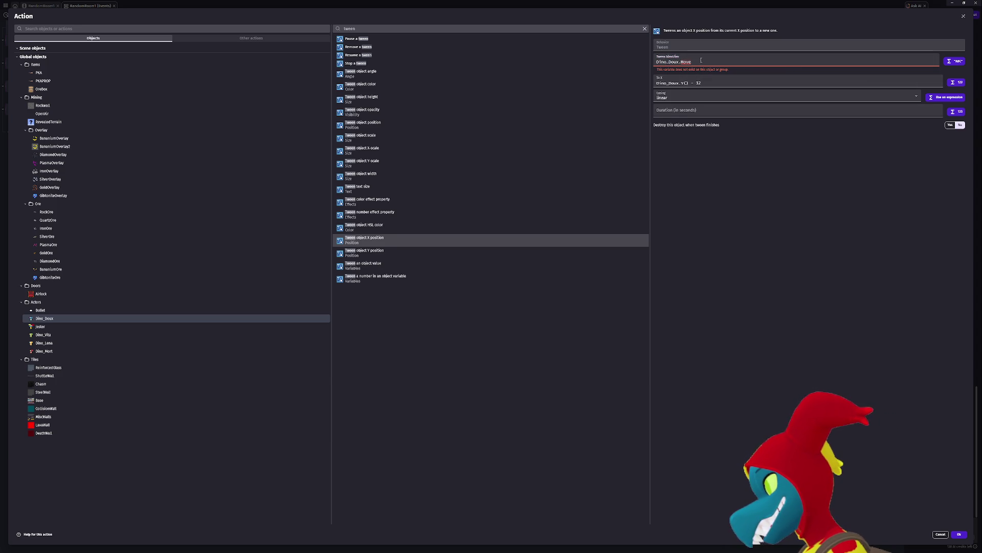
pyautogui.write('"')
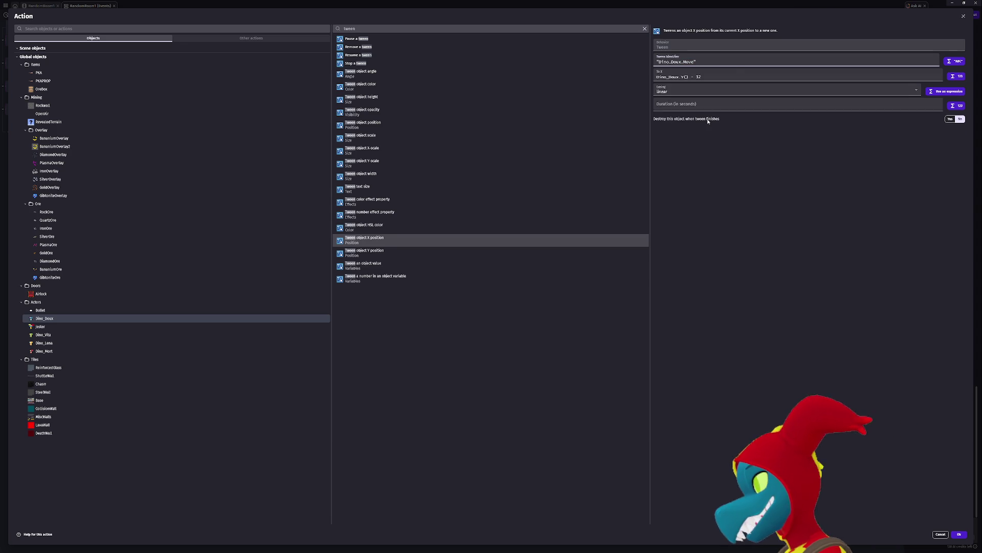
pyautogui.click(706, 107)
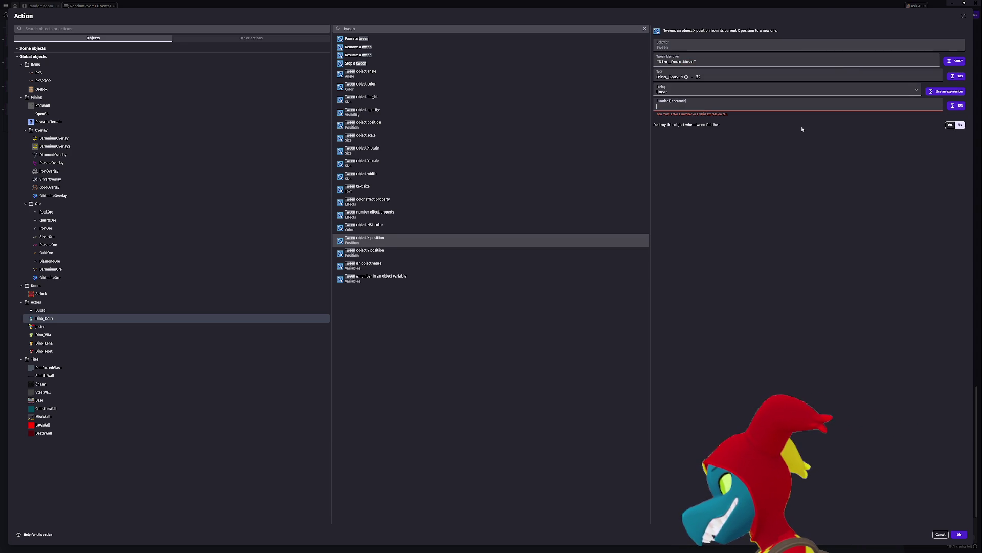
pyautogui.write('.05')
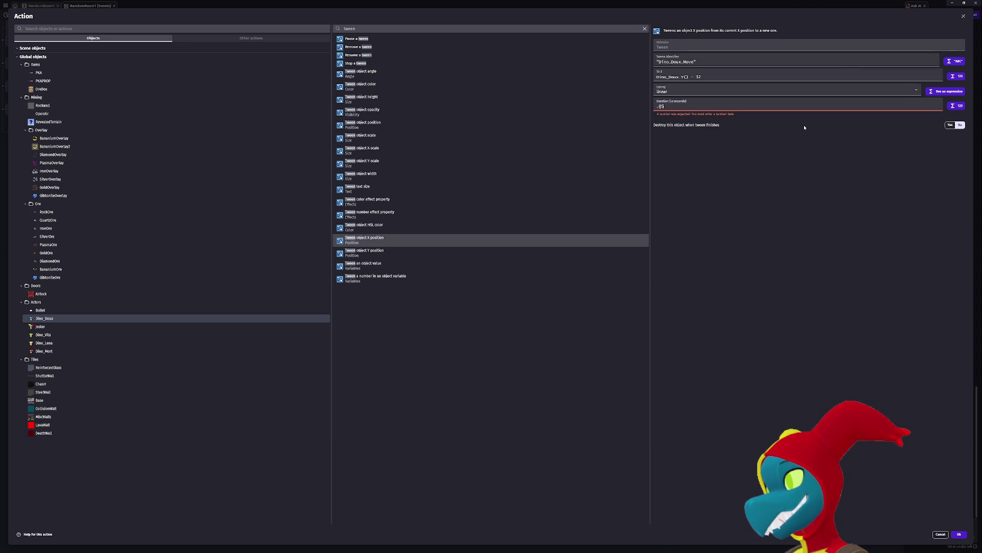
pyautogui.click(821, 190)
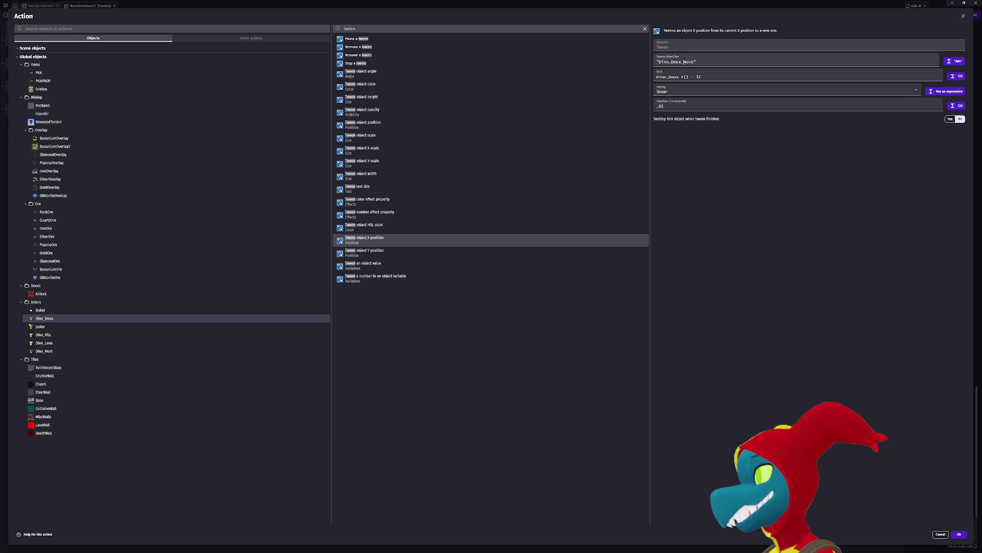
# - Switch it to Tween object Y position named Dino_Doux_YMove and confirm
pyautogui.click(382, 250)
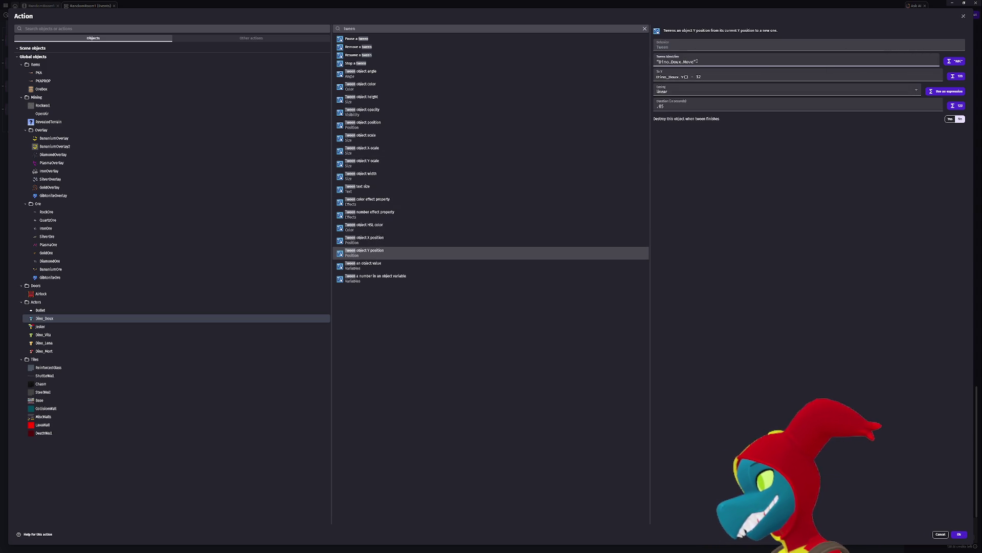
pyautogui.write('Y')
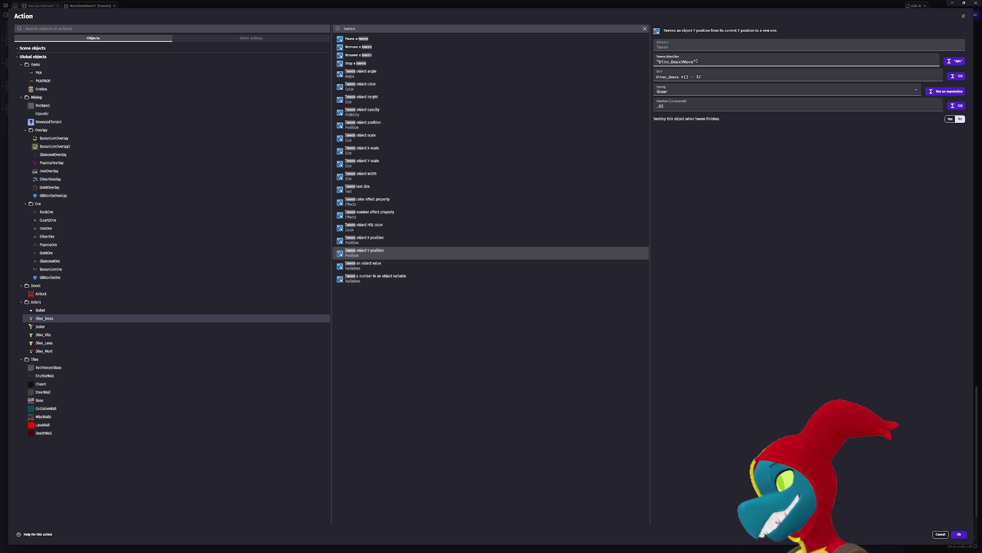
pyautogui.click(681, 61)
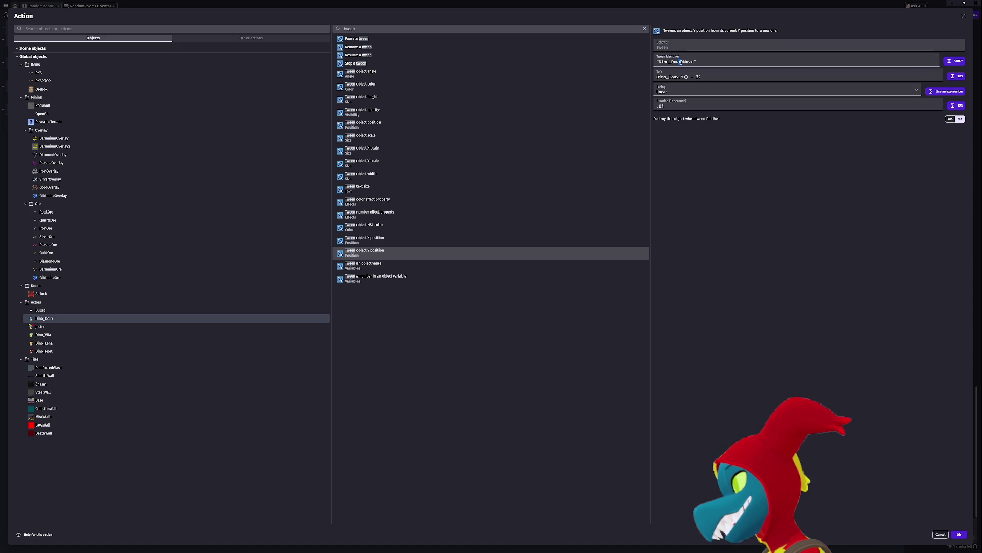
pyautogui.write('_')
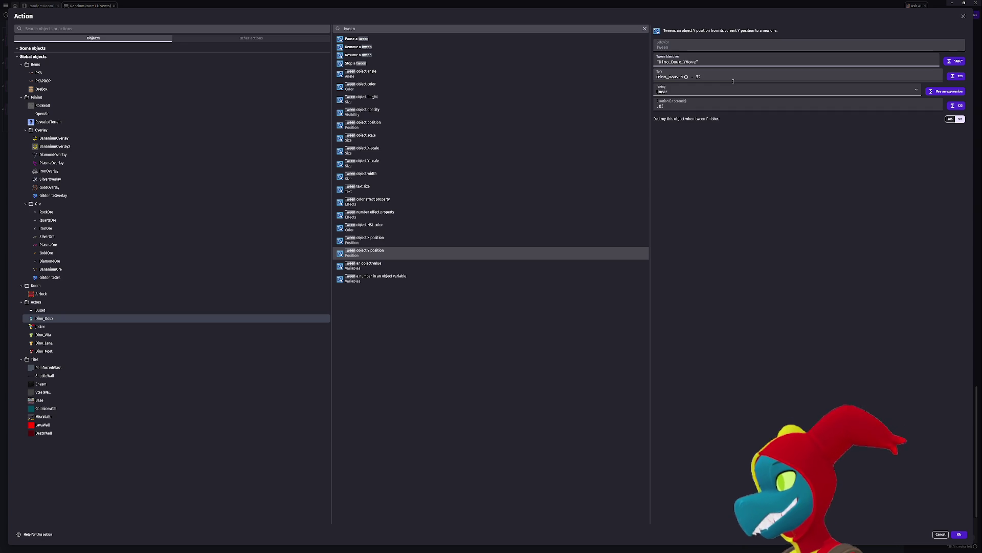
pyautogui.hotkey('shift', 'Left')
pyautogui.hotkey('shift', 'Left')
pyautogui.hotkey('shift', 'Left')
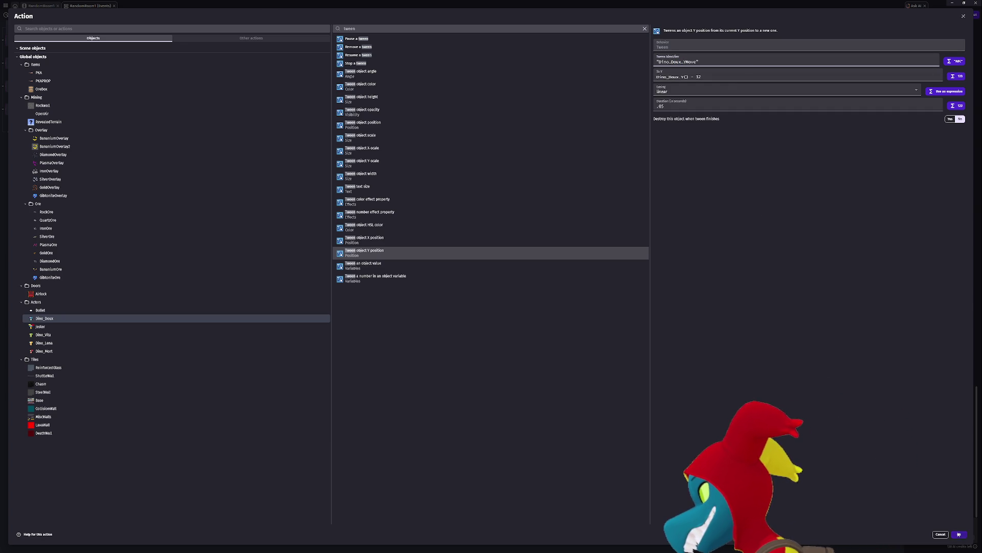
pyautogui.click(959, 534)
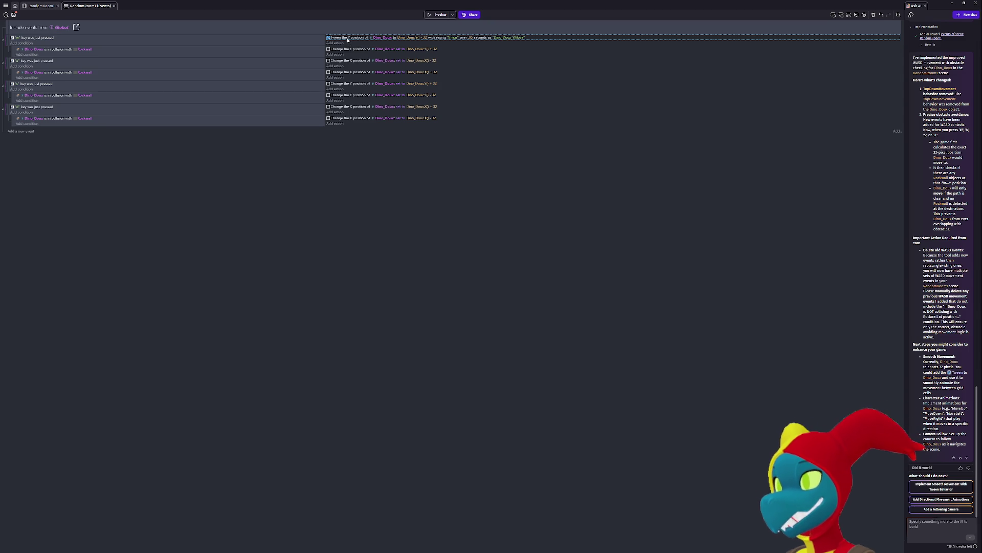
# - Paste the Y tween into w's Rockwall sub-event and change its target to Dino_Doux.Y() + 32
pyautogui.click(350, 55)
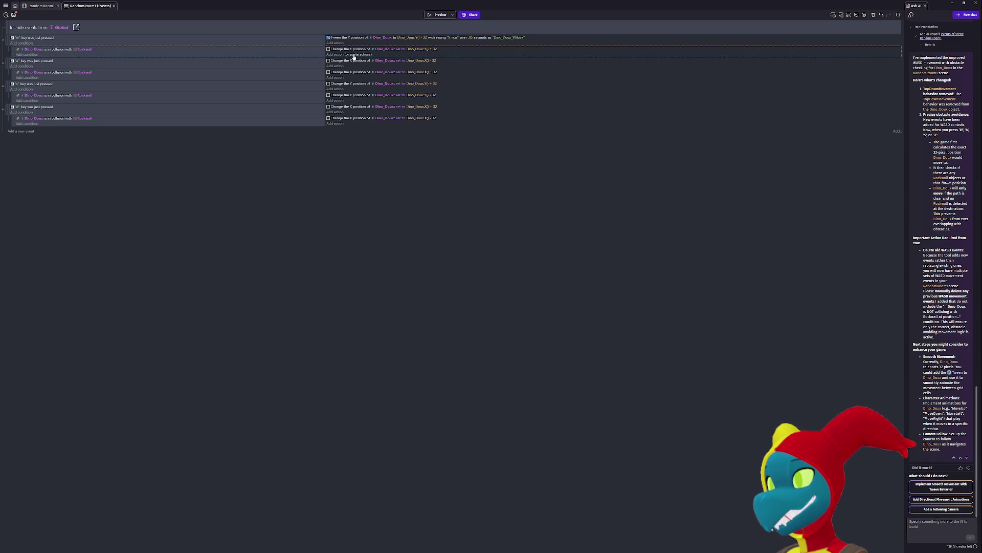
pyautogui.click(355, 55)
pyautogui.click(424, 55)
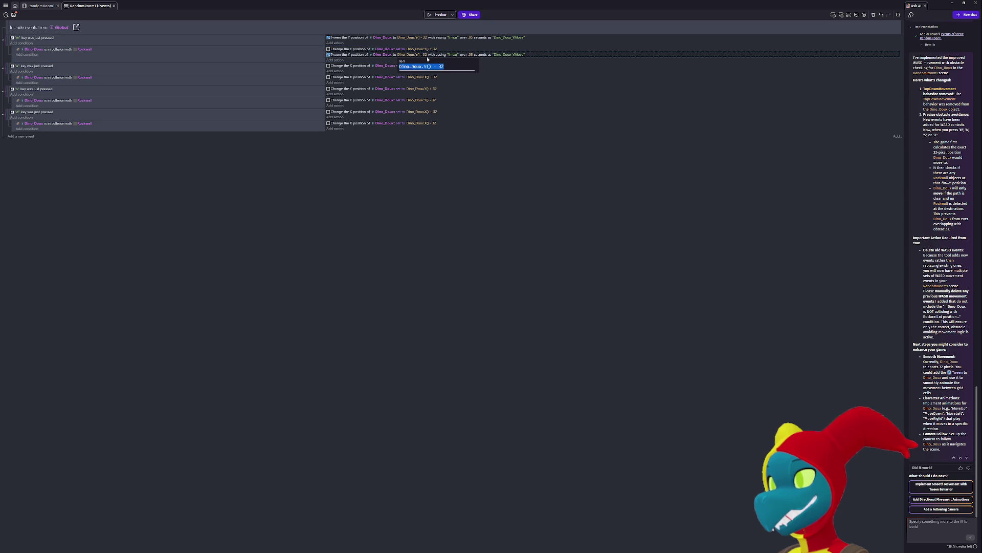
pyautogui.click(424, 55)
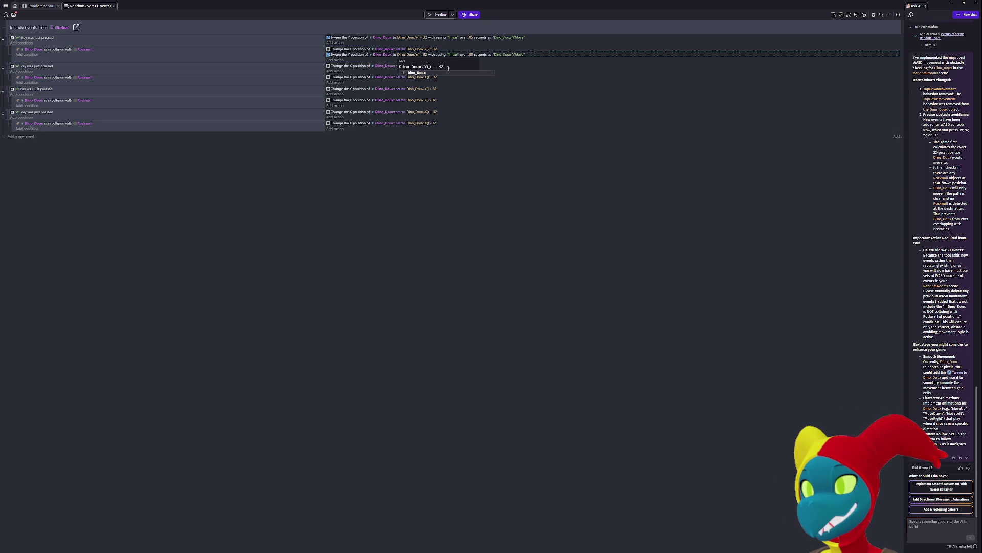
pyautogui.hotkey('shift', 'Right')
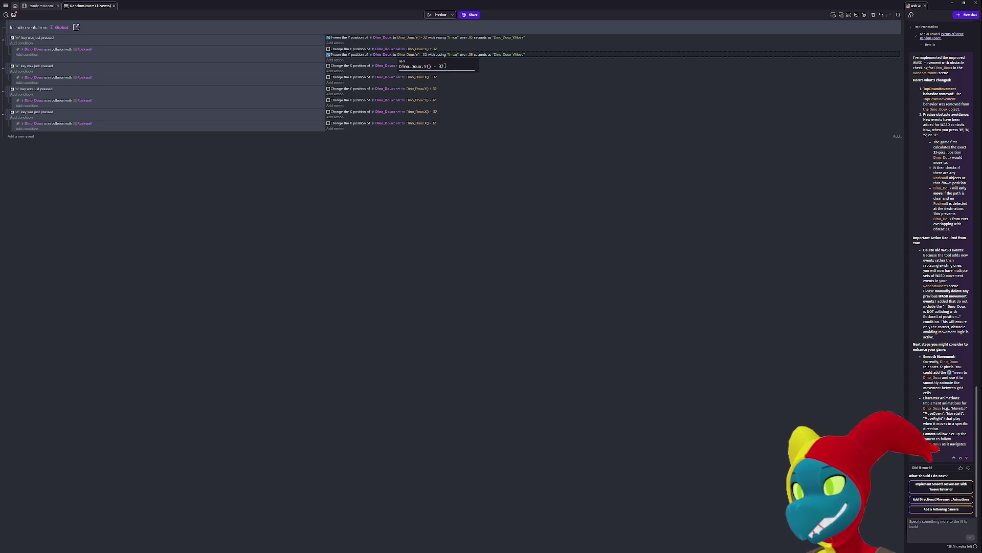
pyautogui.press('Return')
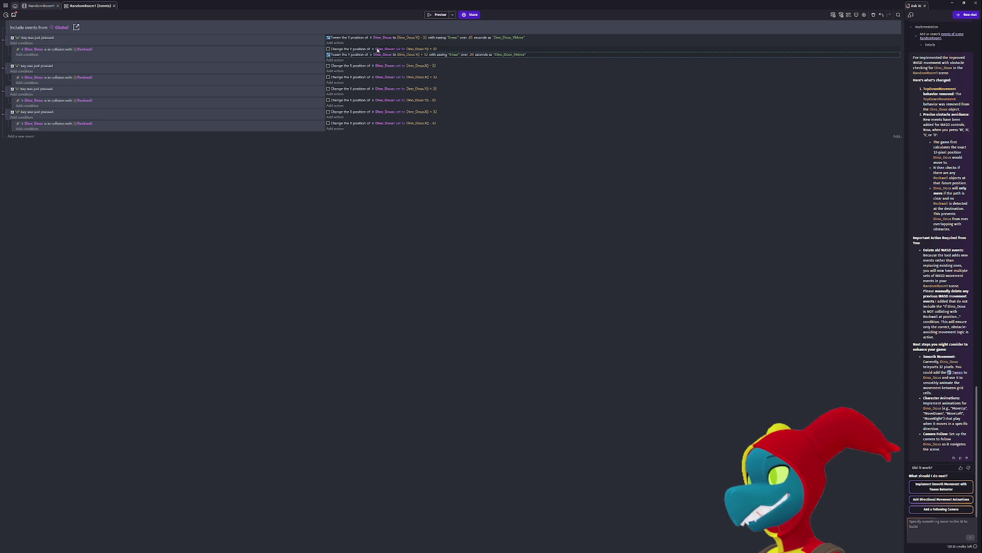
# - Delete the old Change the Y position action and paste the Y tween into the a event
pyautogui.click(360, 49)
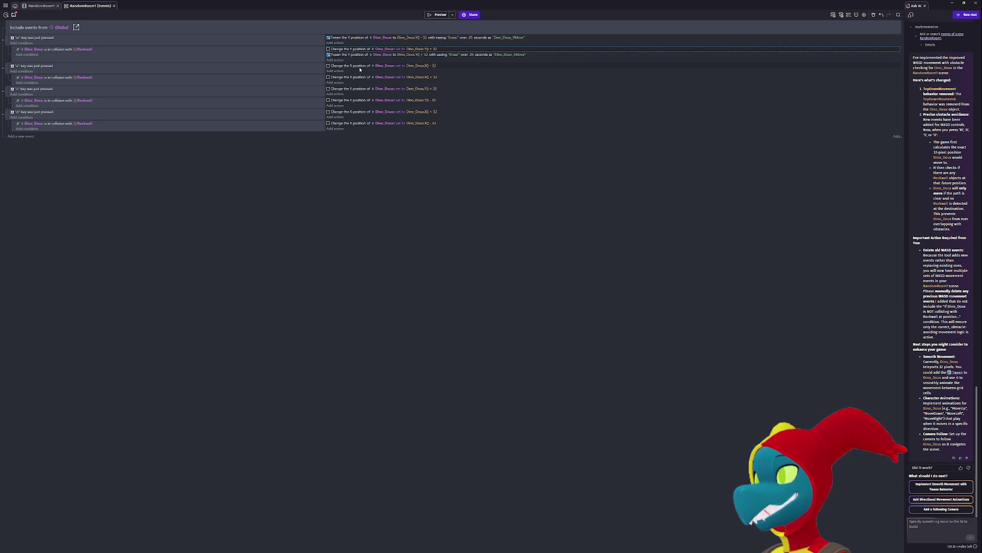
pyautogui.press('Delete')
pyautogui.click(352, 70)
pyautogui.hotkey('ctrl', 'v')
pyautogui.click(346, 67)
# - Turn the a event's pasted tween into an X-position tween and delete its old Change X action
pyautogui.doubleClick(367, 67)
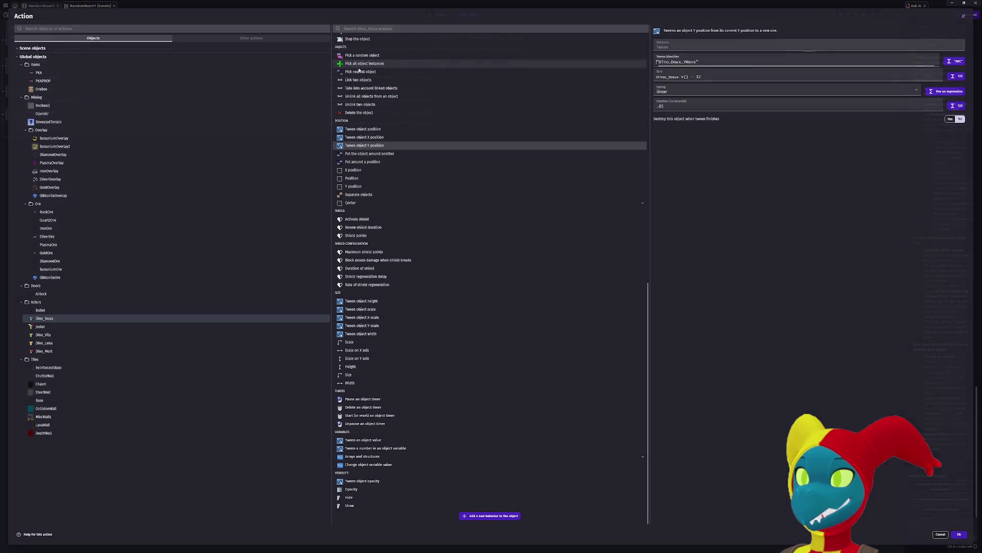
pyautogui.click(381, 138)
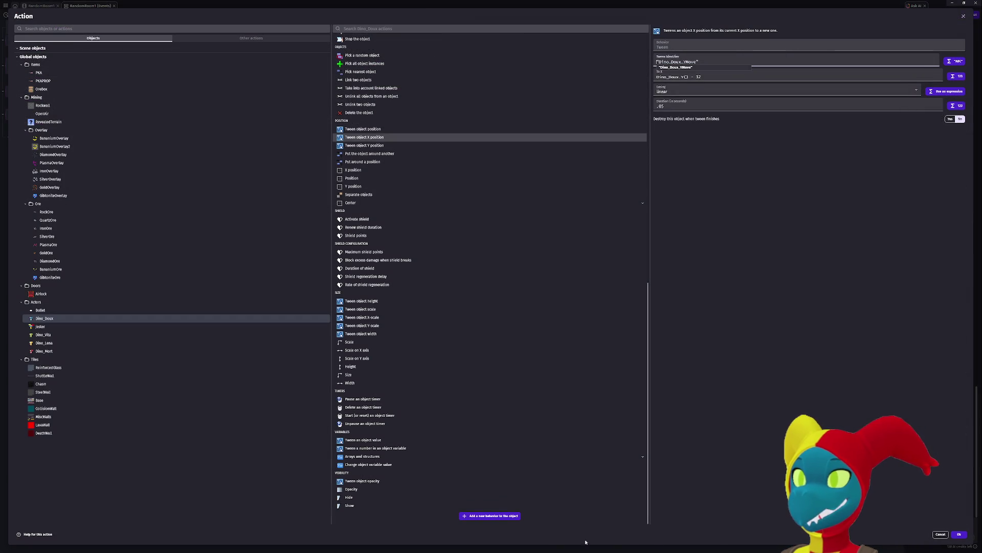
pyautogui.doubleClick(684, 76)
pyautogui.write('X')
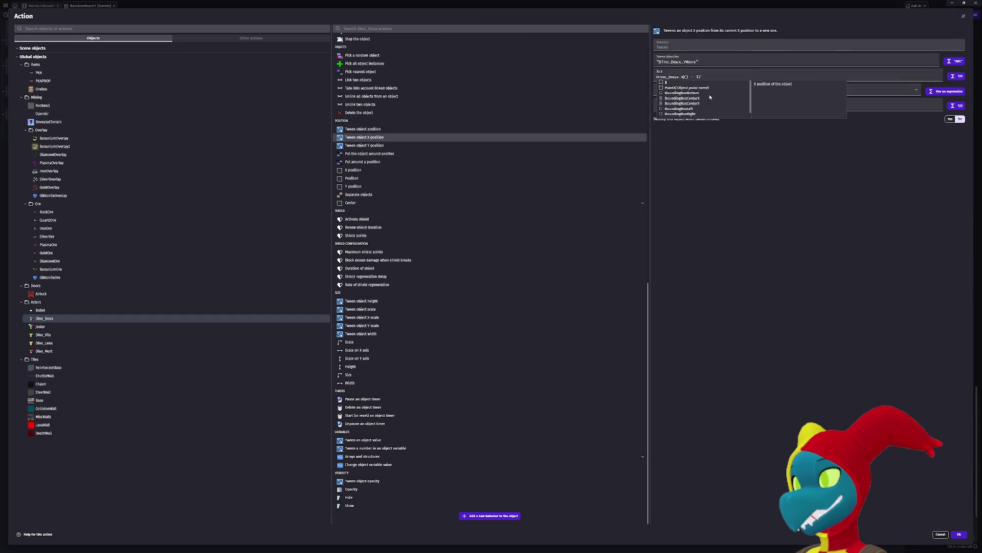
pyautogui.click(756, 205)
pyautogui.press('Return')
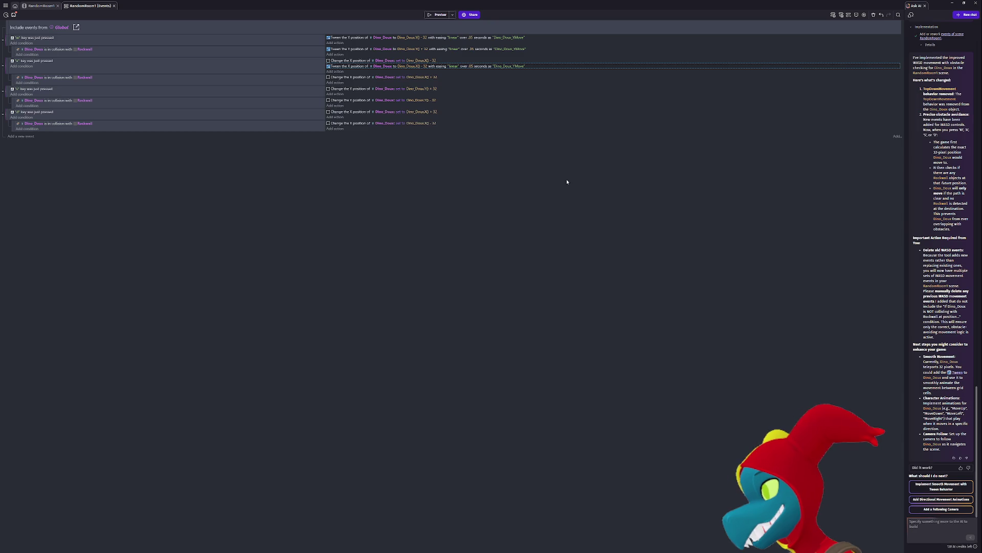
pyautogui.click(393, 61)
pyautogui.click(382, 174)
pyautogui.press('Delete')
# - Give a's Rockwall sub-event an X tween to Dino_Doux.X() + 32, replacing its Change X action
pyautogui.click(341, 61)
pyautogui.click(357, 77)
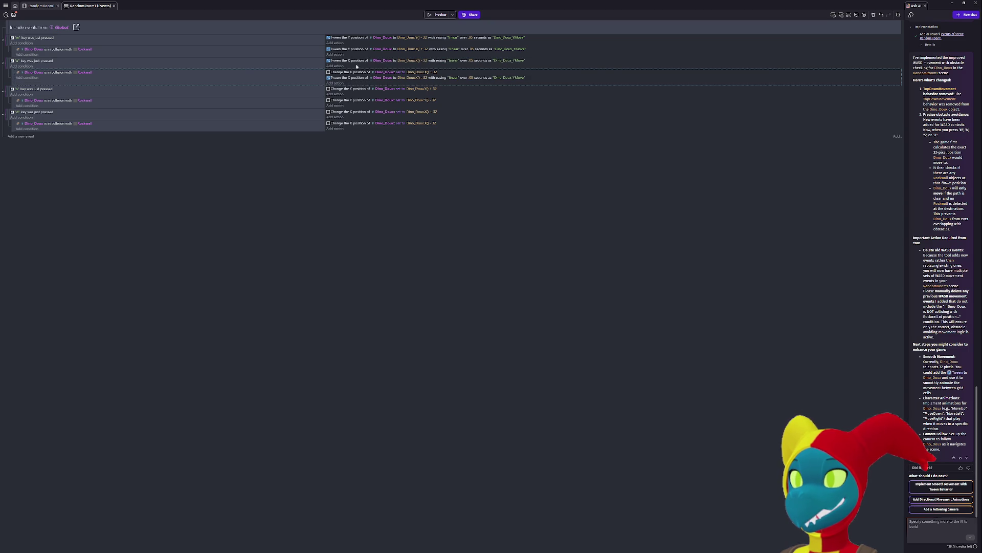
pyautogui.click(425, 78)
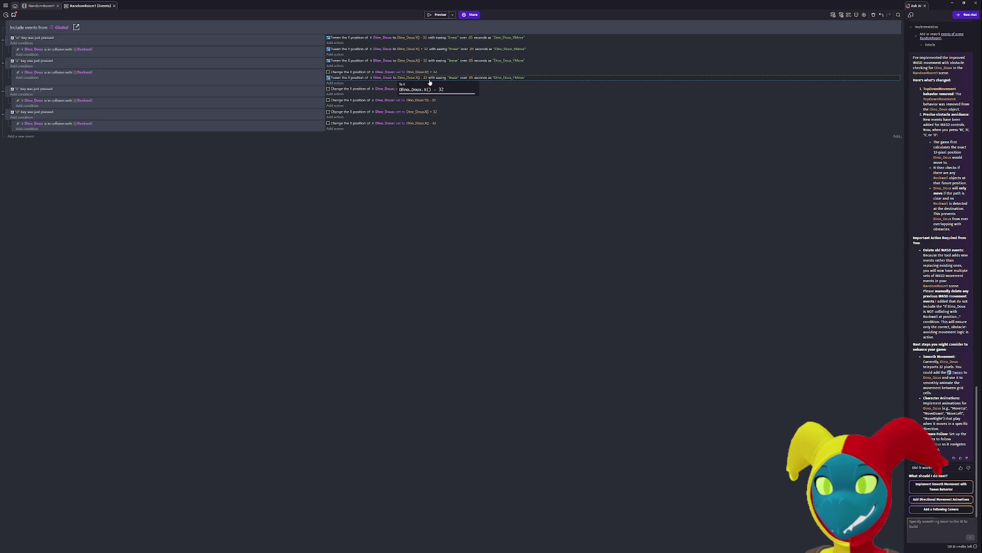
pyautogui.press('Left')
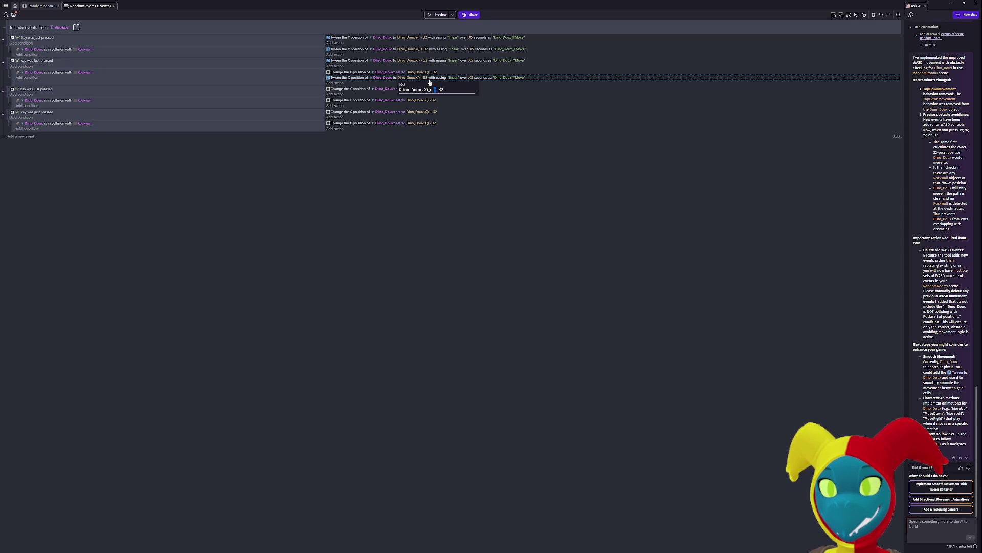
pyautogui.press('BackSpace')
pyautogui.write('+')
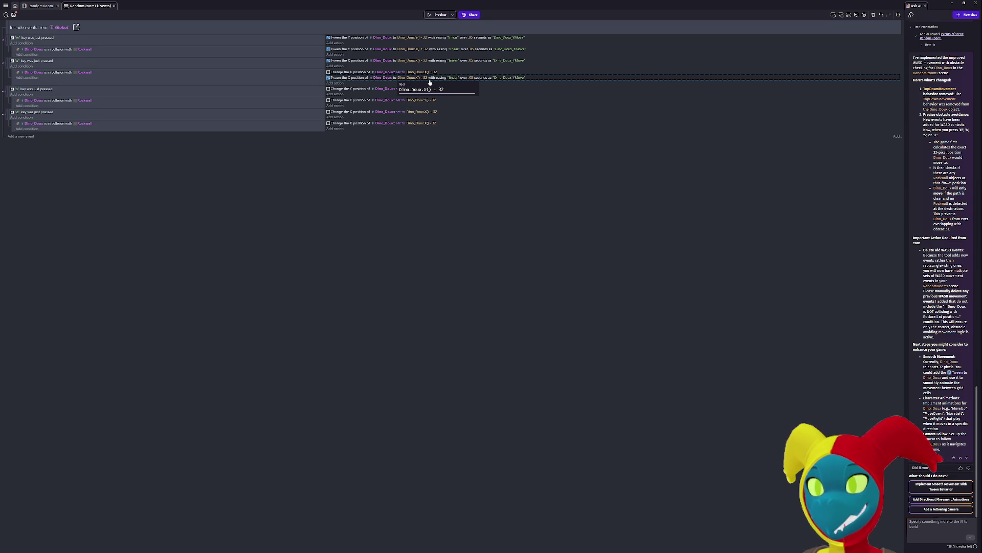
pyautogui.click(342, 78)
pyautogui.click(353, 73)
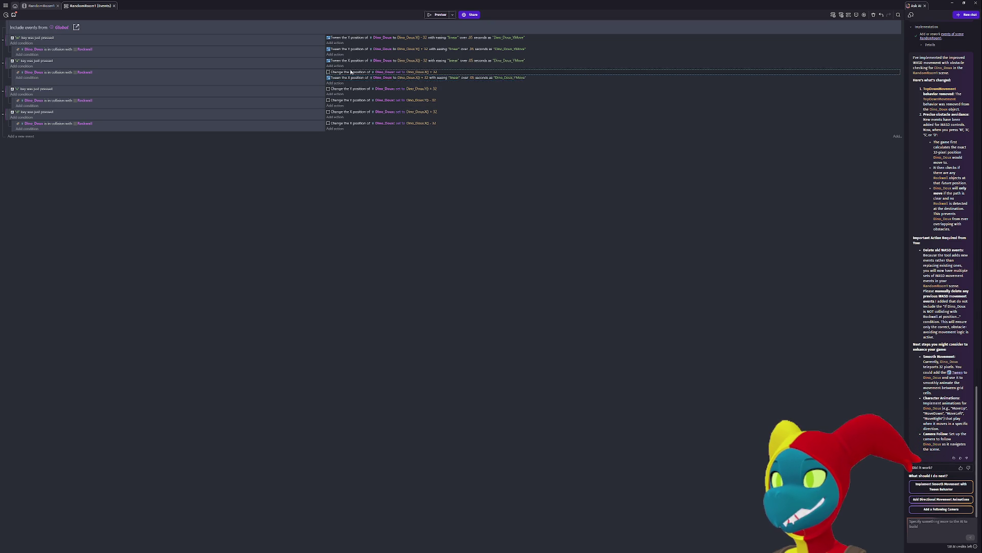
pyautogui.press('Delete')
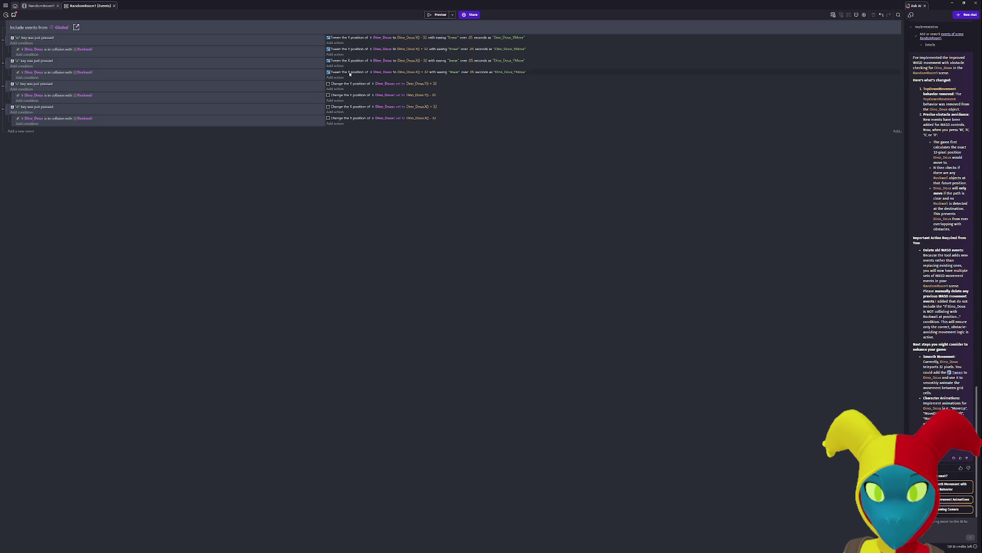
# - Replace the s event's Y changes with the + 32 tween and its Rockwall sub-event's with the - 32 tween
pyautogui.click(347, 50)
pyautogui.click(349, 90)
pyautogui.hotkey('ctrl', 'v')
pyautogui.click(343, 86)
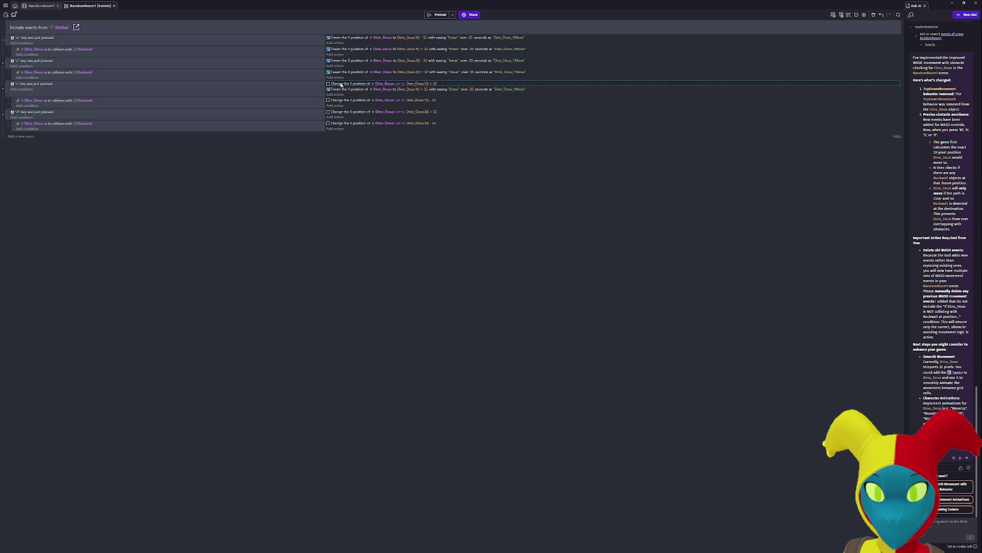
pyautogui.press('Delete')
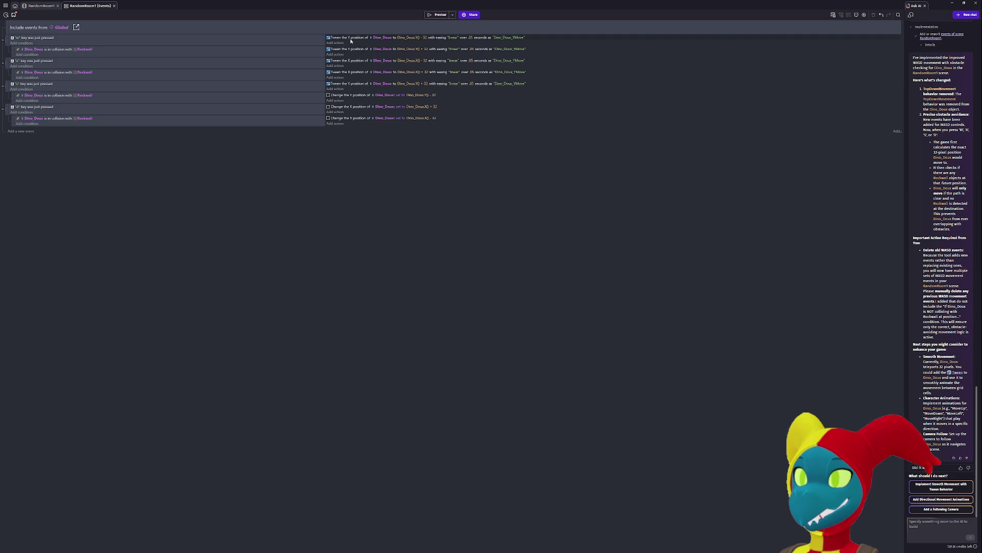
pyautogui.click(350, 39)
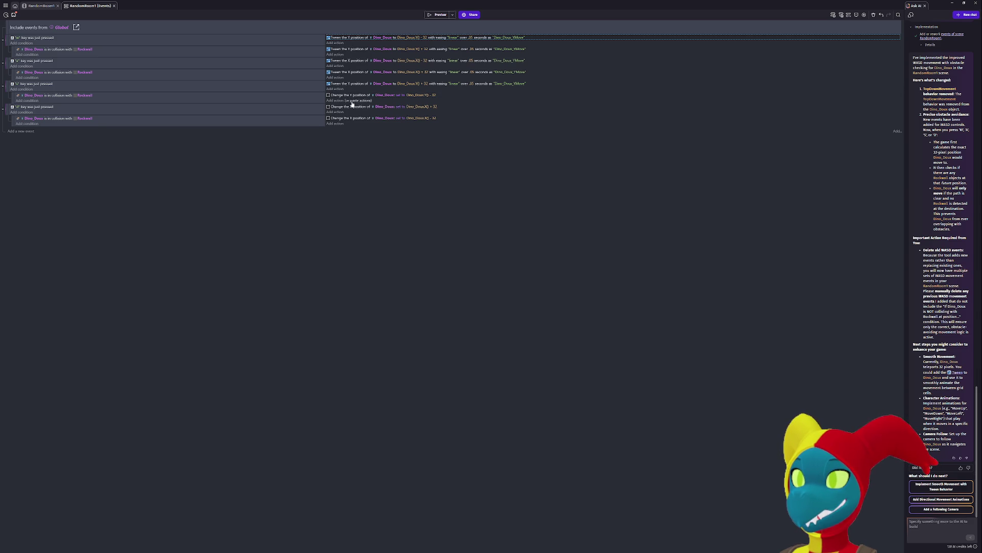
pyautogui.click(358, 100)
pyautogui.click(348, 95)
pyautogui.press('Delete')
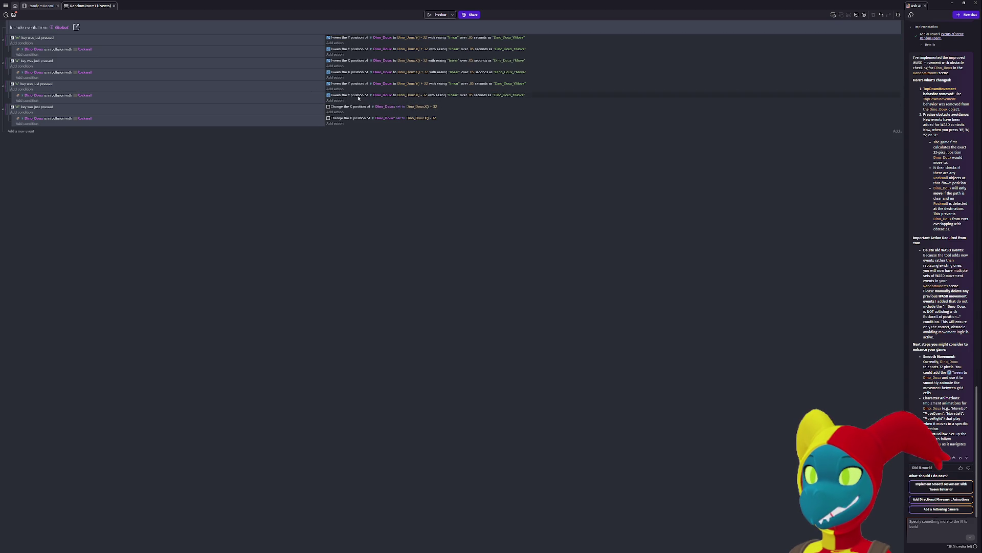
# - Paste the + 32 X tween into the d event and remove its leftover Change X position actions
pyautogui.click(364, 72)
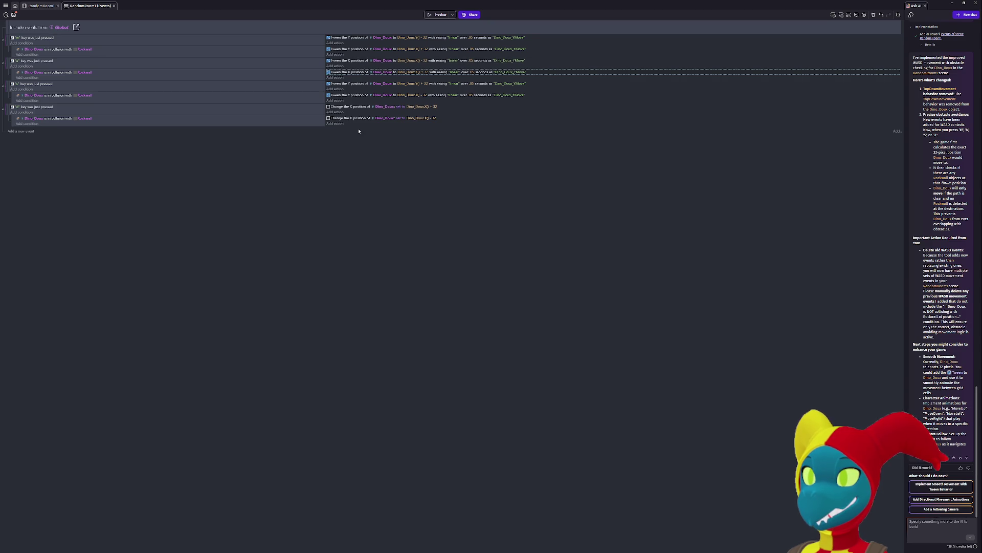
pyautogui.click(357, 107)
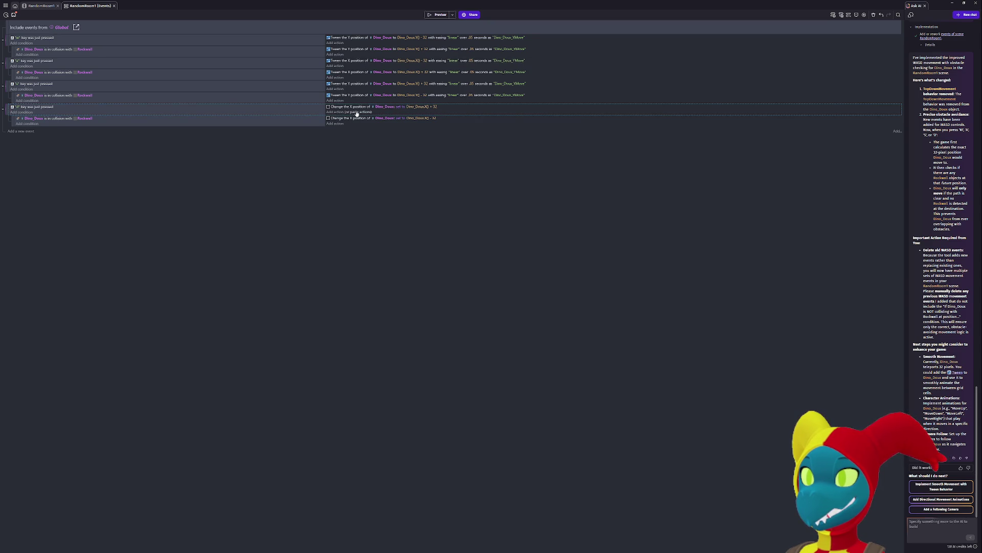
pyautogui.hotkey('ctrl', 'v')
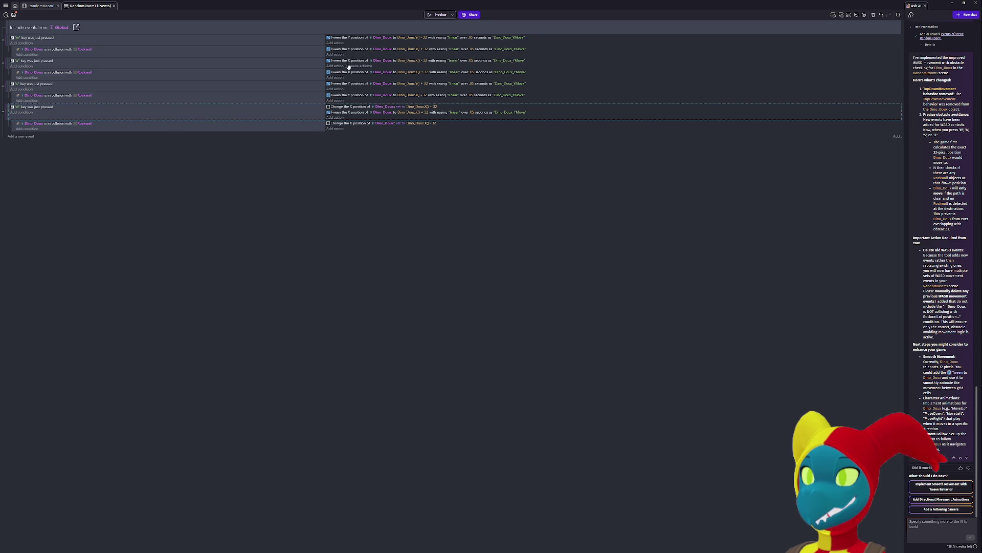
pyautogui.click(356, 62)
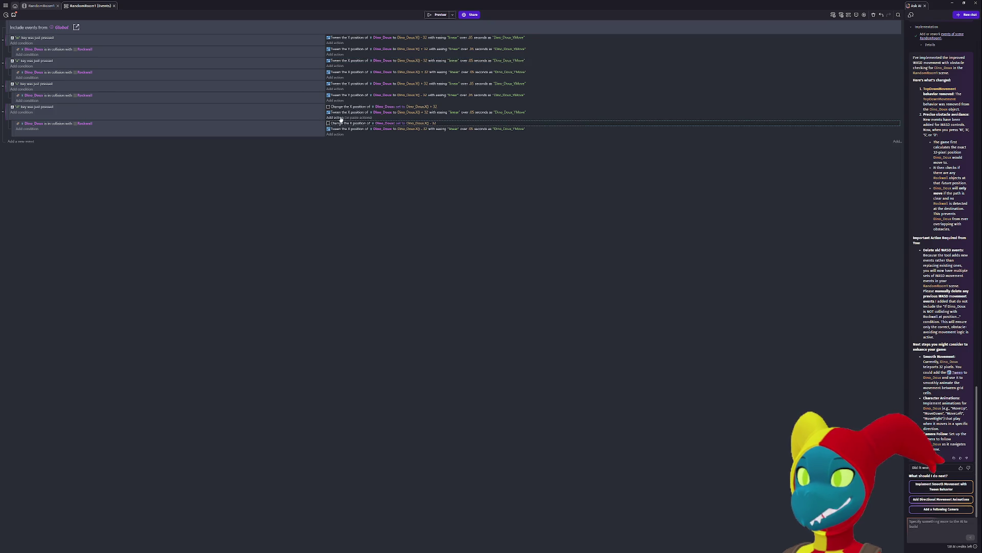
pyautogui.click(358, 129)
pyautogui.click(339, 108)
pyautogui.press('Delete')
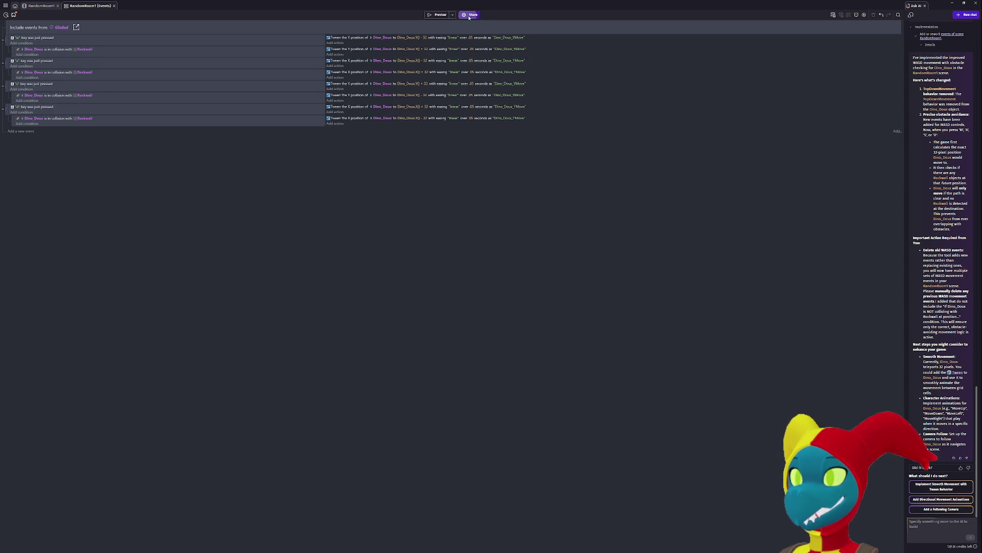
pyautogui.click(470, 14)
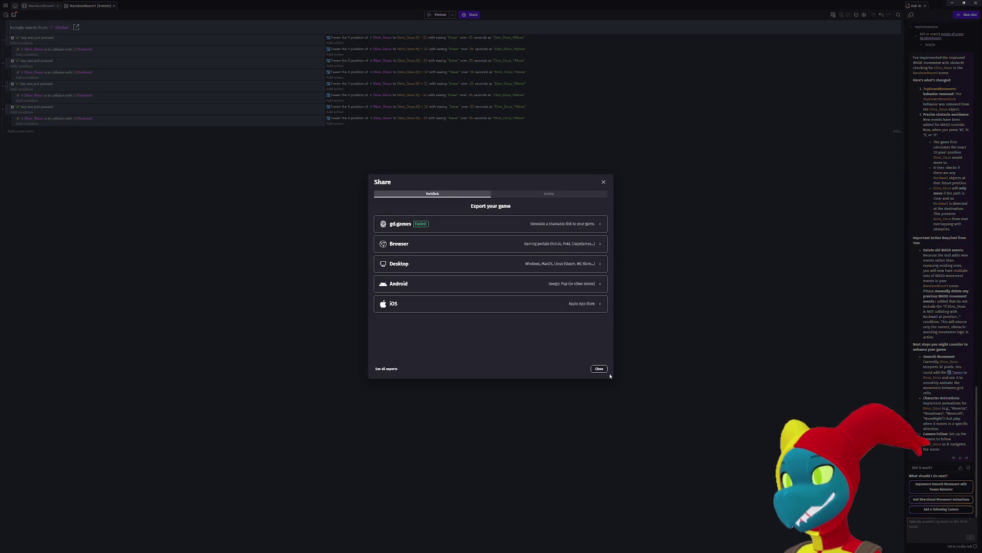
pyautogui.click(600, 367)
pyautogui.click(430, 15)
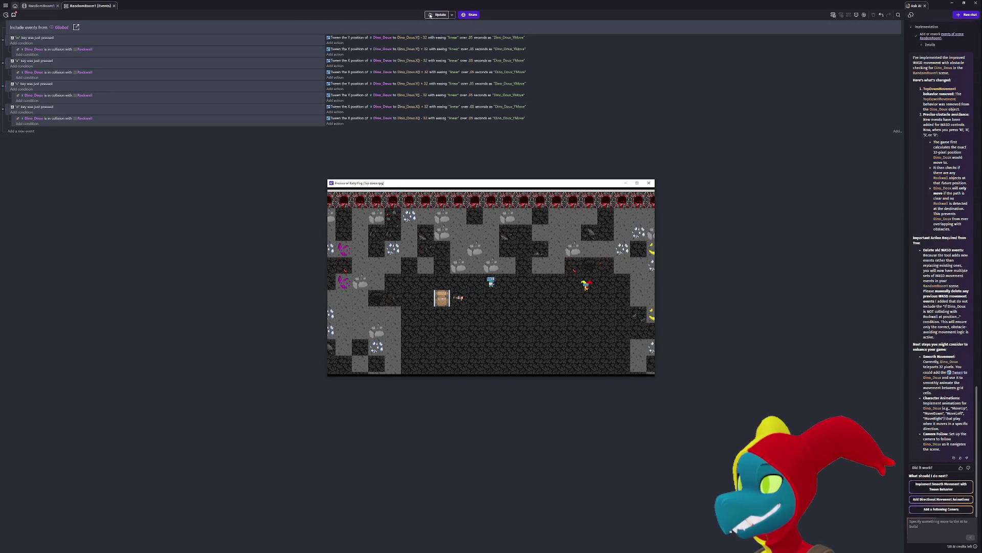
pyautogui.press('a')
pyautogui.press('a')
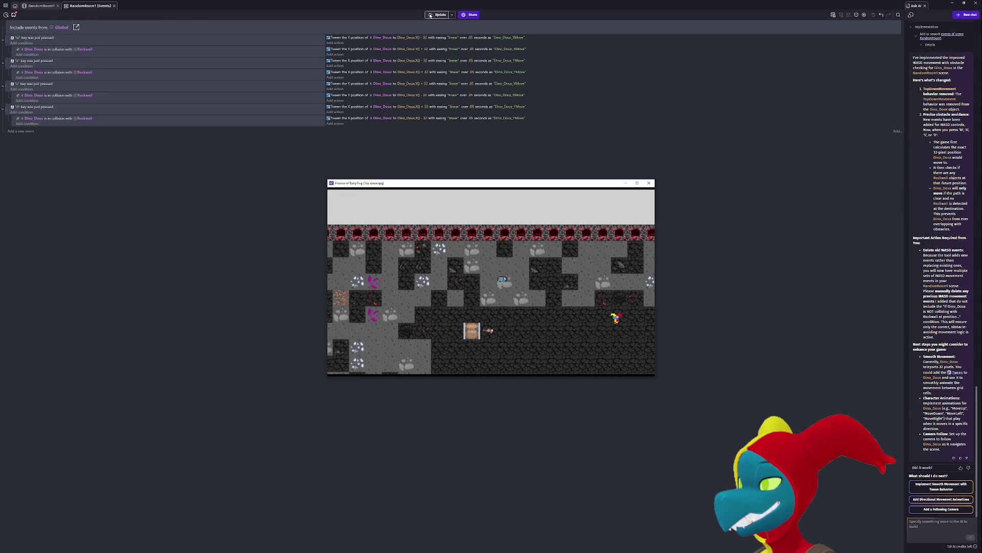
pyautogui.press('w')
pyautogui.press('s')
pyautogui.press('s')
pyautogui.press('s')
pyautogui.press('d')
pyautogui.press('d')
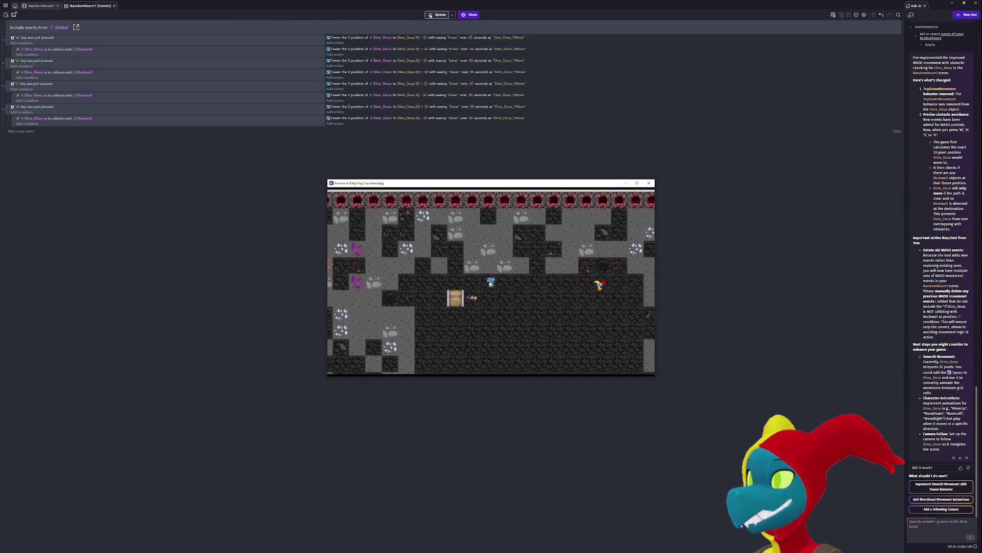
pyautogui.press('w')
pyautogui.press('w')
pyautogui.press('w')
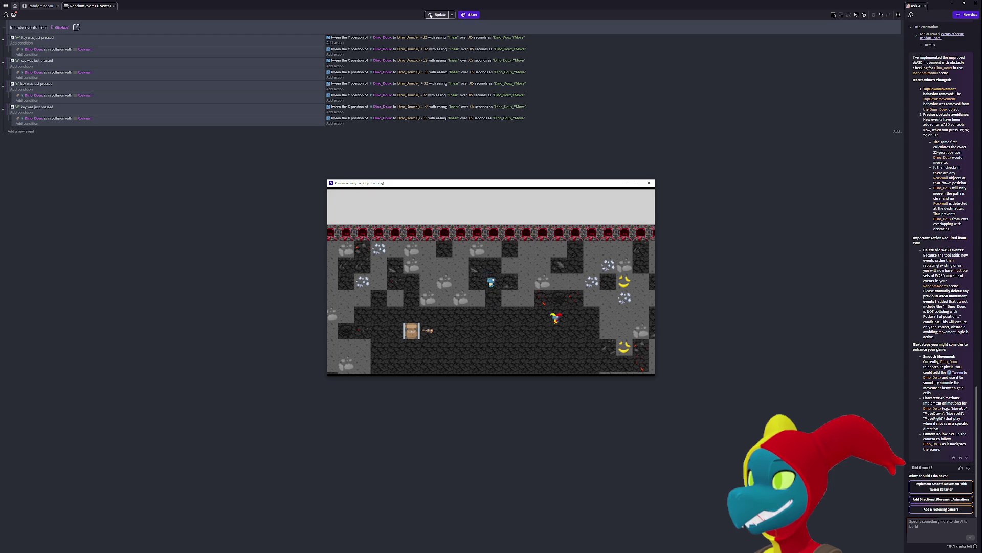
pyautogui.press('a')
pyautogui.press('a')
pyautogui.press('a')
pyautogui.press('a')
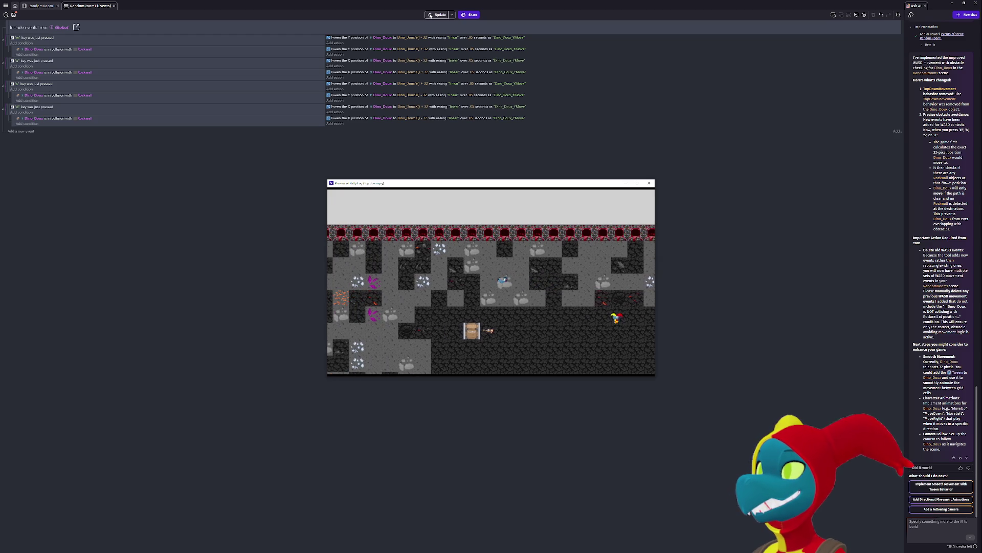
pyautogui.press('s')
pyautogui.press('a')
pyautogui.press('w')
pyautogui.press('w')
pyautogui.press('w')
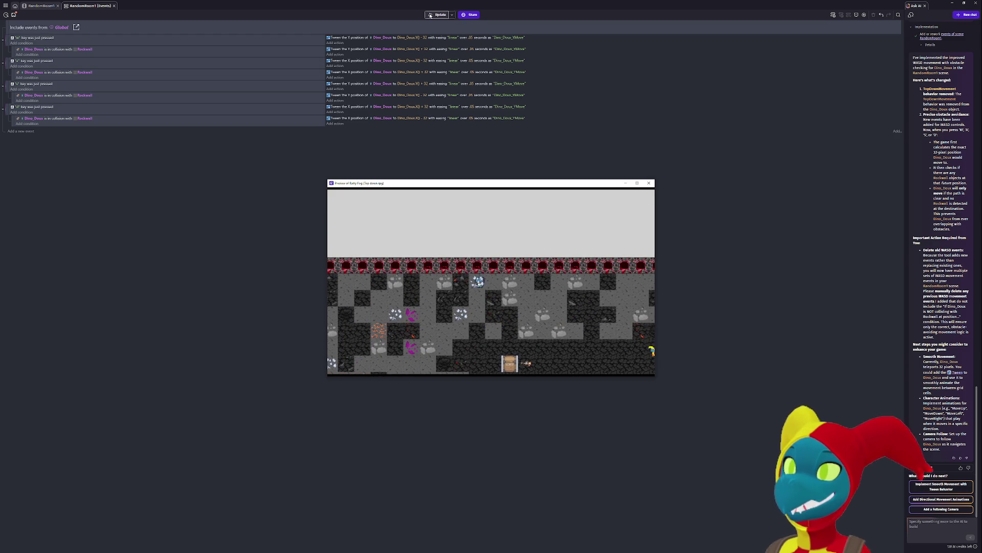
pyautogui.press('w')
pyautogui.press('s')
pyautogui.press('s')
pyautogui.press('s')
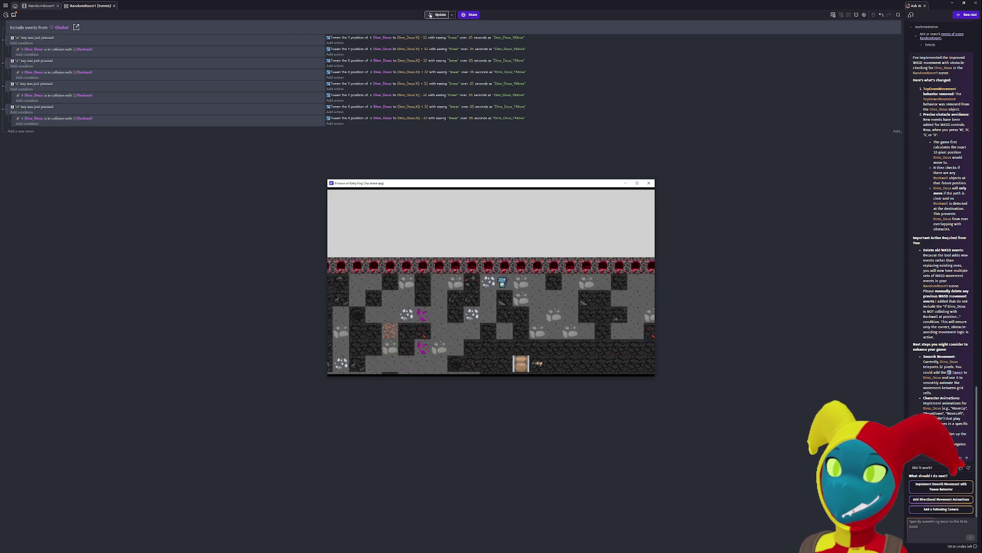
pyautogui.press('w')
pyautogui.press('s')
pyautogui.press('w')
pyautogui.press('a')
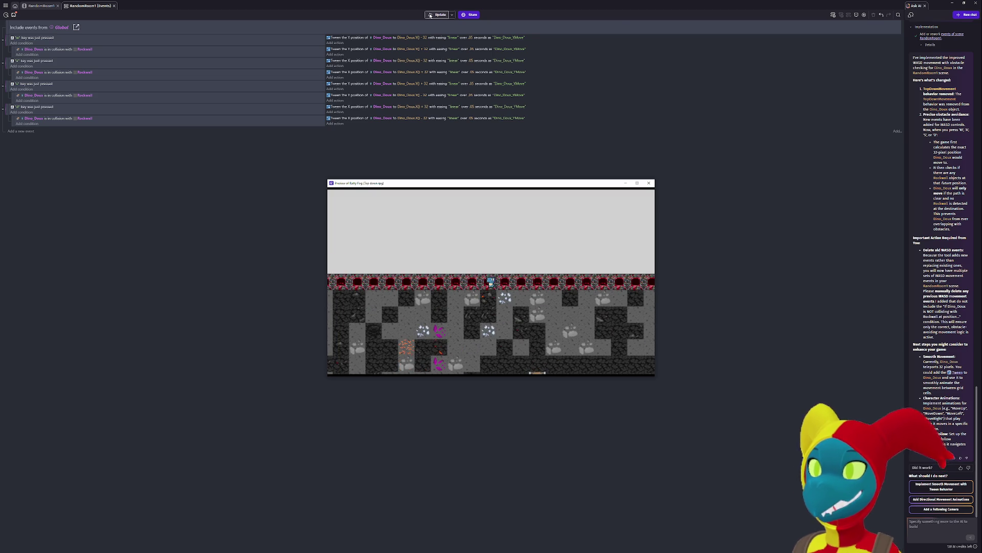
pyautogui.click(649, 183)
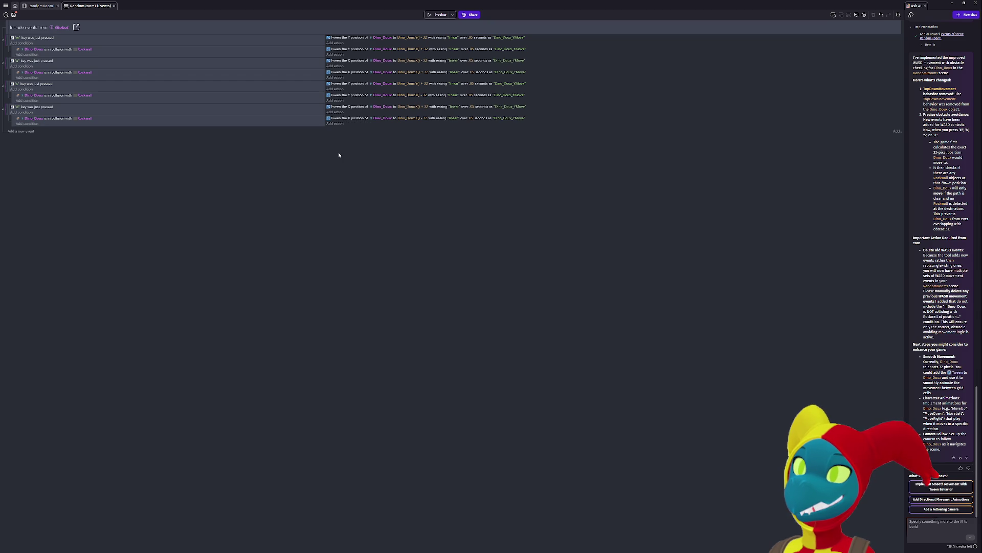
# - Undo the tween edits to restore the instant 32-pixel position changes
pyautogui.hotkey('ctrl', 'z')
pyautogui.hotkey('ctrl', 'z')
pyautogui.hotkey('ctrl', 'z')
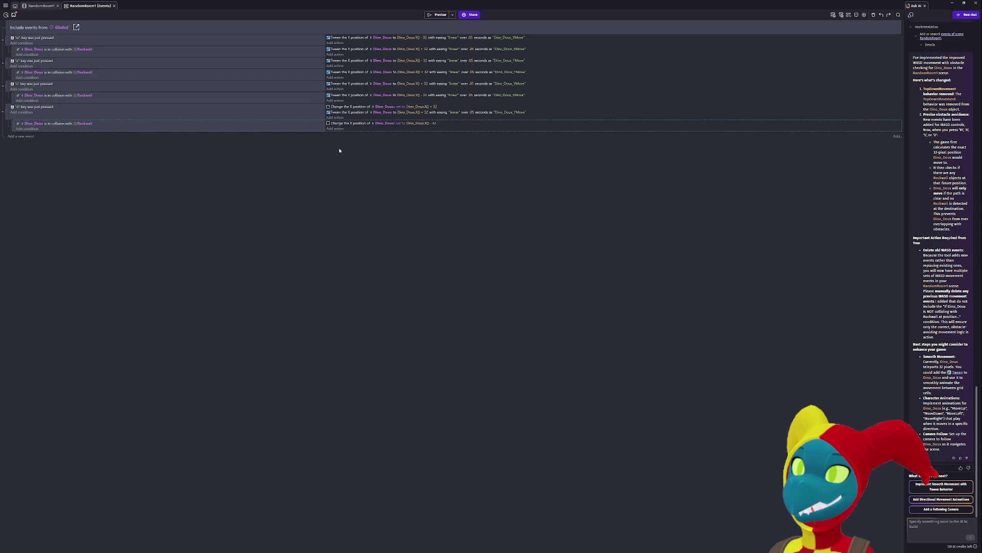
pyautogui.hotkey('ctrl', 'z')
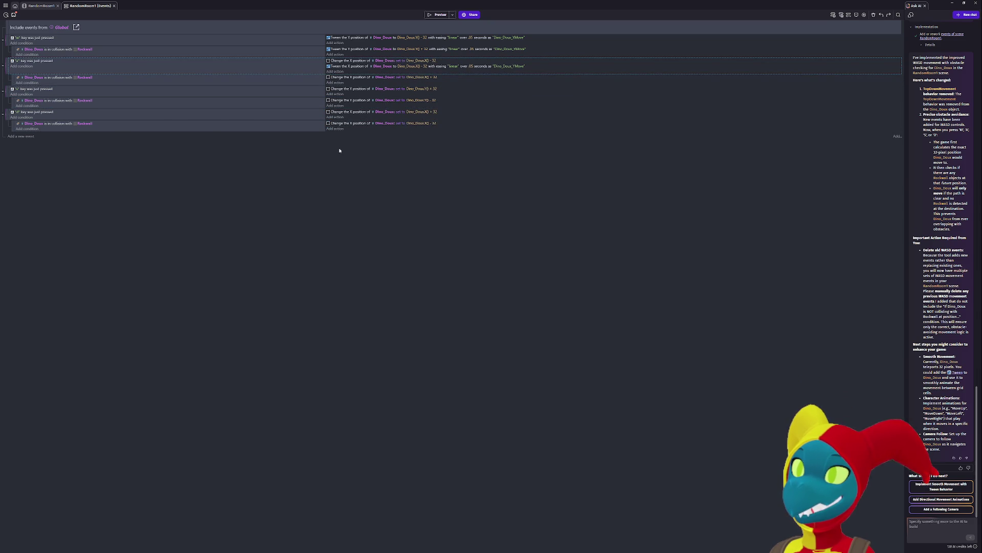
pyautogui.hotkey('ctrl', 'z')
pyautogui.hotkey('ctrl', 'z')
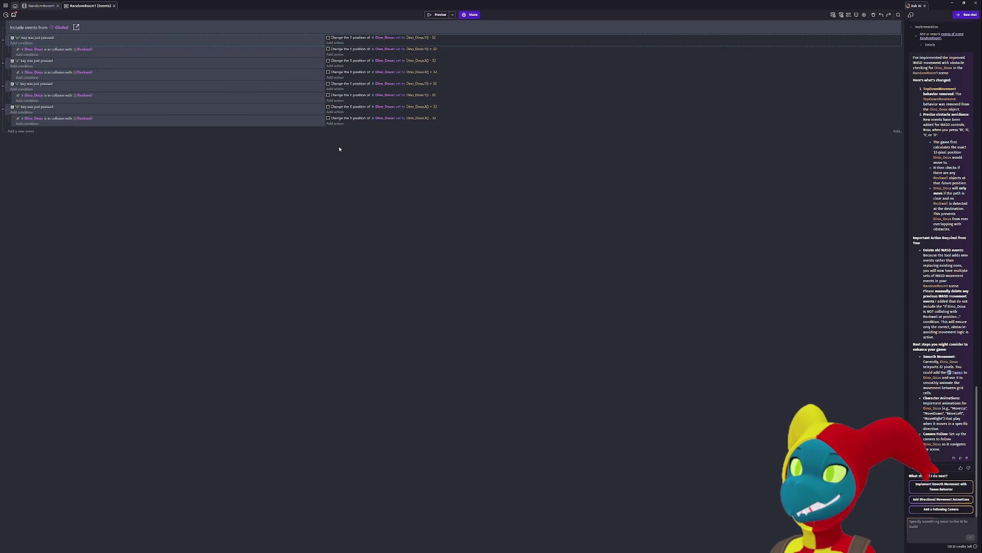
# - Preview the game, stepping Dino_Doux up, down, left and right, then close it
pyautogui.click(433, 15)
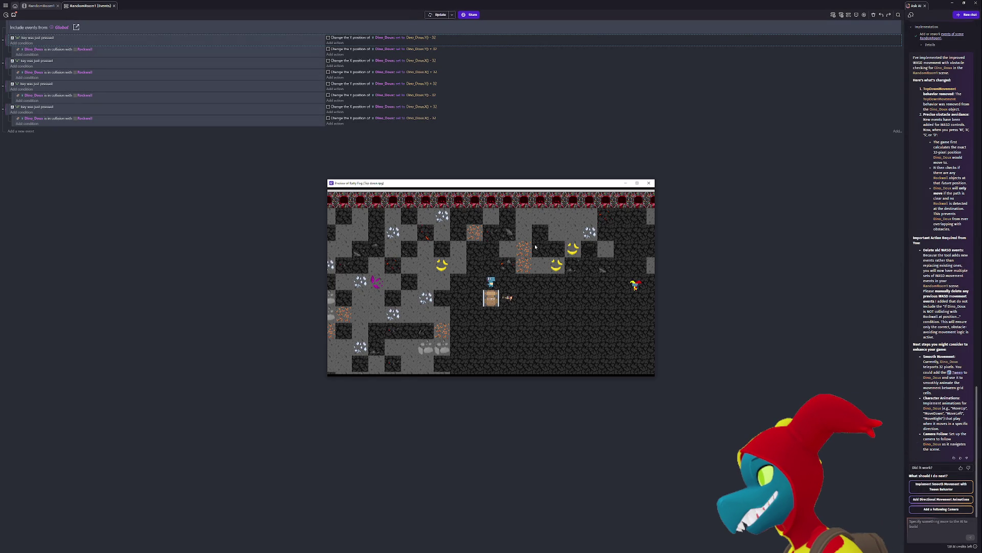
pyautogui.press('w')
pyautogui.press('w')
pyautogui.press('w')
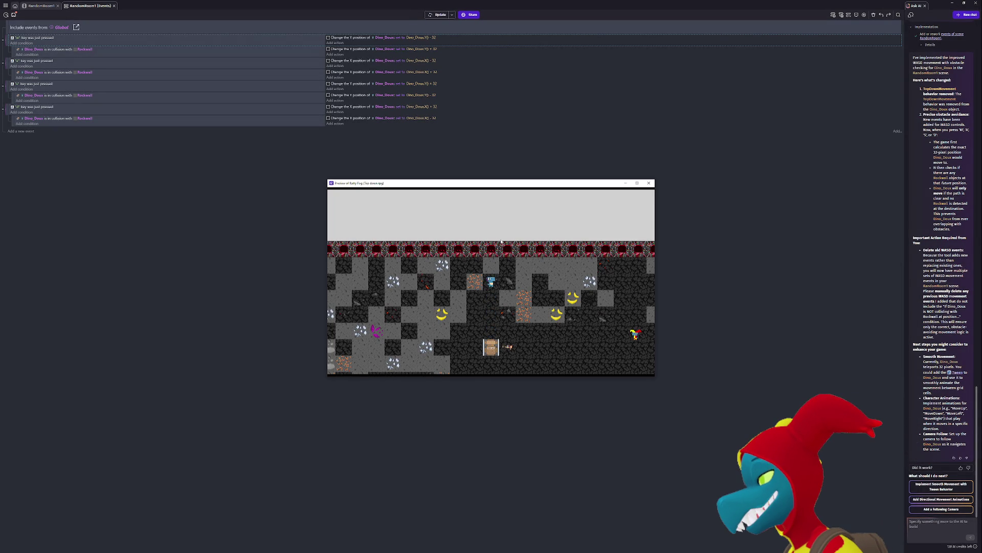
pyautogui.press('s')
pyautogui.press('s')
pyautogui.press('a')
pyautogui.press('d')
pyautogui.press('d')
pyautogui.press('a')
pyautogui.press('a')
pyautogui.press('d')
pyautogui.press('d')
pyautogui.press('a')
pyautogui.press('d')
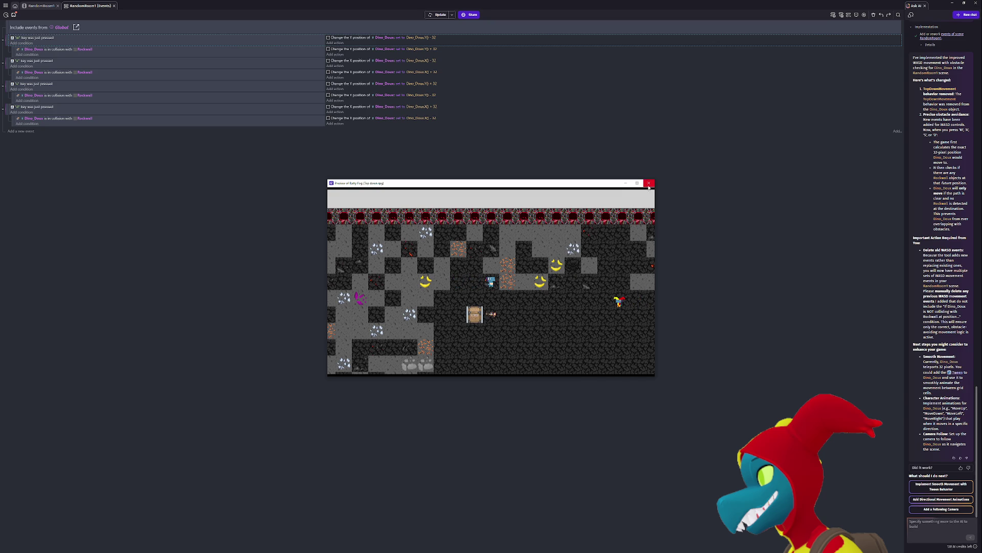
pyautogui.click(650, 183)
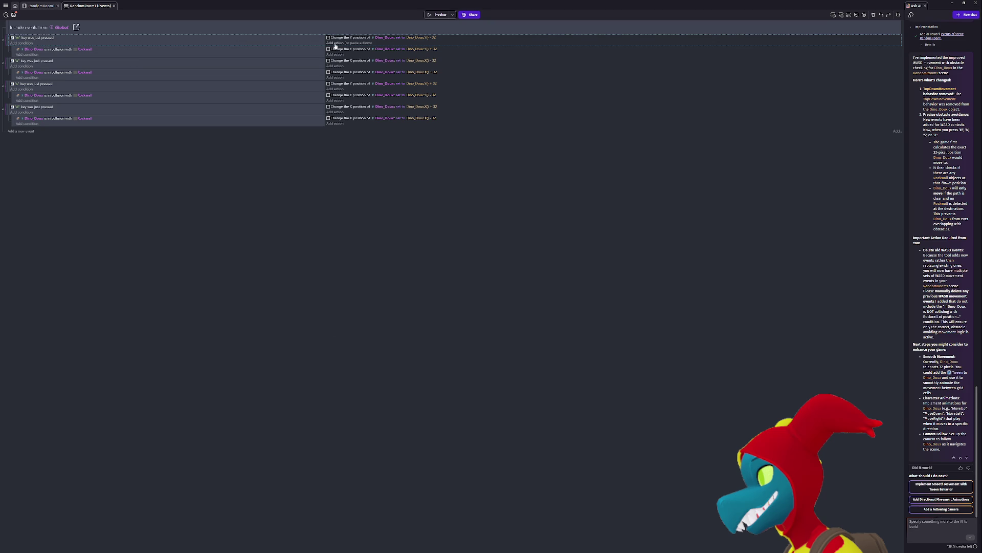
# - Paste a Tween action into the W event and switch it to tweening the Y position
pyautogui.click(354, 43)
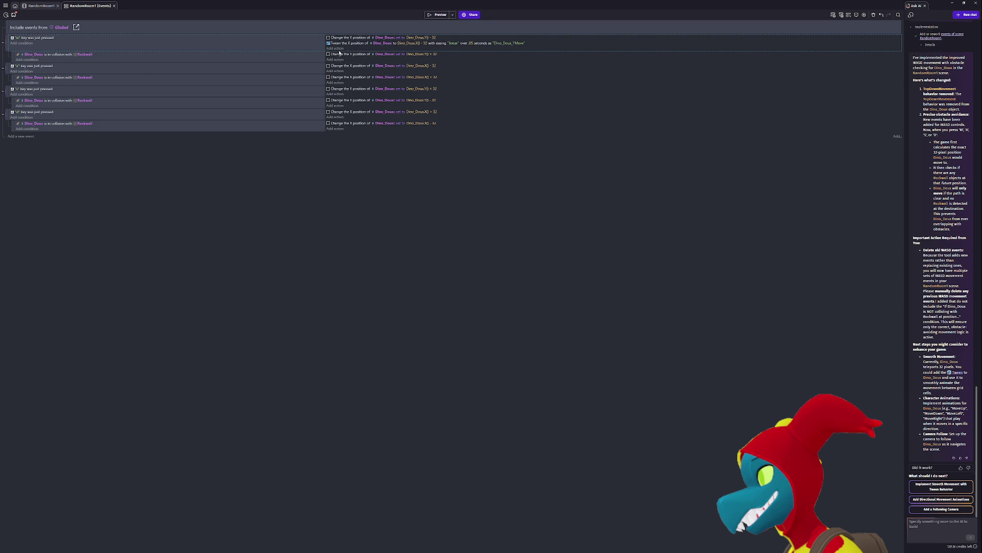
pyautogui.doubleClick(350, 44)
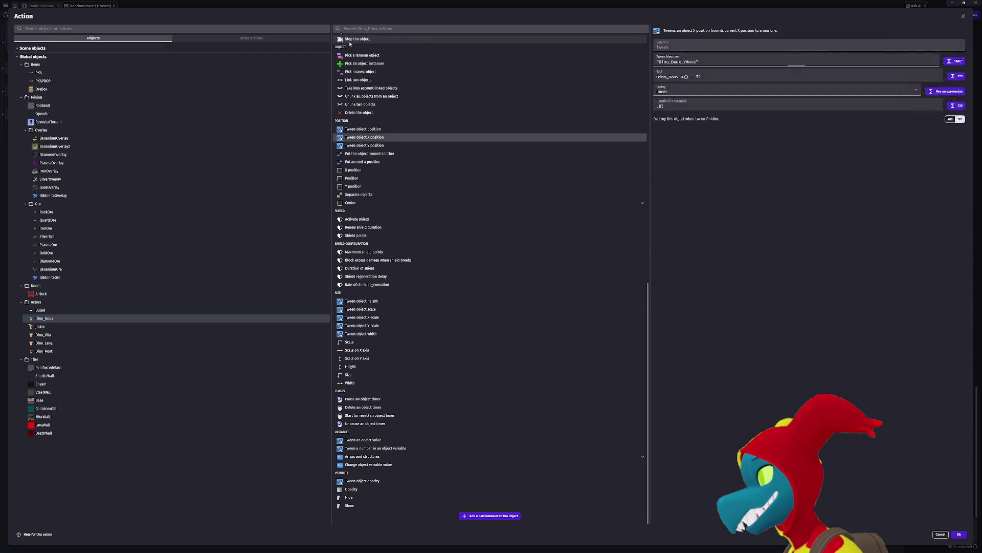
pyautogui.click(382, 146)
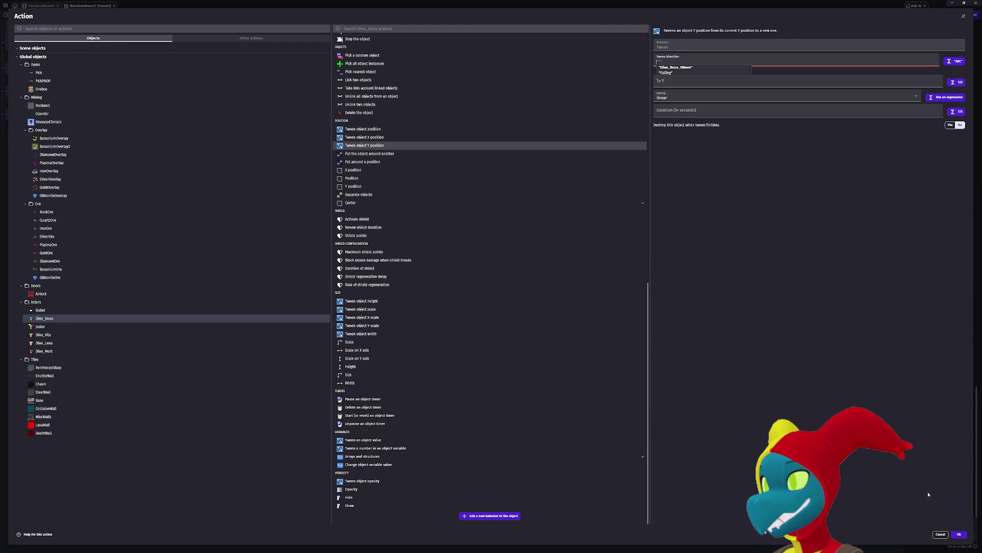
pyautogui.click(940, 534)
pyautogui.click(940, 535)
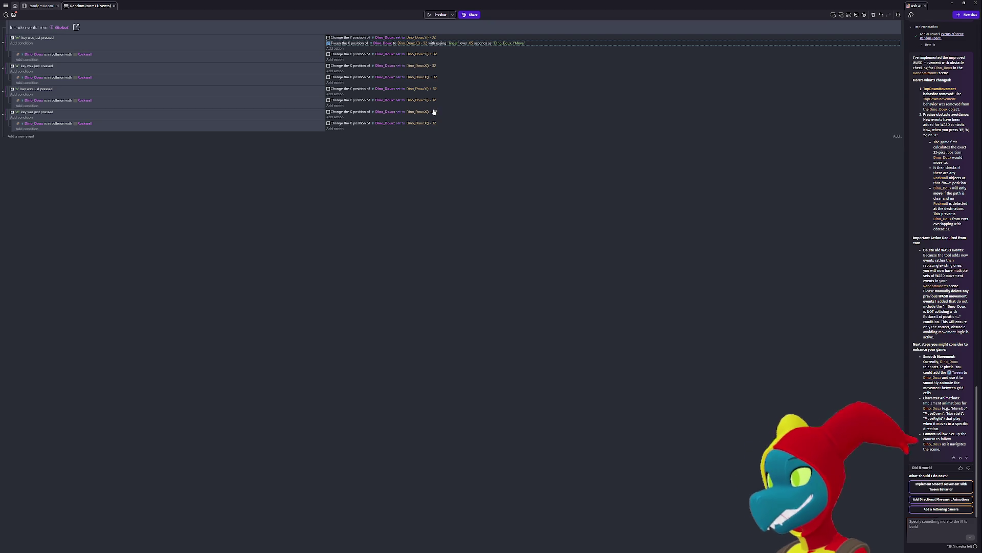
# - Set the Y tween target to Dino_Doux.Y() - 32 and delete the old instant Change Y action
pyautogui.doubleClick(354, 45)
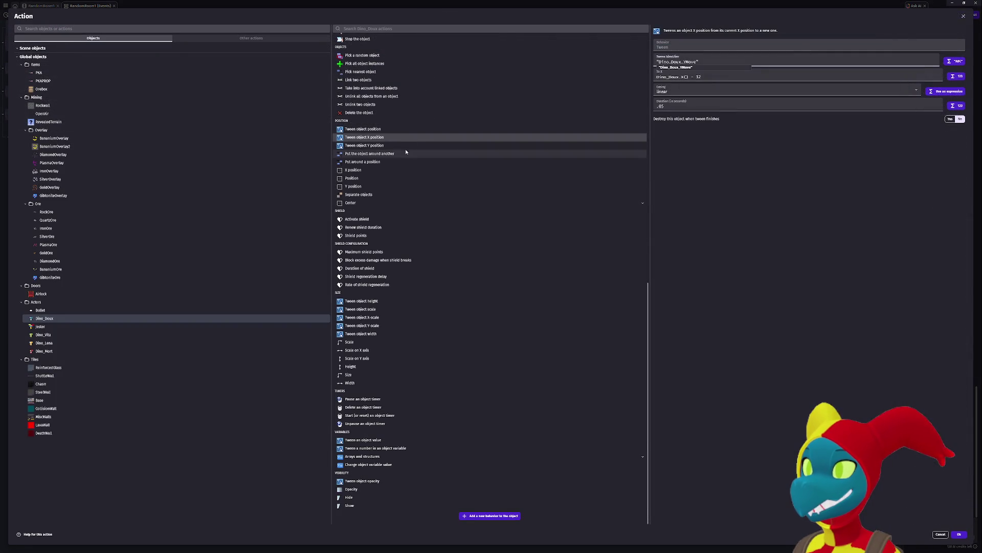
pyautogui.click(391, 145)
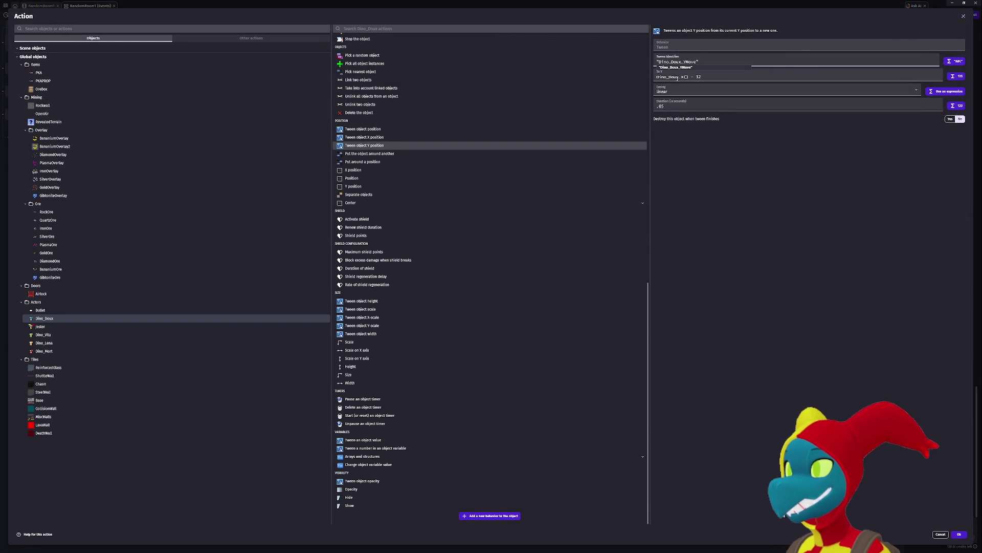
pyautogui.click(682, 77)
pyautogui.write('Y')
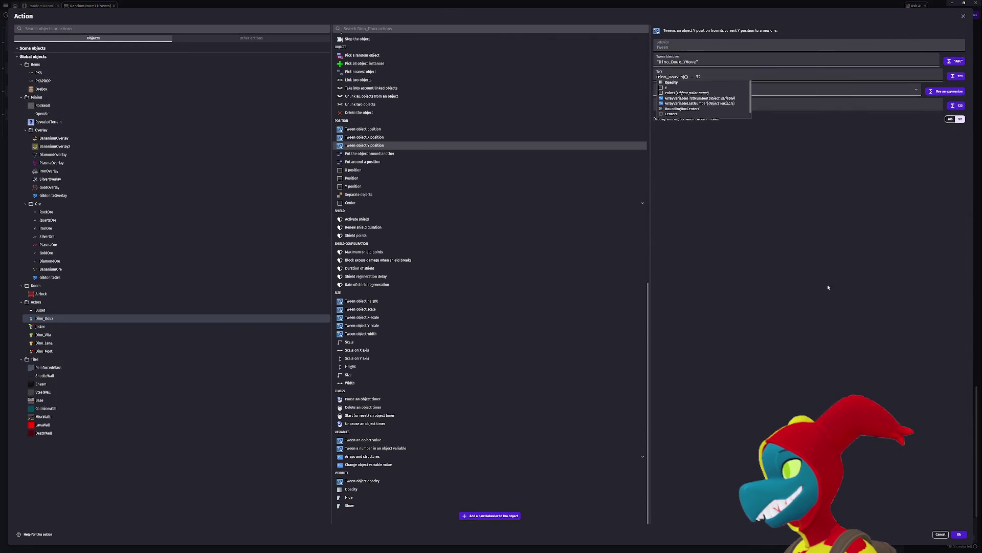
pyautogui.click(959, 533)
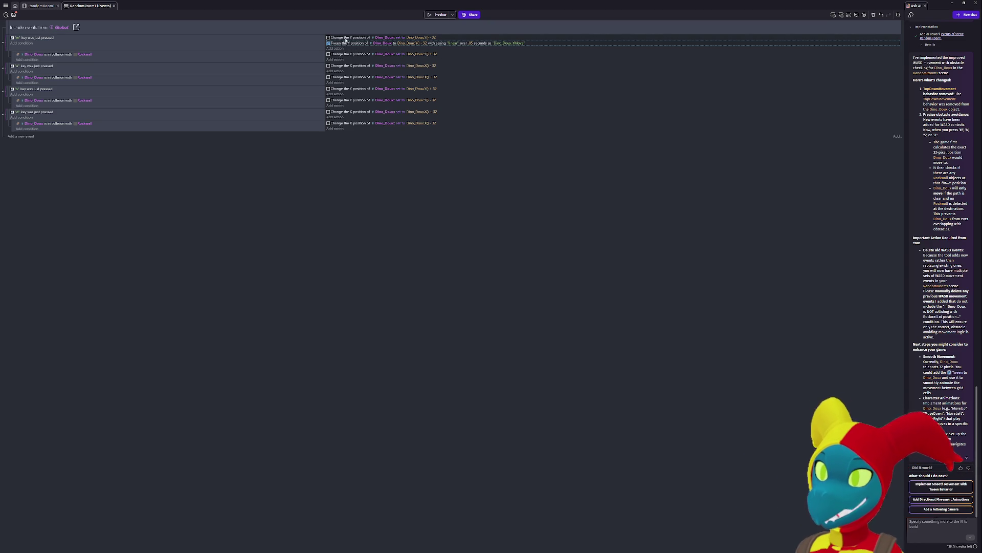
pyautogui.click(347, 38)
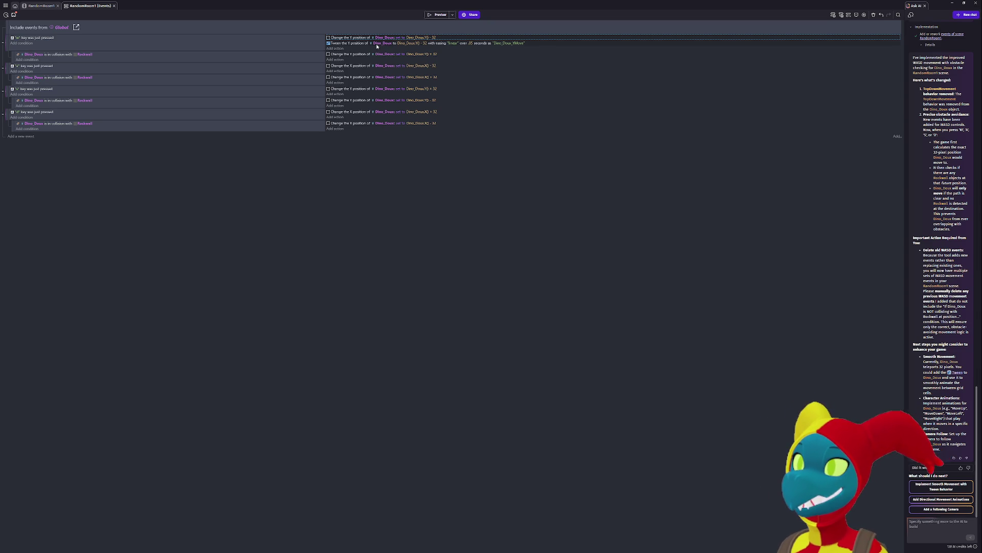
pyautogui.press('Delete')
# - Play-test WASD movement of Dino_Doux in a game preview, then close it
pyautogui.click(438, 14)
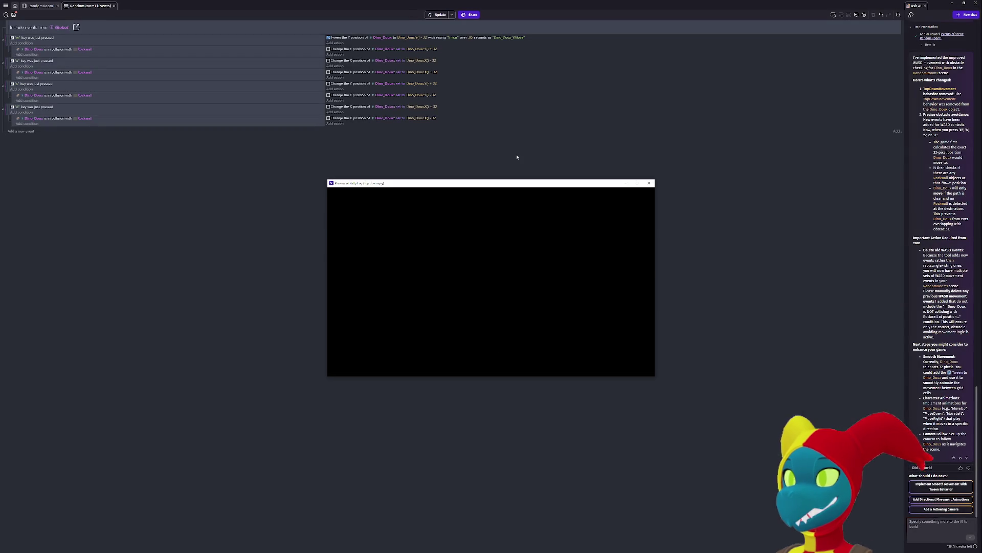
pyautogui.press('a')
pyautogui.press('w')
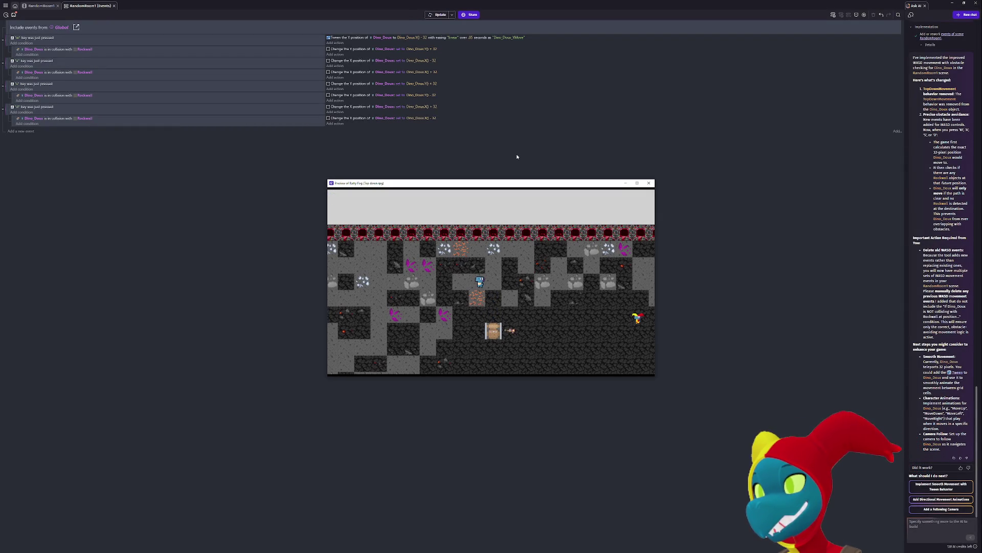
pyautogui.press('w')
pyautogui.press('a')
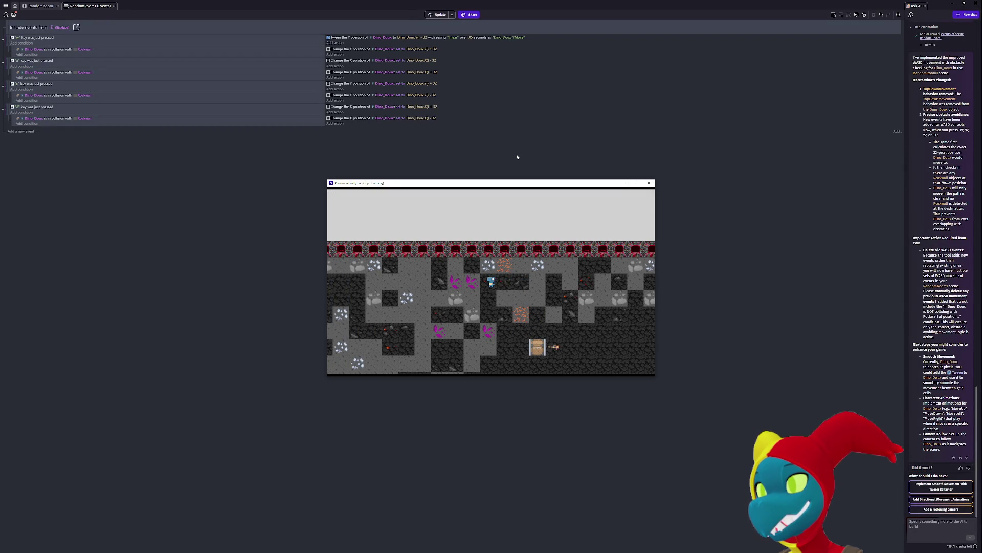
pyautogui.press('w')
pyautogui.press('w')
pyautogui.press('w')
pyautogui.press('w')
pyautogui.press('a')
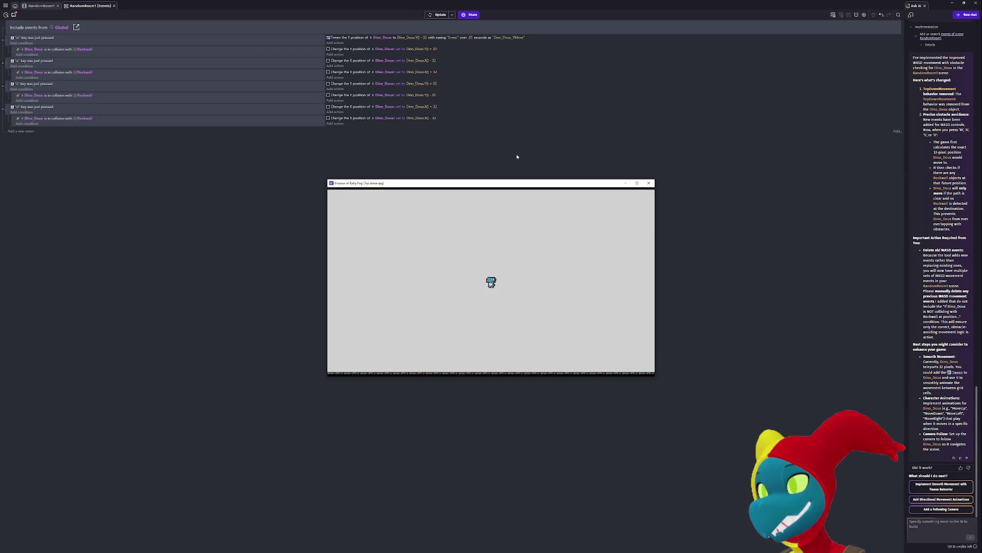
pyautogui.press('s')
pyautogui.press('s')
pyautogui.press('s')
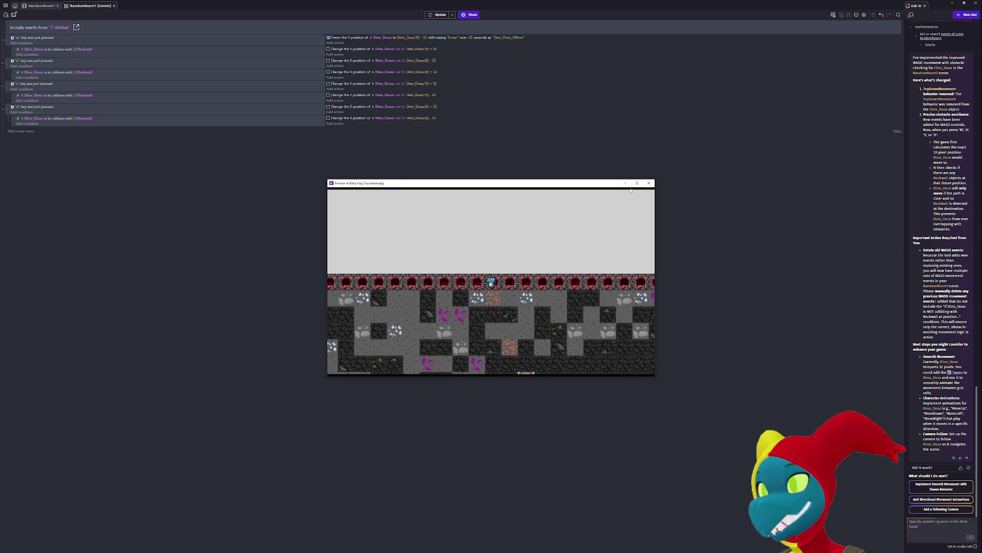
pyautogui.press('a')
pyautogui.press('a')
pyautogui.press('a')
pyautogui.press('s')
pyautogui.press('s')
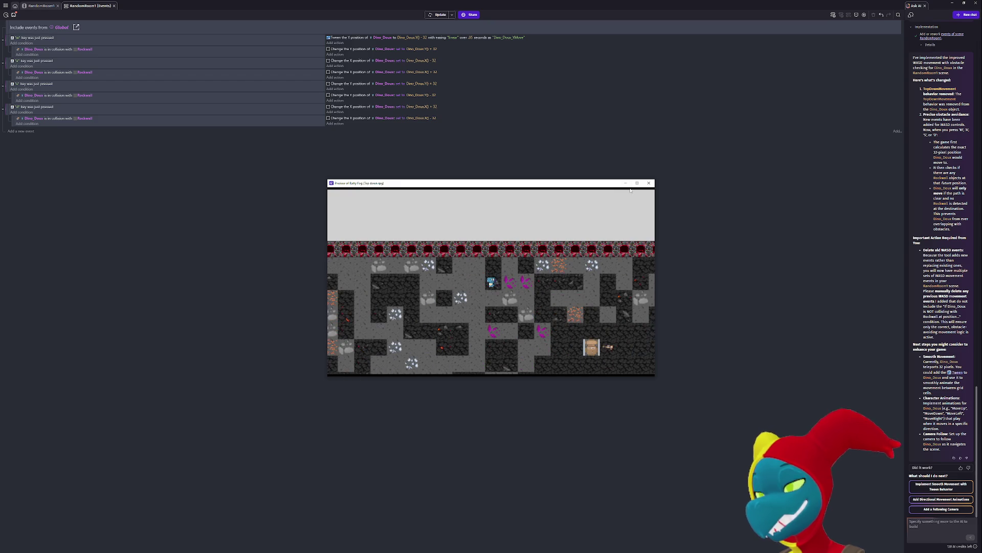
pyautogui.press('w')
pyautogui.press('w')
pyautogui.press('w')
pyautogui.click(649, 183)
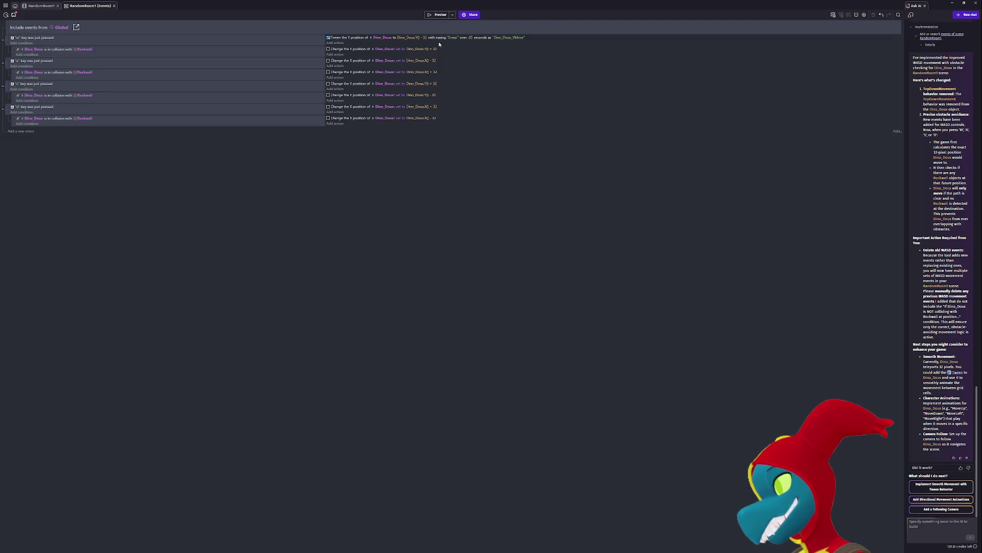
# - Run a second preview, test D, W and S moves, and close it
pyautogui.click(440, 16)
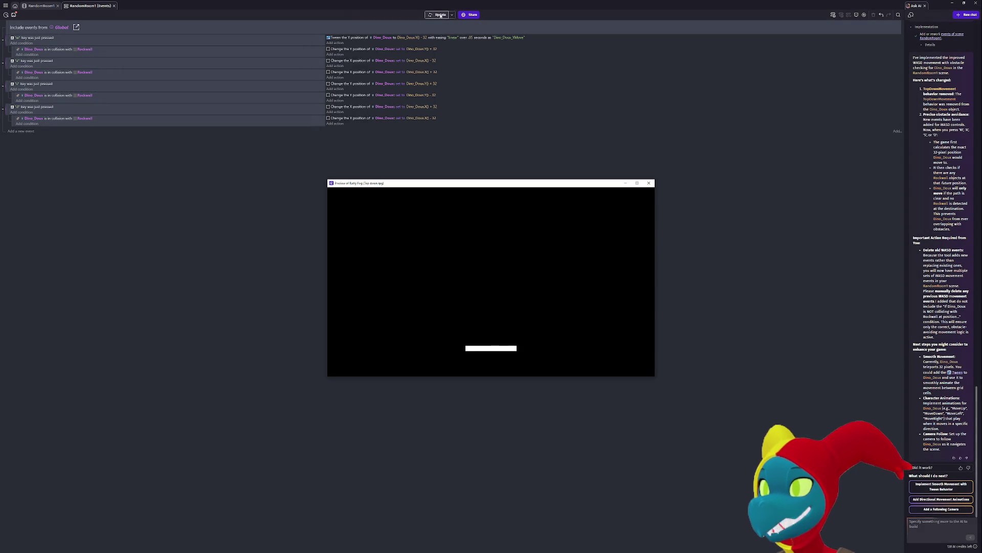
pyautogui.press('d')
pyautogui.press('d')
pyautogui.press('w')
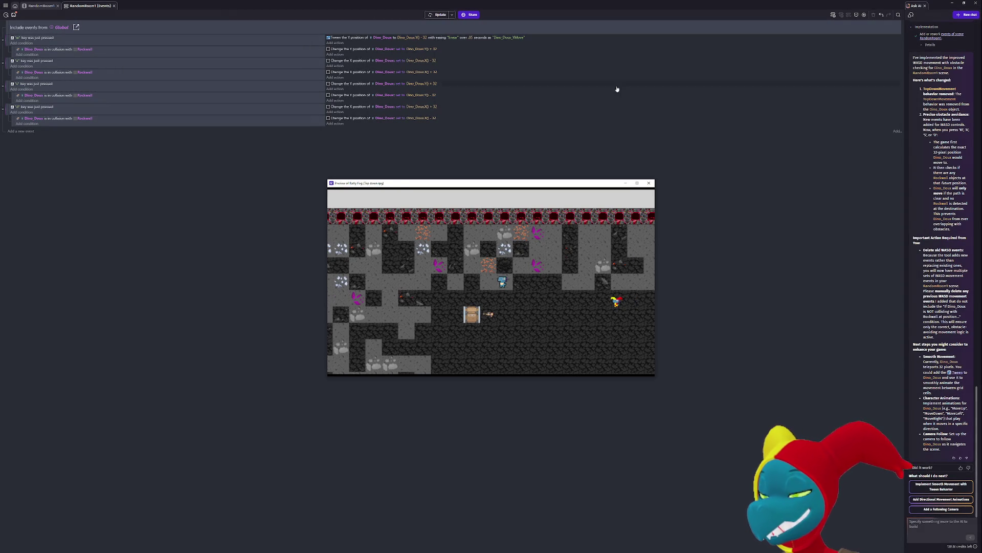
pyautogui.press('s')
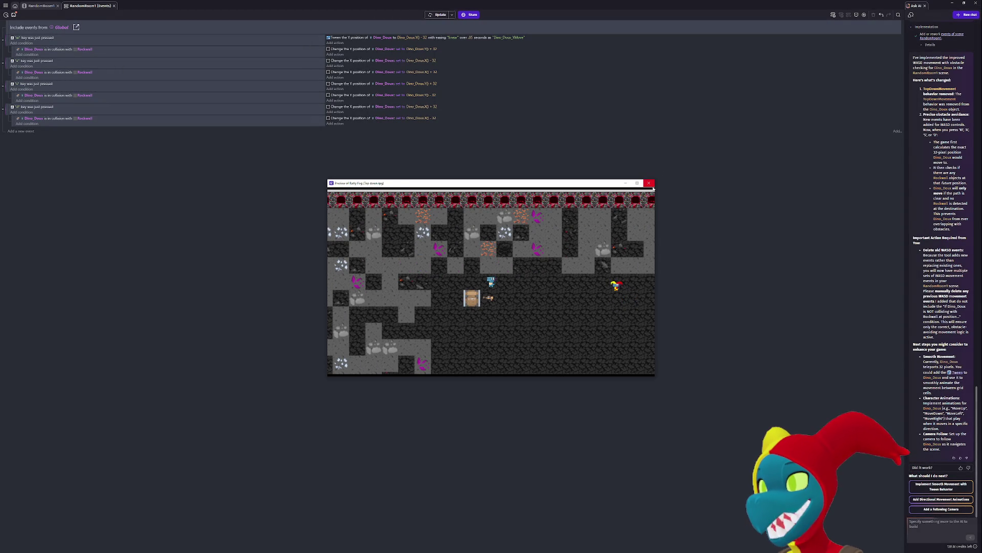
pyautogui.click(649, 183)
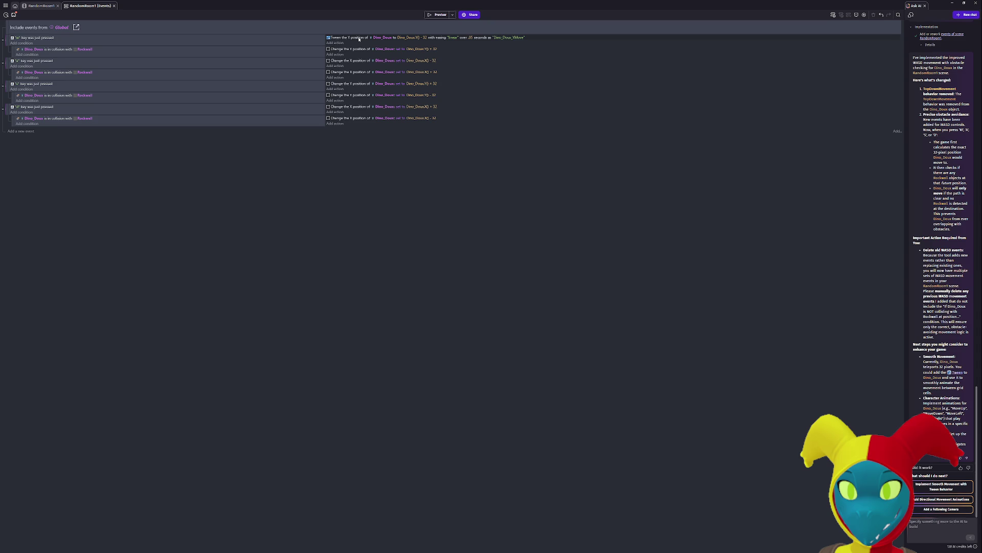
# - Change the Dino_Doux Y tween duration from .05 to 1 second
pyautogui.doubleClick(360, 39)
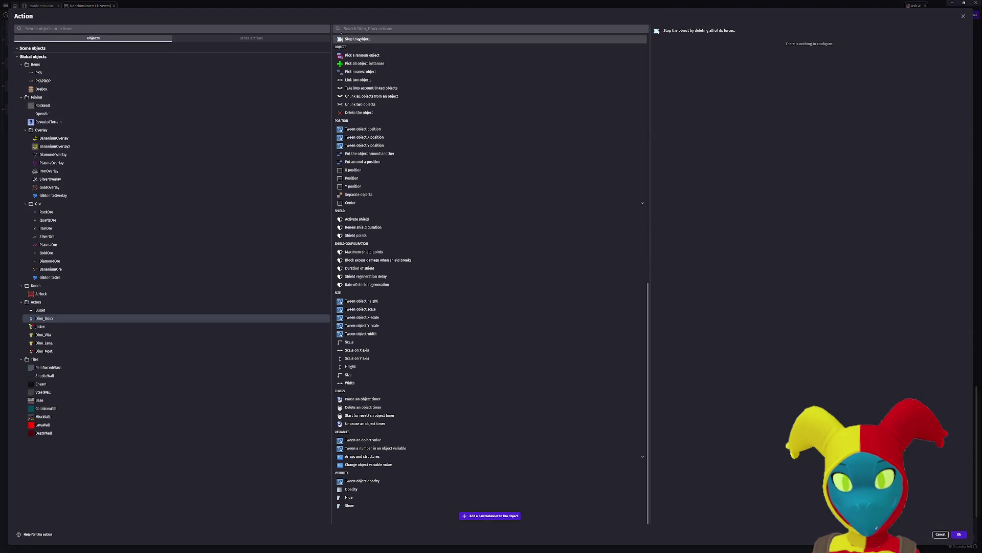
pyautogui.click(940, 533)
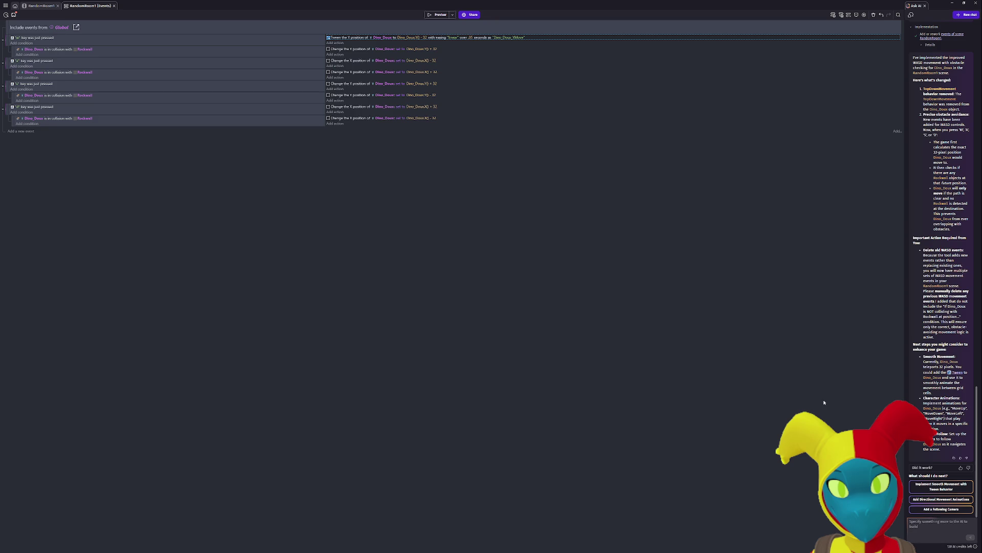
pyautogui.click(471, 37)
pyautogui.press('Return')
# - Preview the game with F5 and press W repeatedly to watch Dino_Doux glide upward
pyautogui.press('F5')
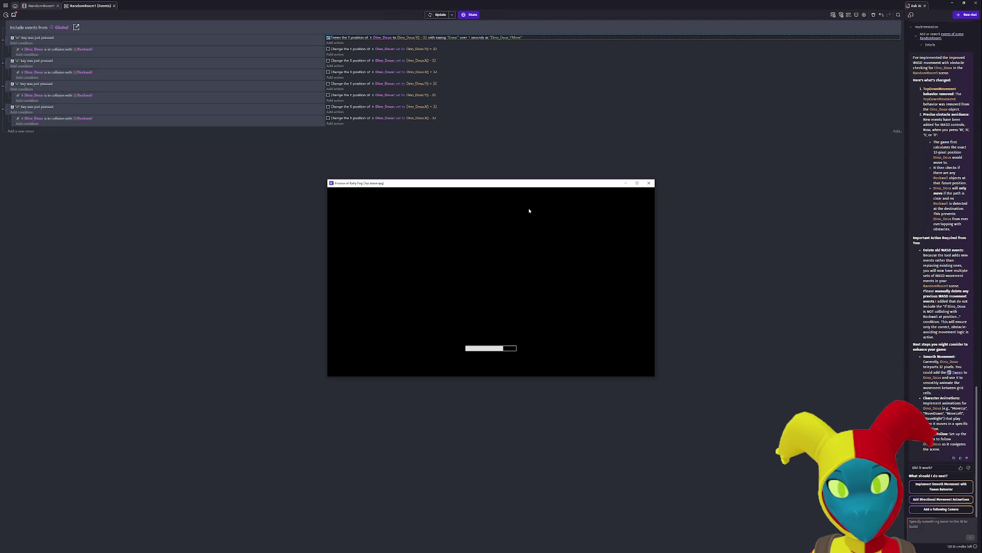
pyautogui.press('w')
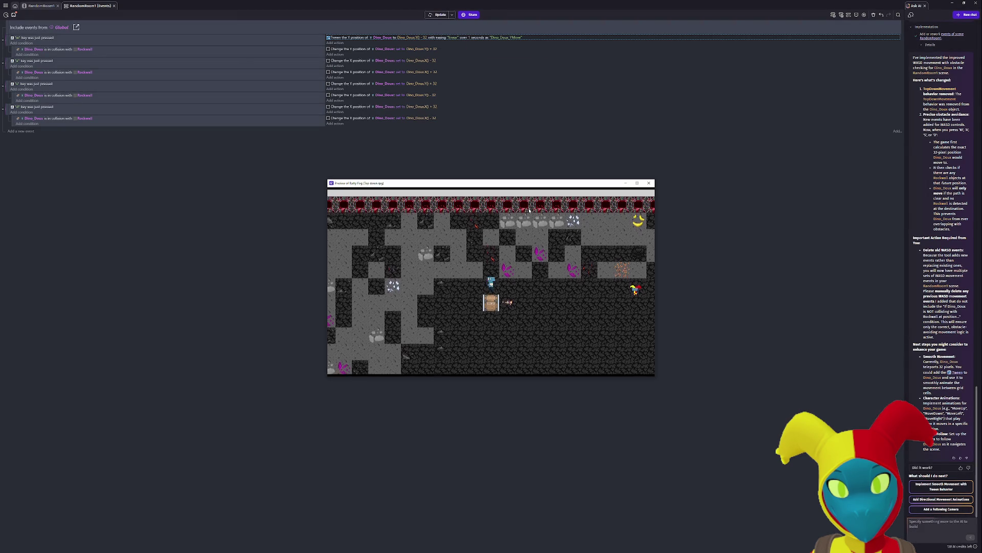
pyautogui.press('w')
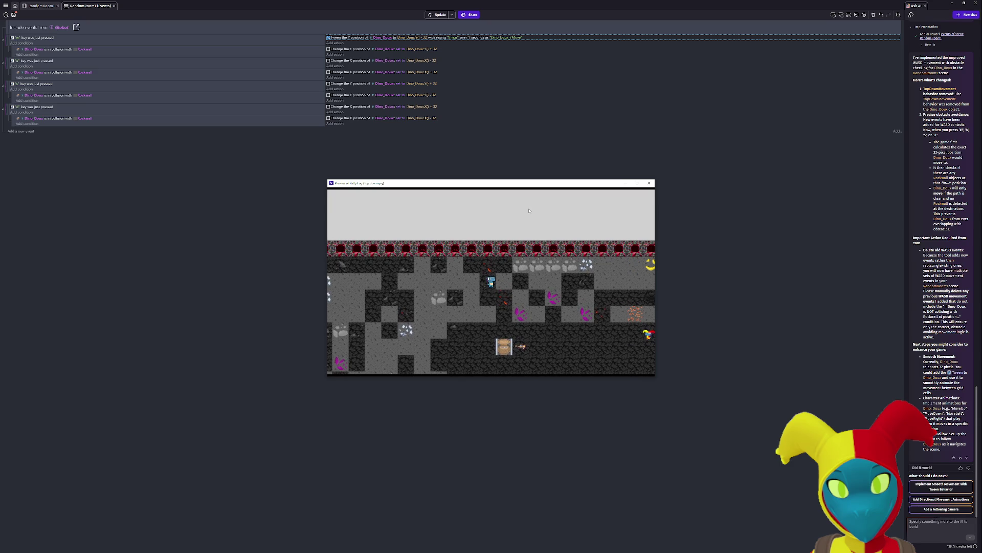
pyautogui.press('w')
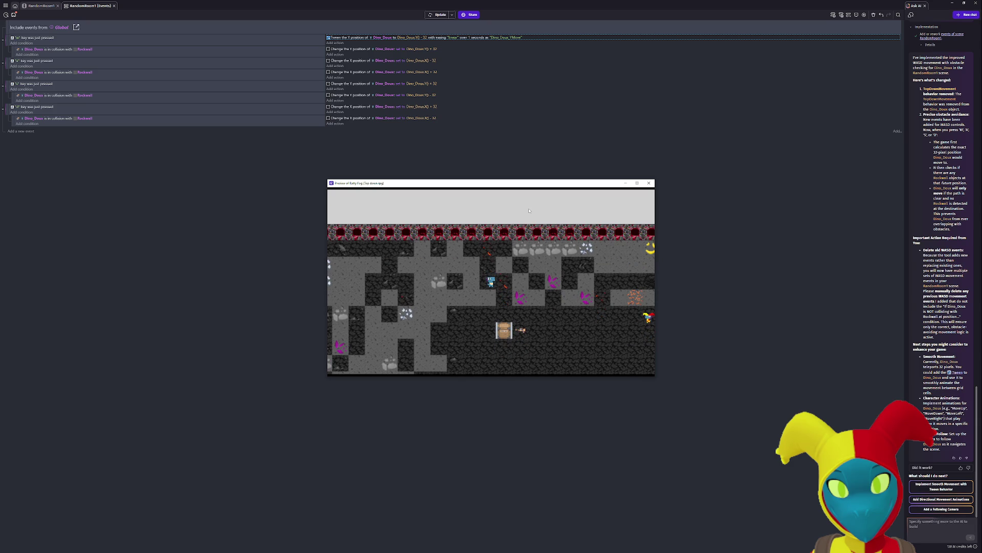
pyautogui.press('w')
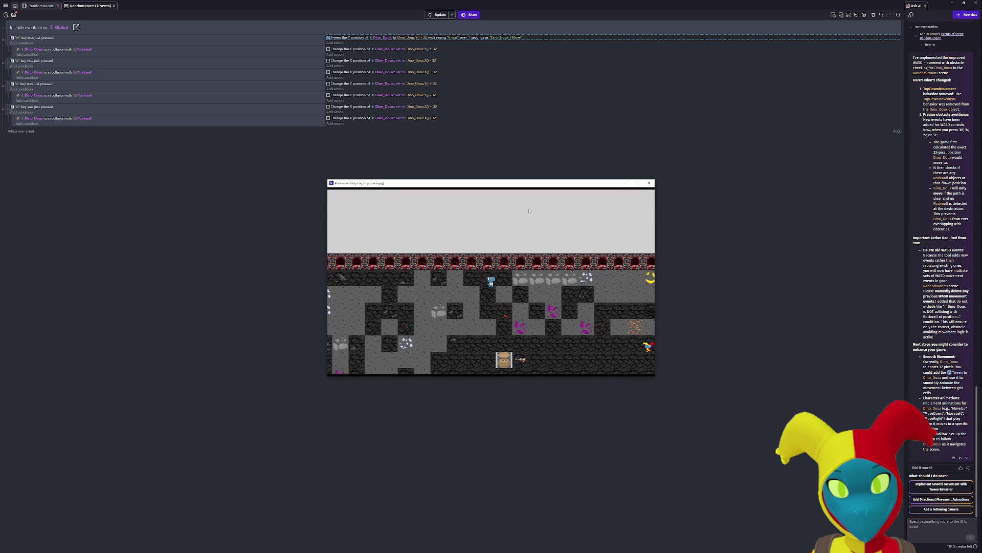
pyautogui.click(648, 183)
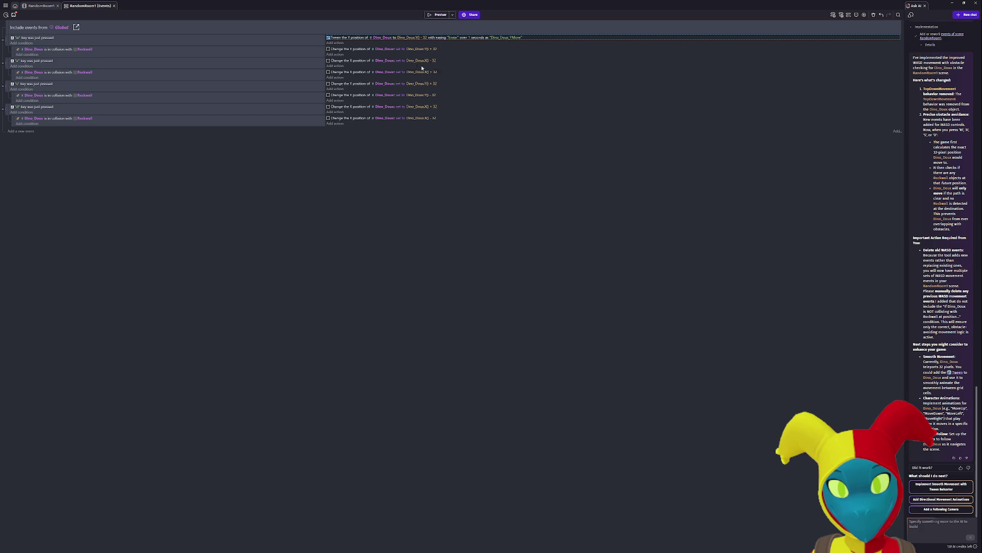
# - Send the AI assistant's suggested 'Add Tween behavior' prompt, leaving the duration at 1 second
pyautogui.click(471, 38)
pyautogui.click(349, 167)
pyautogui.click(930, 488)
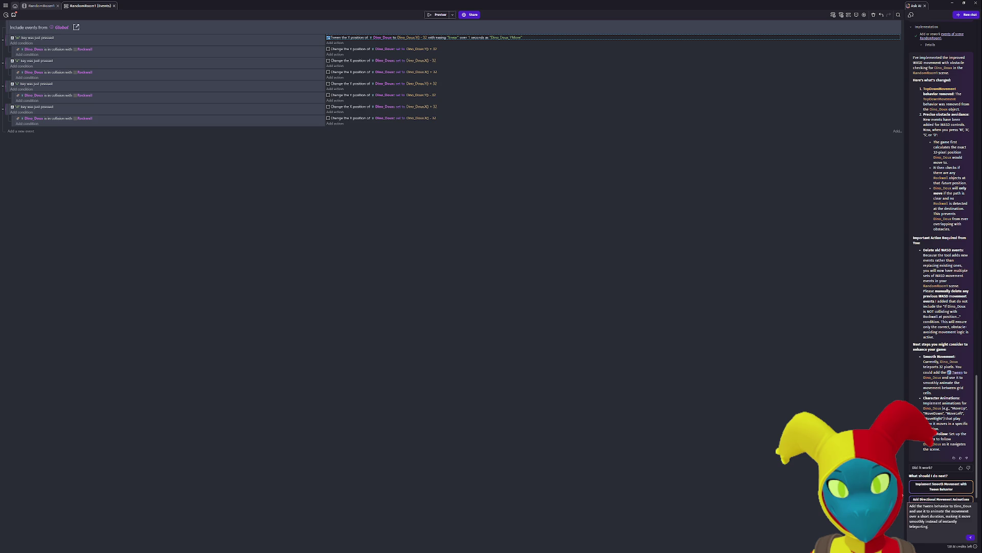
pyautogui.click(971, 537)
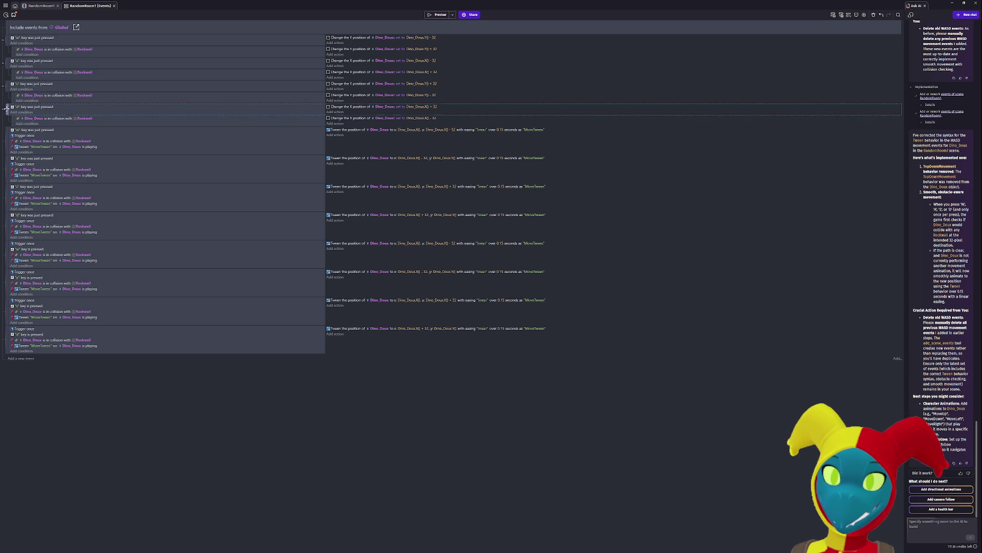
# - Disable the four old W/A/S/D position-change events and test W and A in a preview
pyautogui.keyDown('shift'); pyautogui.click(11, 39); pyautogui.keyUp('shift')
pyautogui.press('d')
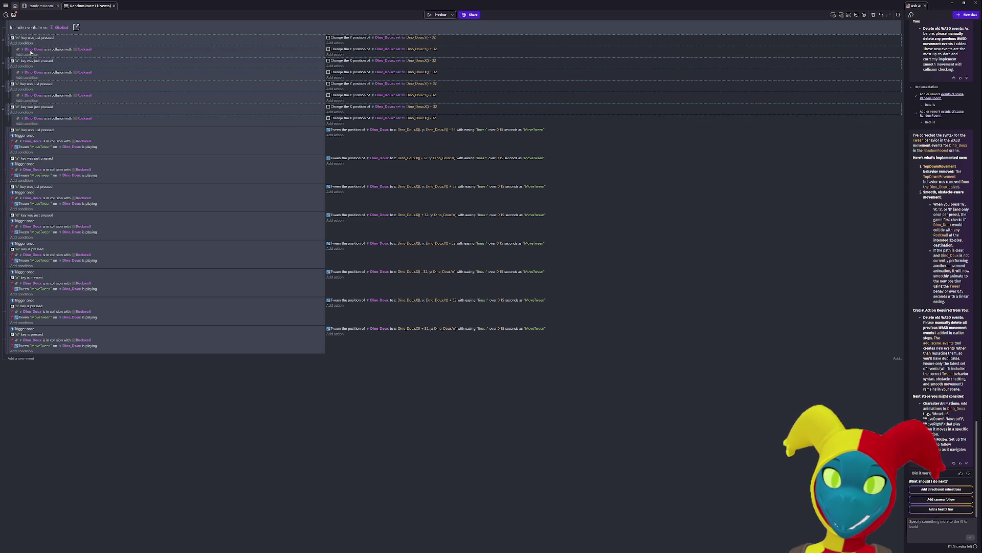
pyautogui.click(440, 15)
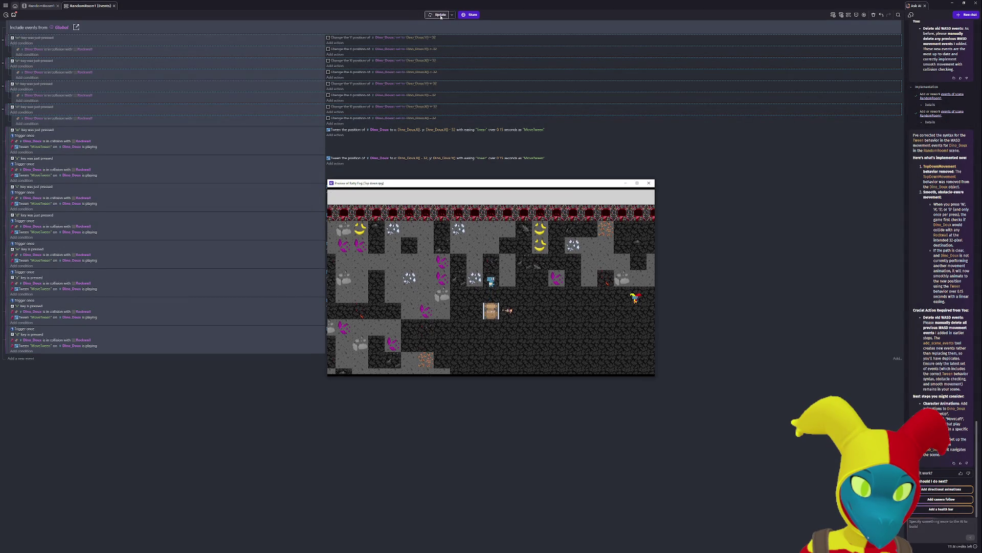
pyautogui.press('w')
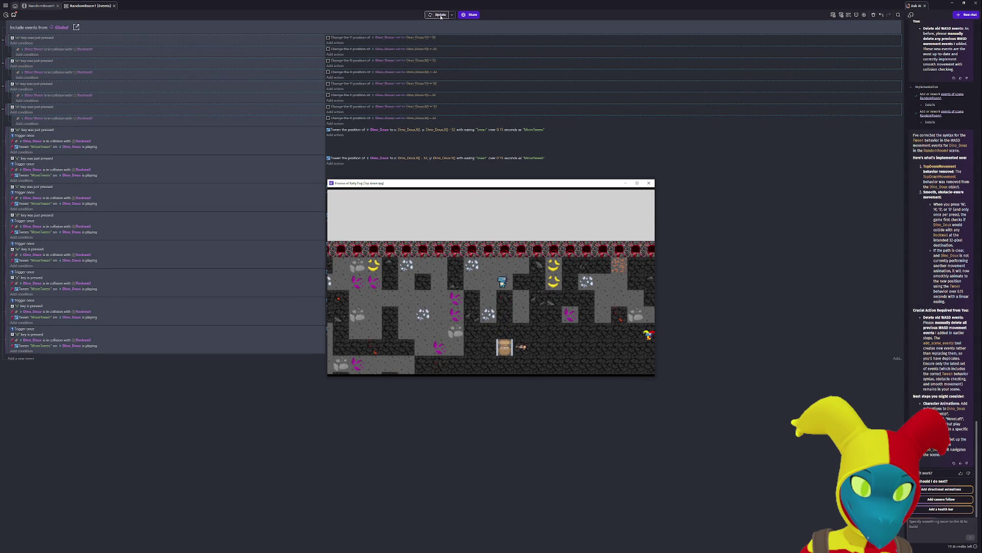
pyautogui.press('a')
pyautogui.click(648, 182)
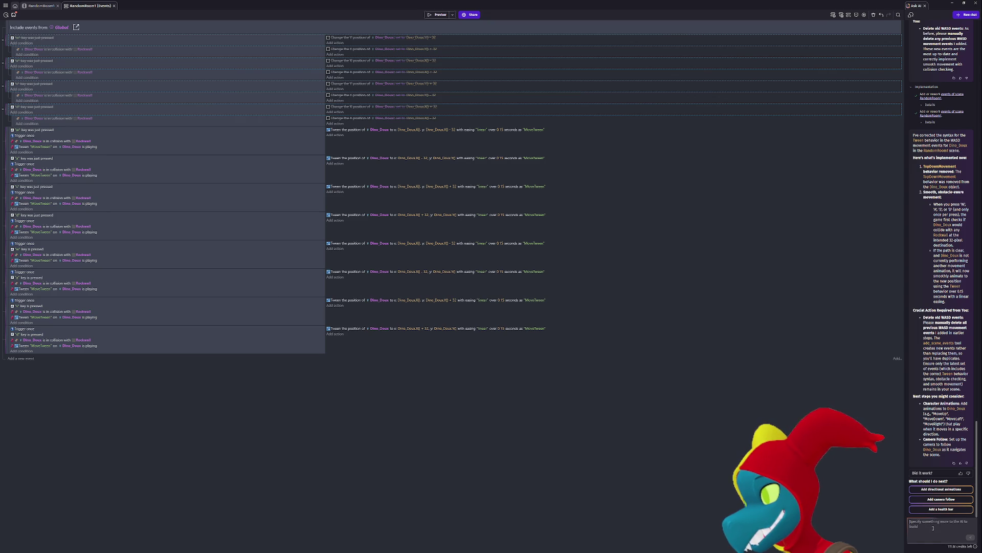
# - Tell the AI assistant that the character walks into walls and gets stuck
pyautogui.write('now')
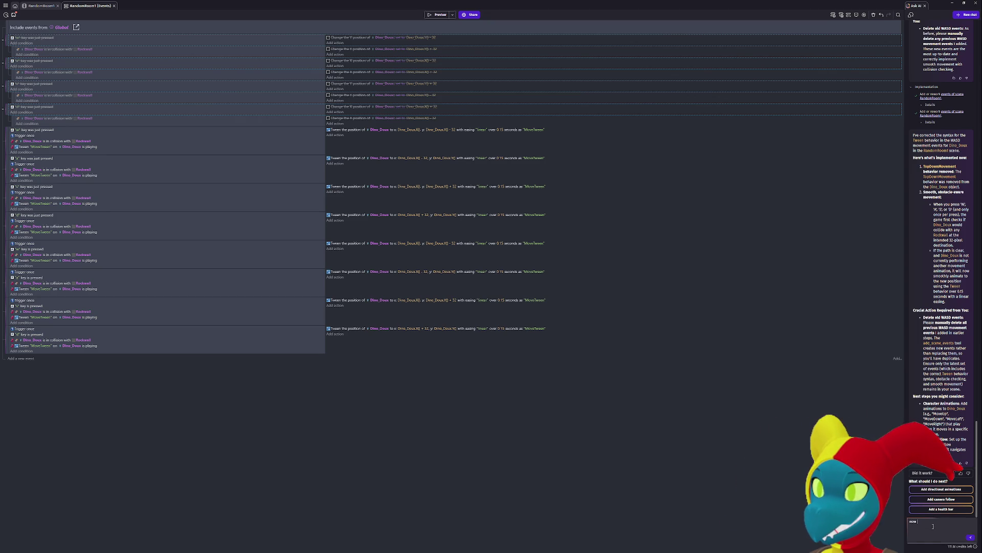
pyautogui.write(' it walks into the wall and gets stuck inside')
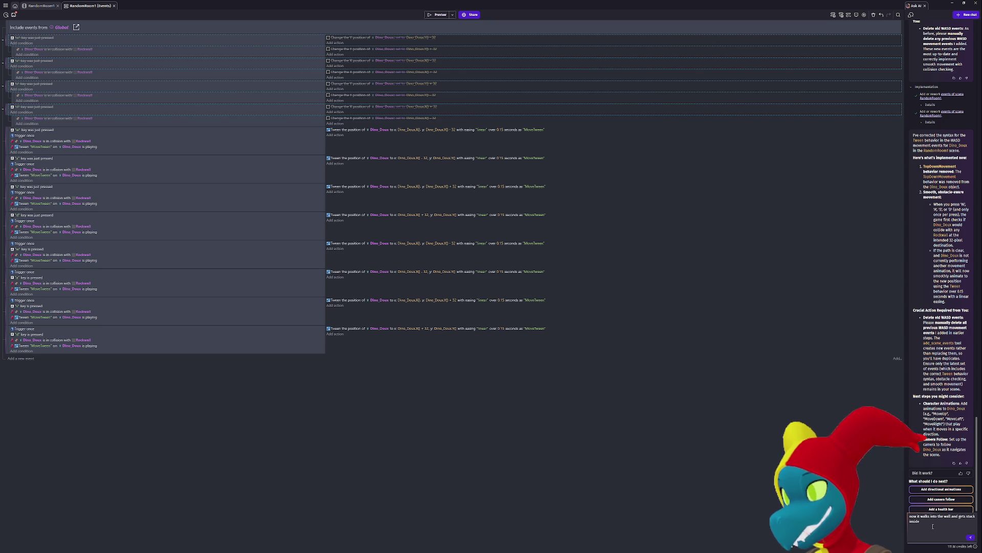
pyautogui.press('Return')
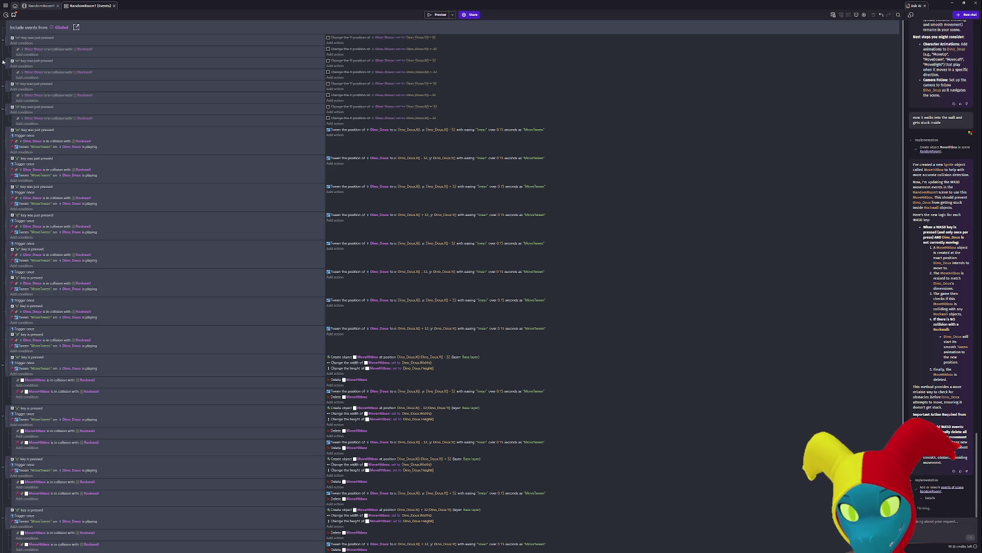
# - Disable the earlier tween-based W/A/S/D events and launch a preview to test the hitbox check
pyautogui.click(7, 134)
pyautogui.keyDown('shift'); pyautogui.click(7, 173); pyautogui.keyUp('shift')
pyautogui.keyDown('shift'); pyautogui.click(7, 225); pyautogui.keyUp('shift')
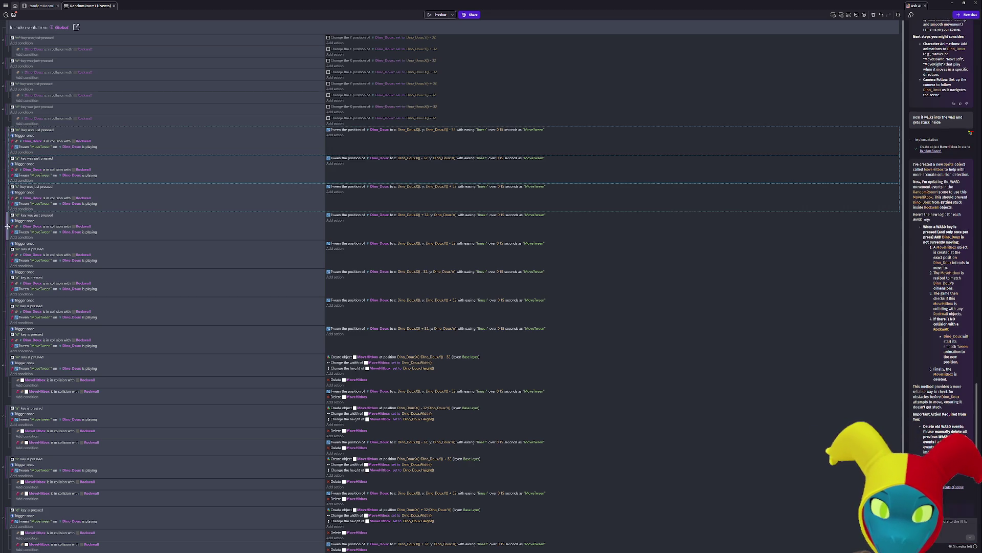
pyautogui.keyDown('shift'); pyautogui.click(10, 252); pyautogui.keyUp('shift')
pyautogui.keyDown('shift'); pyautogui.click(8, 289); pyautogui.keyUp('shift')
pyautogui.keyDown('shift'); pyautogui.click(6, 320); pyautogui.keyUp('shift')
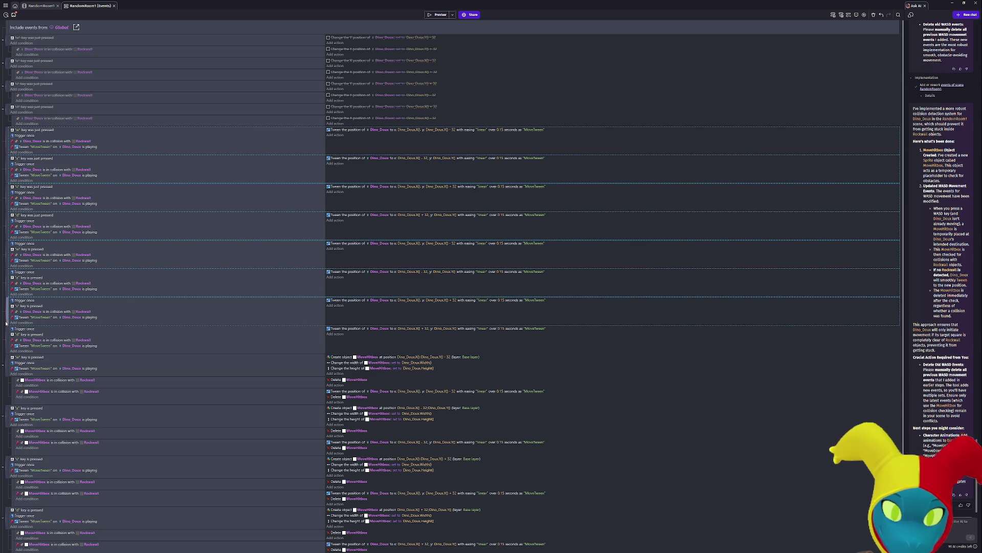
pyautogui.keyDown('shift'); pyautogui.click(5, 332); pyautogui.keyUp('shift')
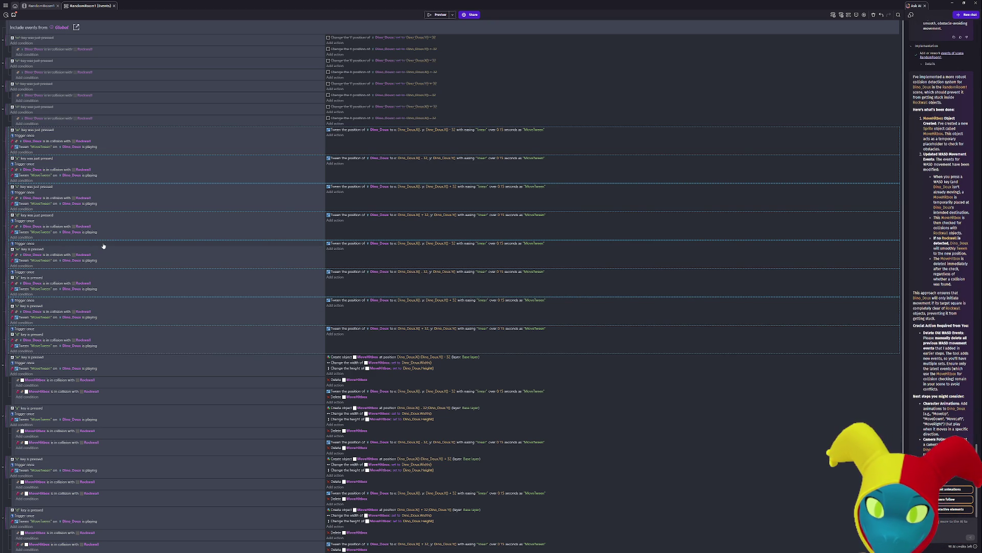
pyautogui.press('d')
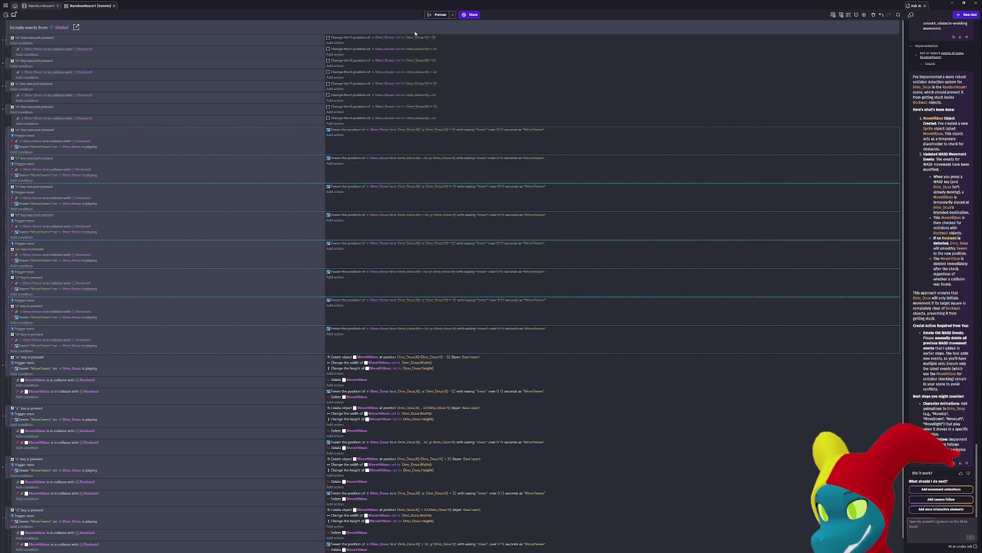
pyautogui.click(441, 16)
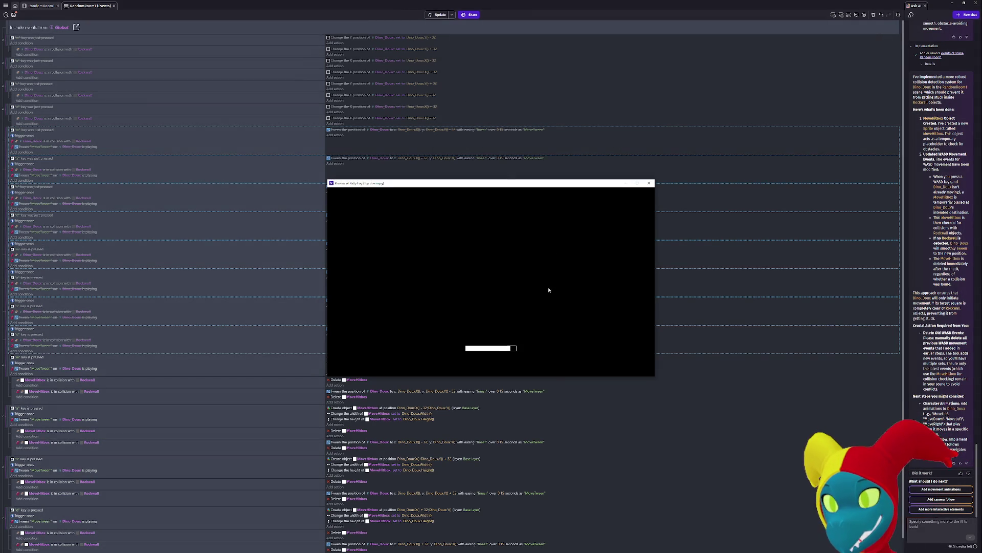
pyautogui.press('s')
pyautogui.press('d')
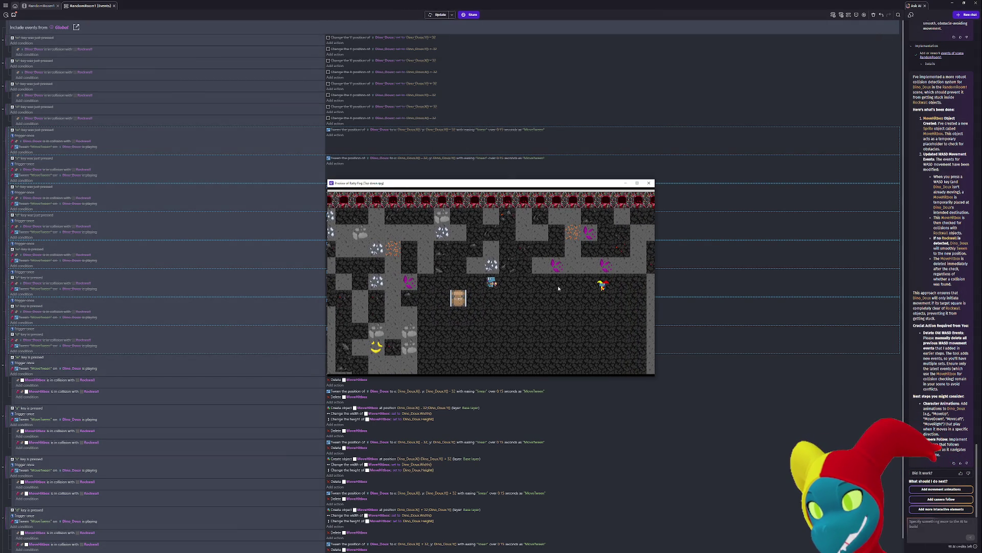
pyautogui.press('d')
pyautogui.press('w')
pyautogui.press('w')
pyautogui.press('s')
pyautogui.press('w')
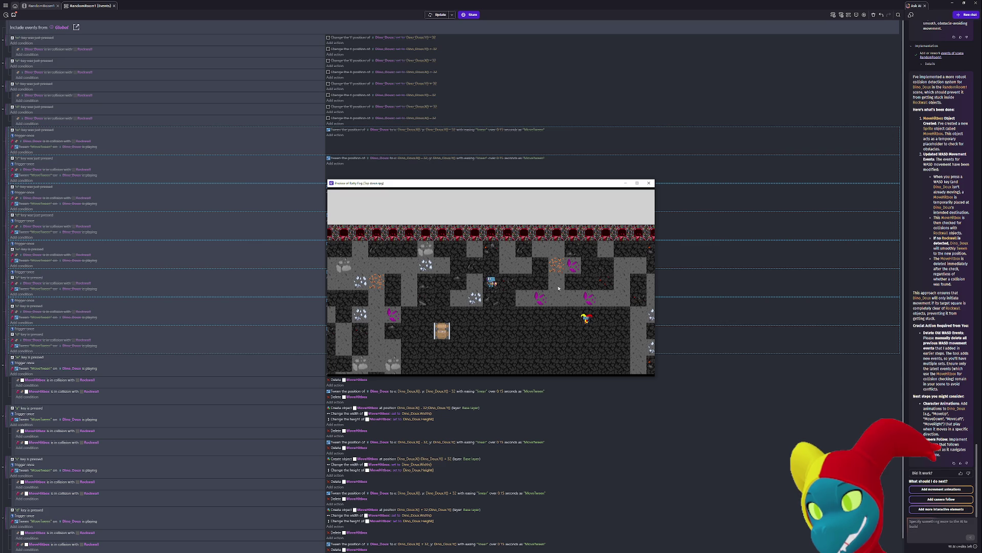
pyautogui.press('w')
pyautogui.press('s')
pyautogui.press('s')
pyautogui.press('s')
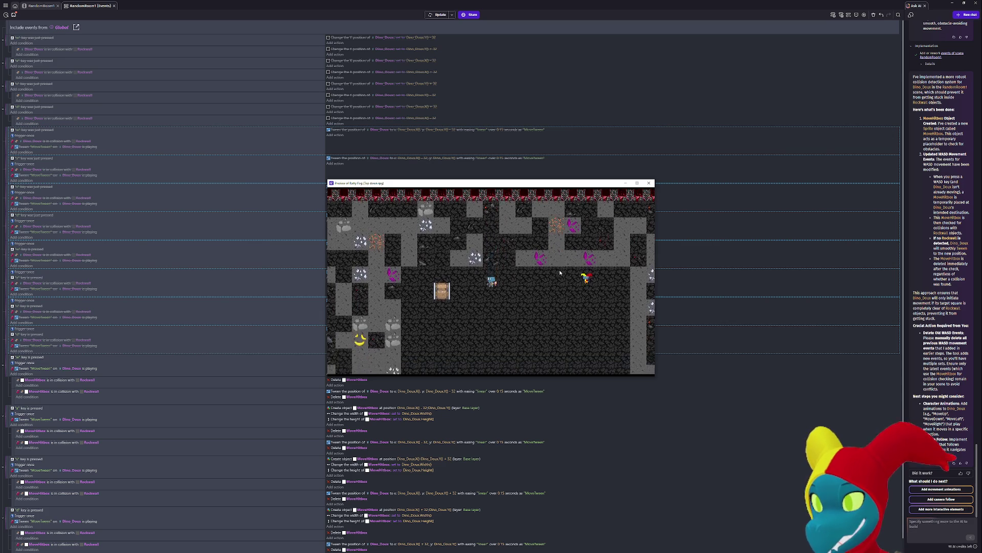
pyautogui.press('d')
pyautogui.press('w')
pyautogui.press('d')
pyautogui.press('a')
pyautogui.press('a')
pyautogui.press('a')
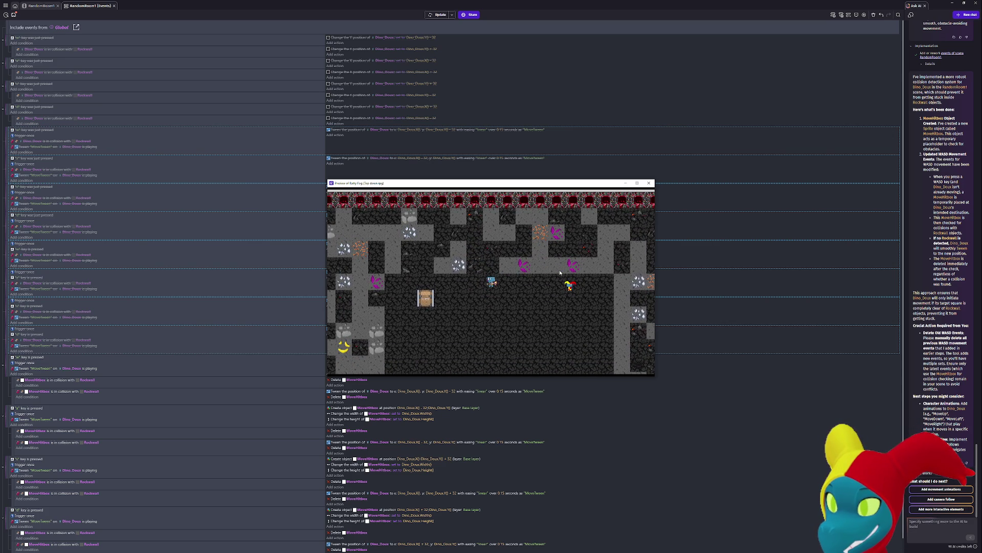
pyautogui.press('a')
pyautogui.press('a')
pyautogui.press('a')
pyautogui.press('d')
pyautogui.press('d')
pyautogui.press('a')
pyautogui.press('w')
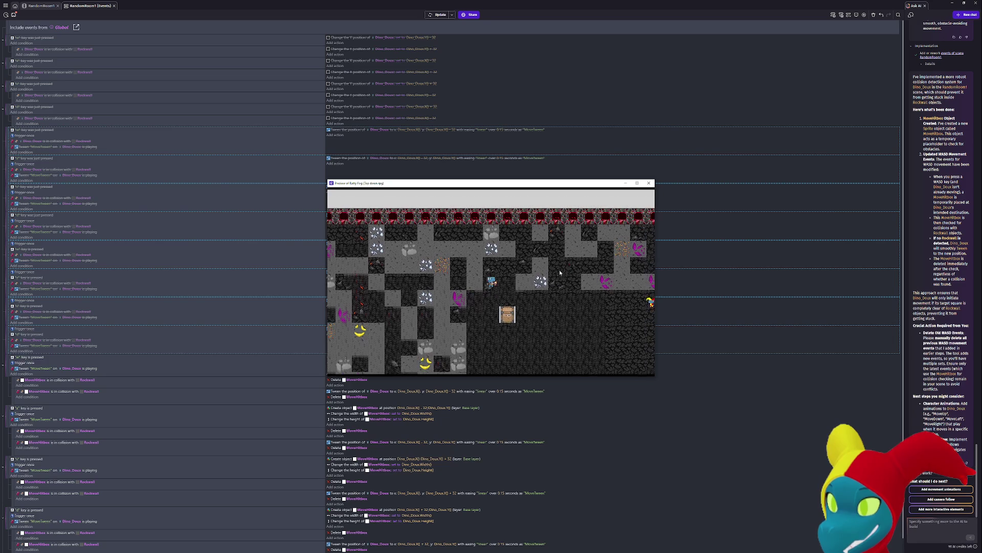
pyautogui.press('s')
pyautogui.press('a')
pyautogui.press('d')
pyautogui.press('d')
pyautogui.press('s')
pyautogui.press('d')
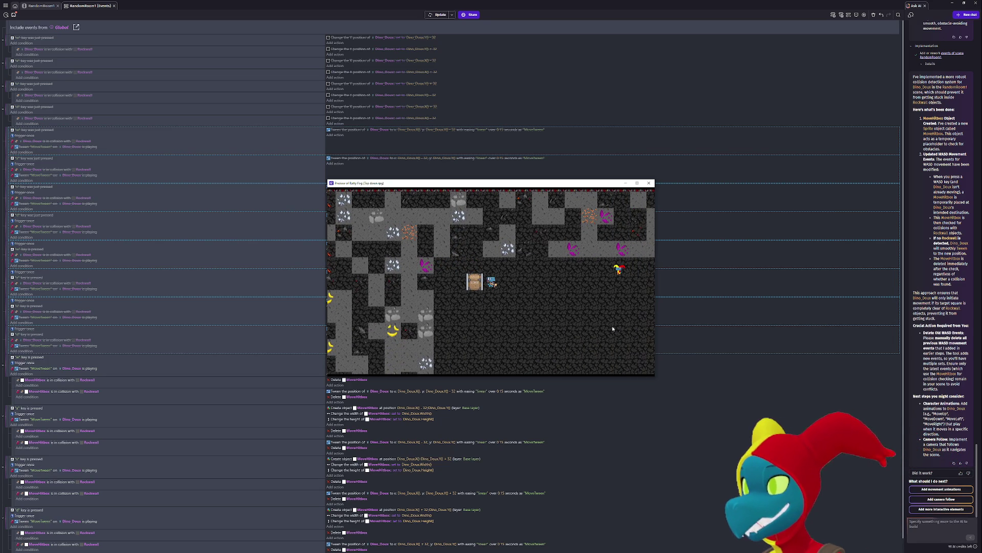
pyautogui.click(649, 183)
# - Delete the MoveHitbox width and height actions from the w event and the second movement event
pyautogui.scroll(-1, 276, 407)
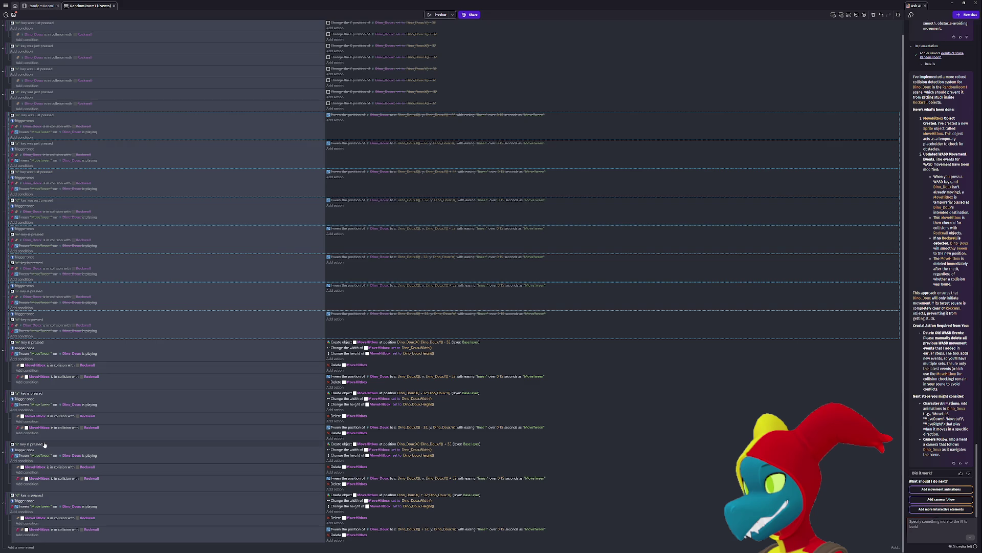
pyautogui.scroll(1, 54, 408)
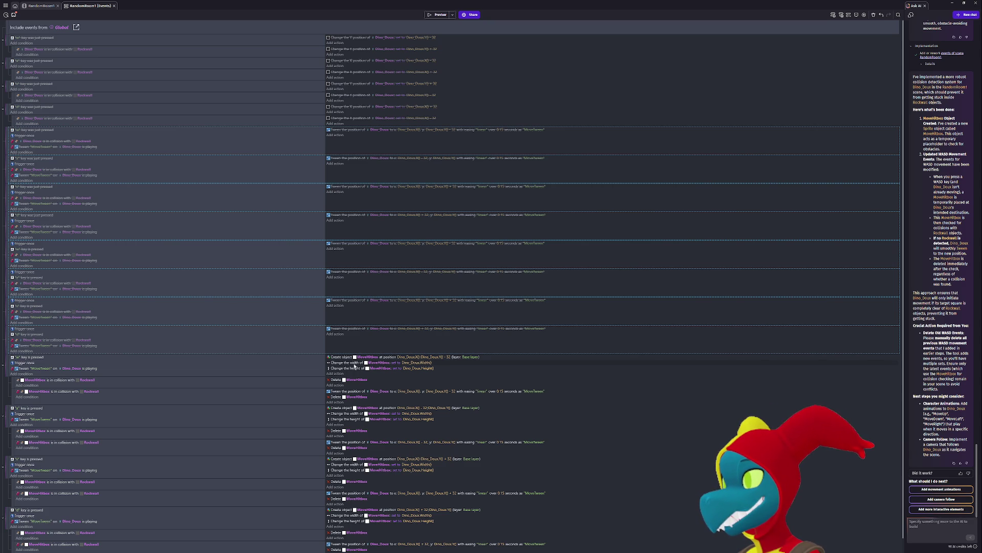
pyautogui.click(352, 363)
pyautogui.press('Delete')
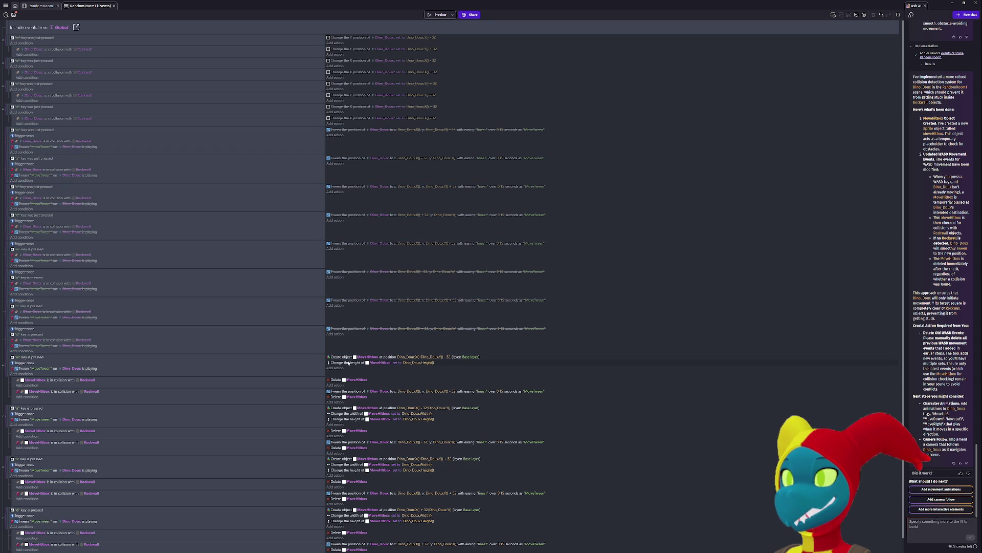
pyautogui.click(350, 362)
pyautogui.press('Delete')
pyautogui.click(344, 414)
pyautogui.press('Delete')
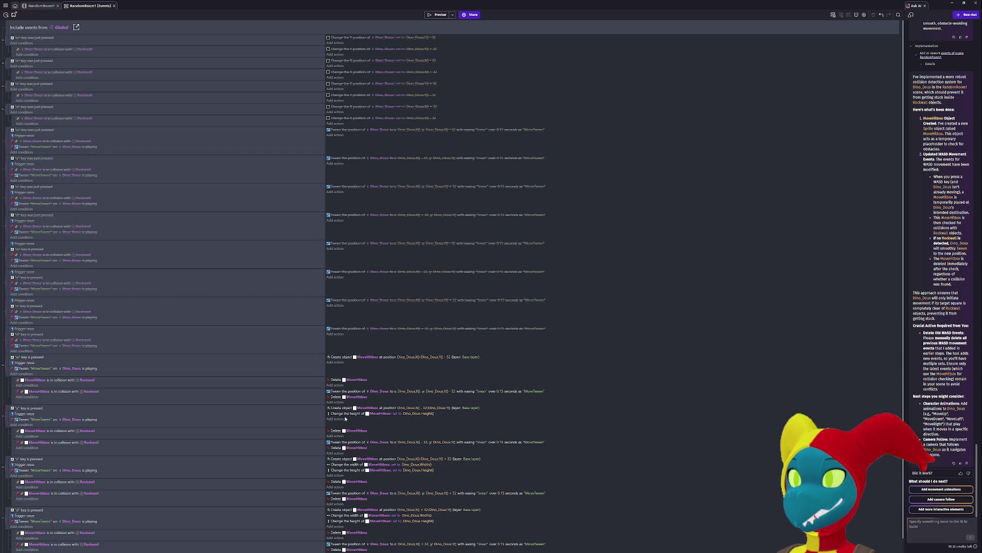
pyautogui.press('Delete')
# - Remove the MoveHitbox width and height actions from the third and d events, then preview
pyautogui.click(353, 464)
pyautogui.press('Delete')
pyautogui.click(353, 464)
pyautogui.press('Delete')
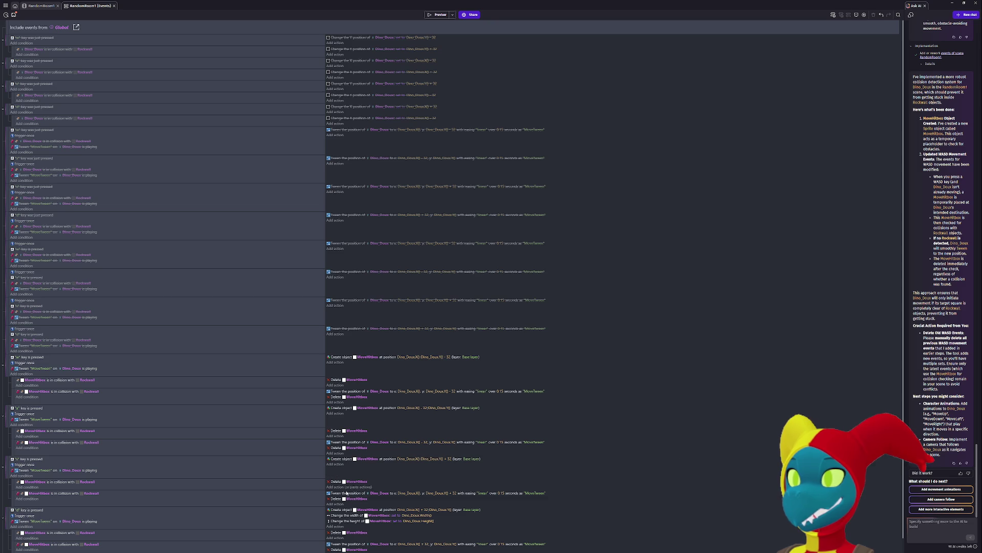
pyautogui.click(348, 520)
pyautogui.press('Delete')
pyautogui.click(347, 514)
pyautogui.press('Delete')
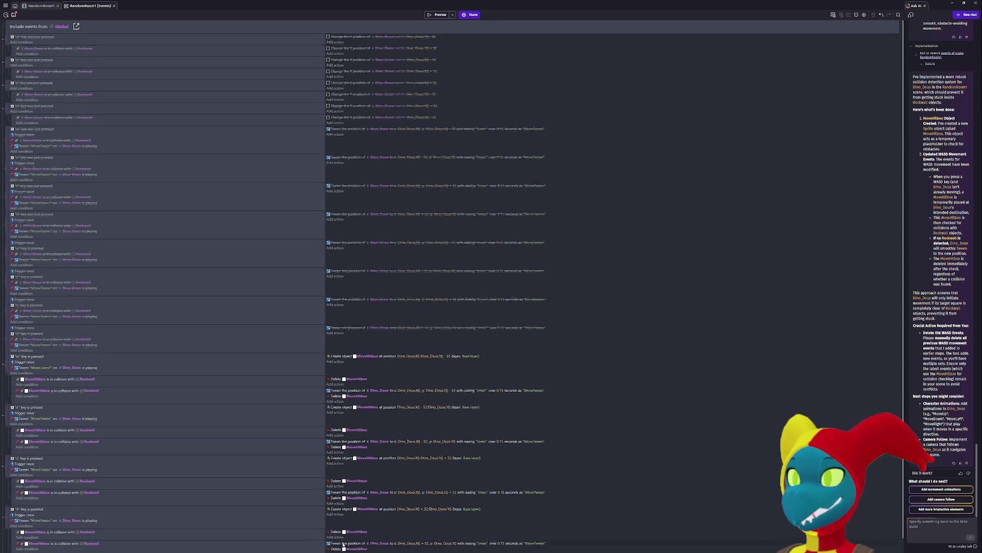
pyautogui.scroll(-2, 344, 545)
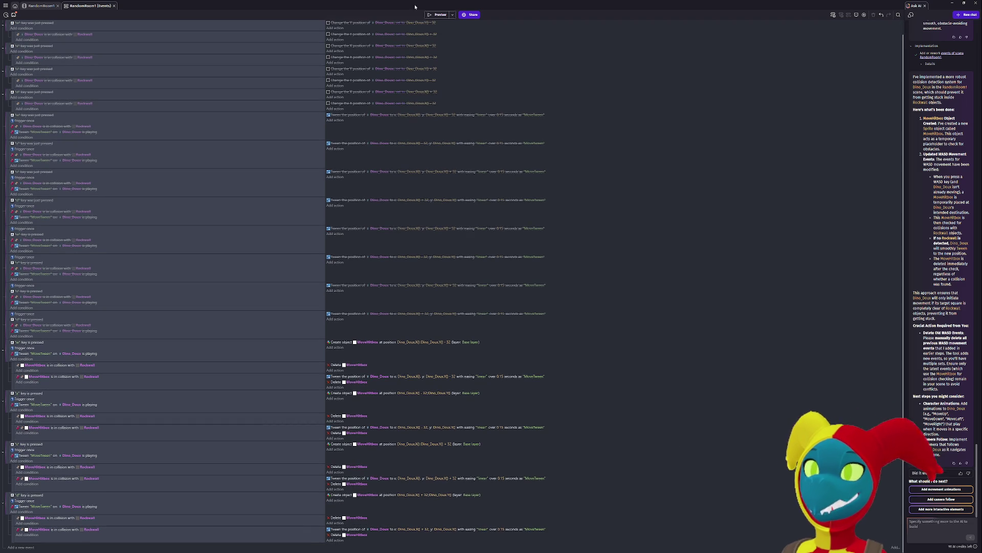
pyautogui.click(437, 15)
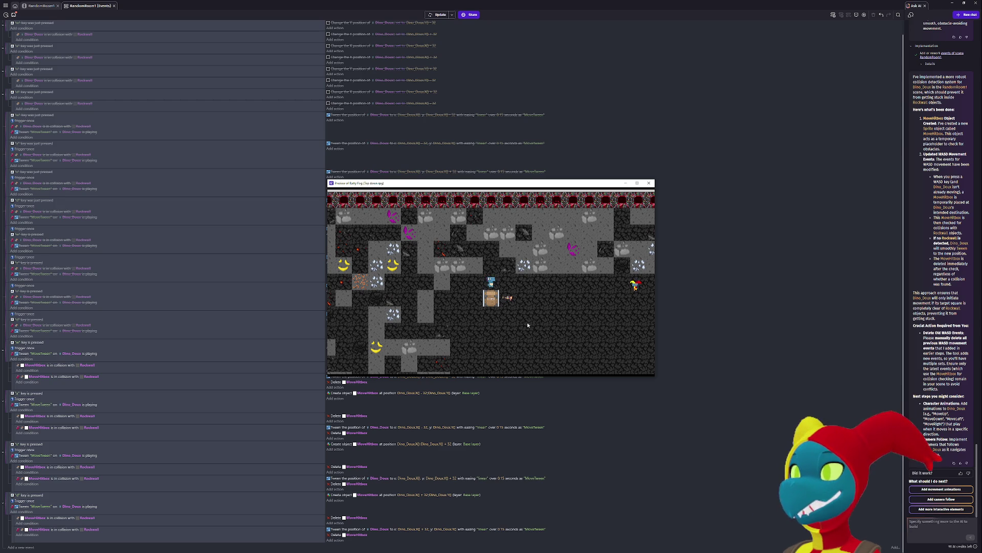
# - Walk Dino_Doux tile by tile through the mine tunnels with WASD to test wall collisions, then close the preview
pyautogui.press('d')
pyautogui.press('s')
pyautogui.press('d')
pyautogui.press('w')
pyautogui.press('d')
pyautogui.press('d')
pyautogui.press('d')
pyautogui.press('d')
pyautogui.press('a')
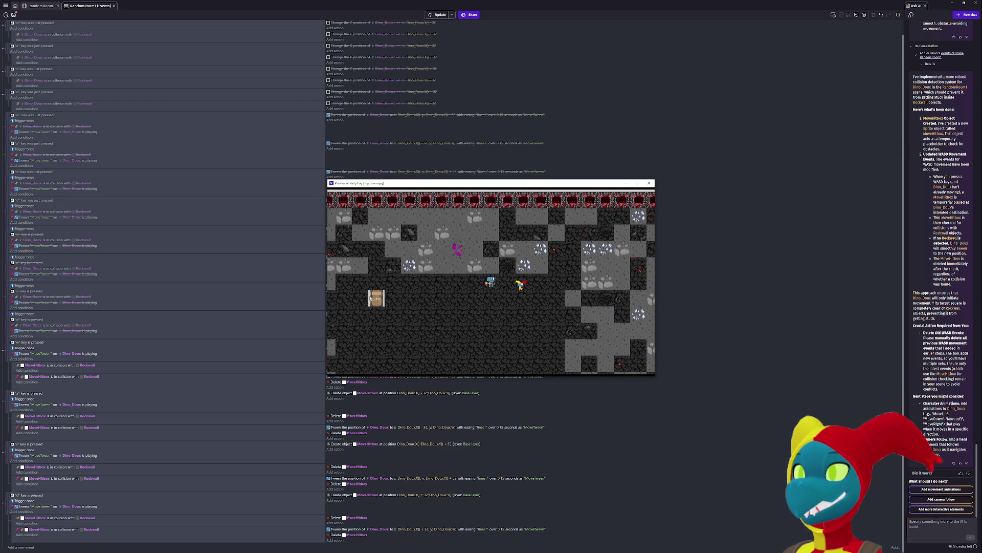
pyautogui.press('a')
pyautogui.press('a')
pyautogui.press('a')
pyautogui.press('a')
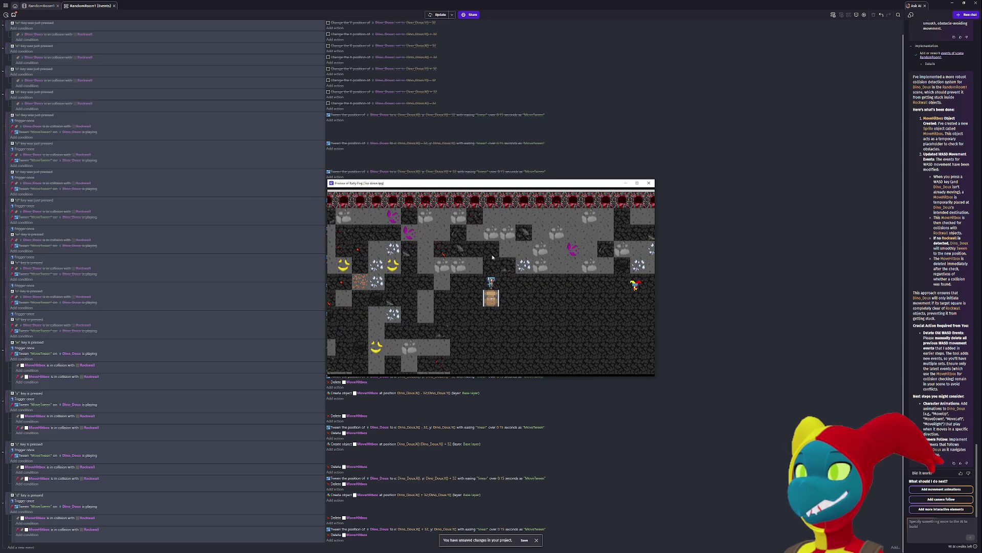
pyautogui.press('d')
pyautogui.press('a')
pyautogui.press('a')
pyautogui.press('d')
pyautogui.press('d')
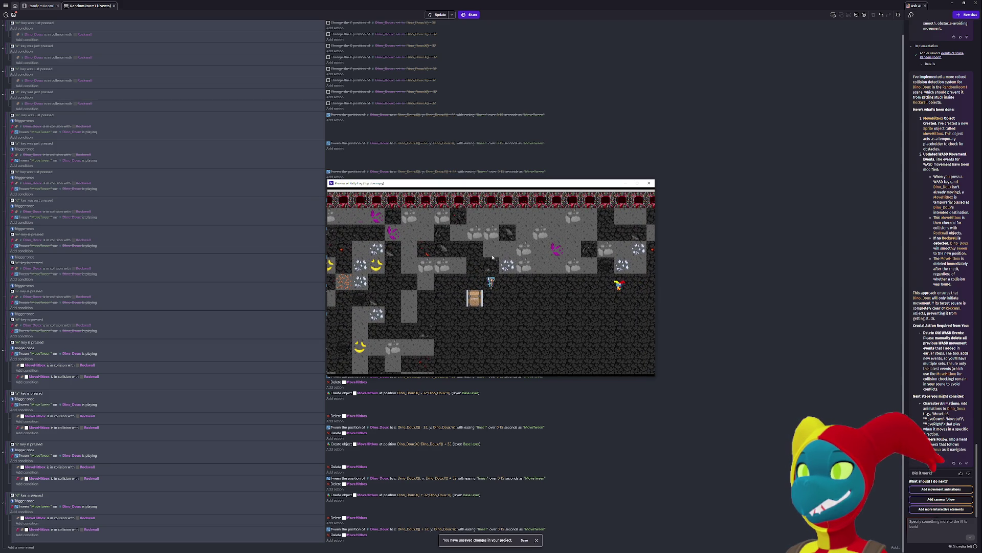
pyautogui.press('d')
pyautogui.press('d')
pyautogui.press('s')
pyautogui.press('s')
pyautogui.press('s')
pyautogui.press('s')
pyautogui.press('a')
pyautogui.press('a')
pyautogui.press('a')
pyautogui.press('w')
pyautogui.press('w')
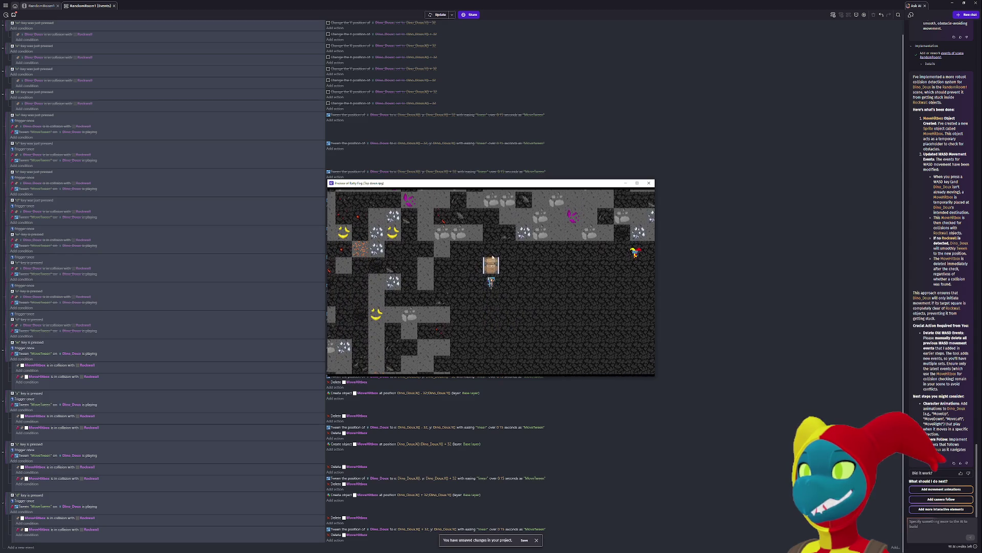
pyautogui.press('a')
pyautogui.press('a')
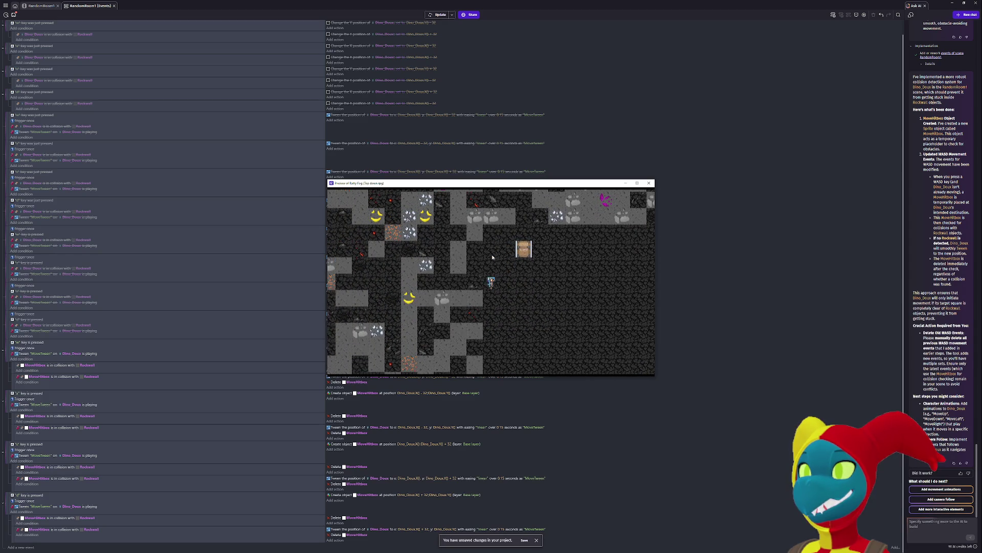
pyautogui.press('s')
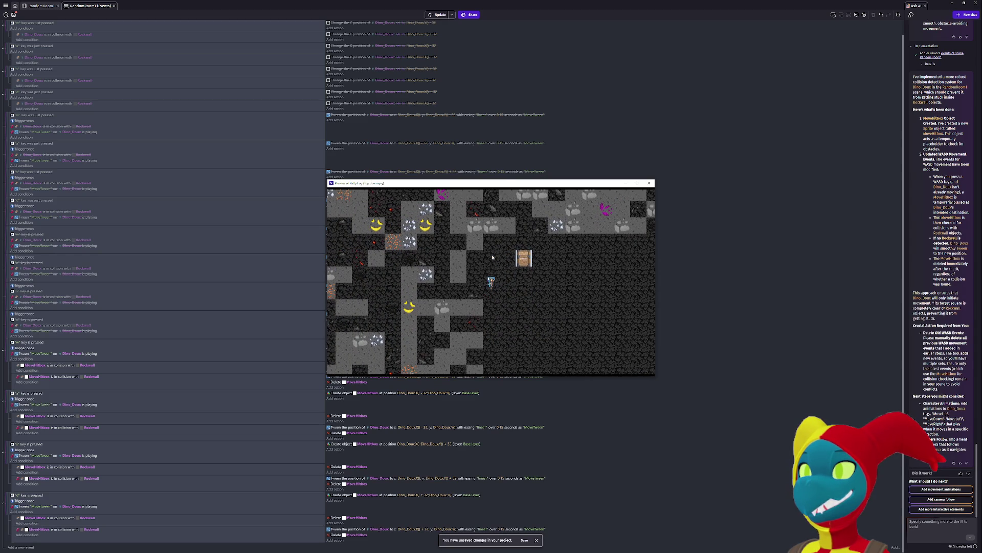
pyautogui.press('w')
pyautogui.press('s')
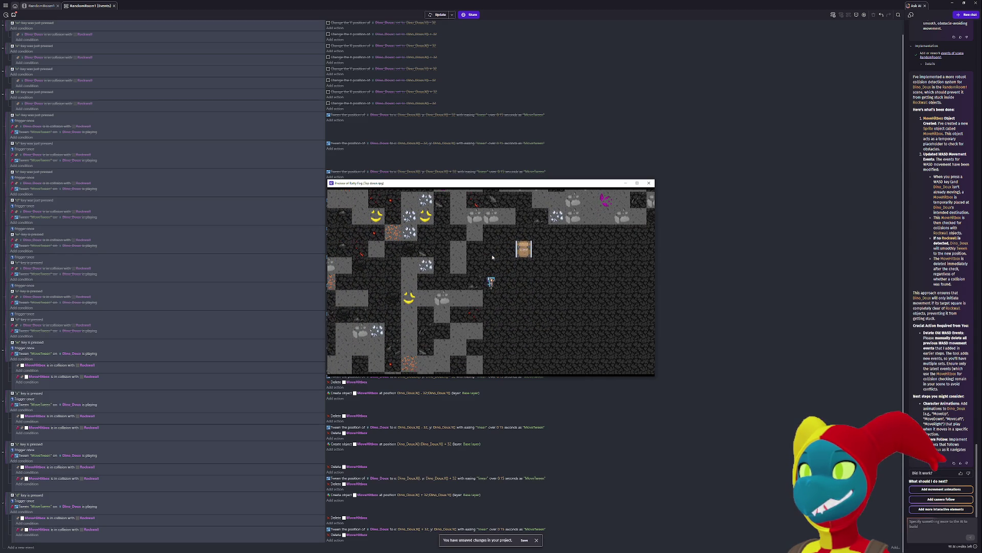
pyautogui.press('w')
pyautogui.press('w')
pyautogui.press('a')
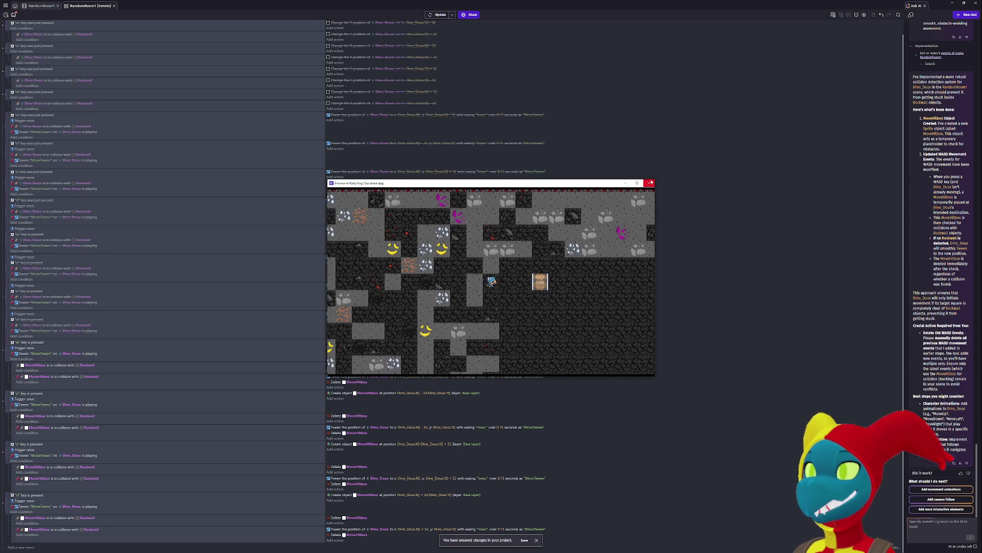
pyautogui.press('d')
pyautogui.click(653, 181)
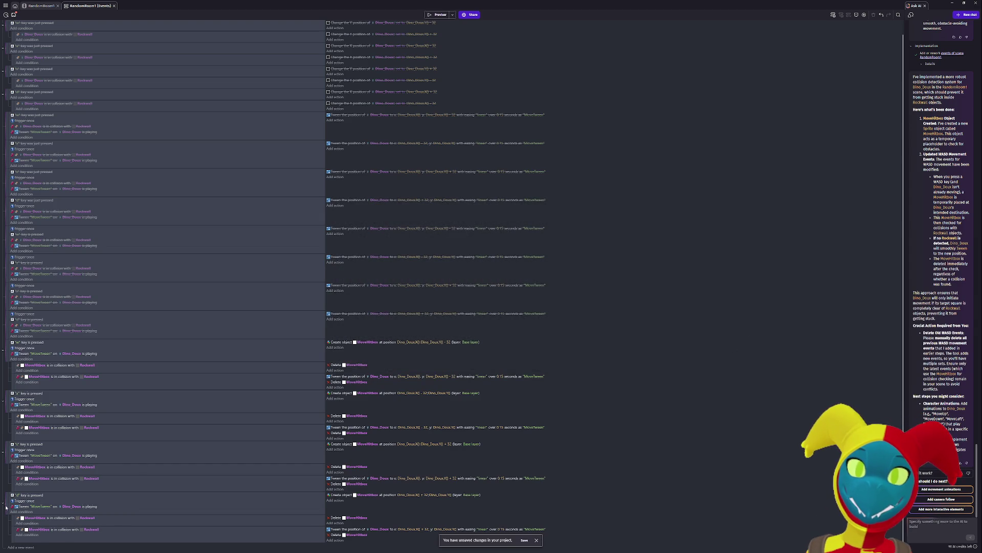
# - Disable the four MoveHitbox w, a, s and d movement events
pyautogui.keyDown('ctrl'); pyautogui.click(4, 450); pyautogui.keyUp('ctrl')
pyautogui.keyDown('ctrl'); pyautogui.click(7, 398); pyautogui.keyUp('ctrl')
pyautogui.press('d')
pyautogui.click(6, 353)
pyautogui.press('d')
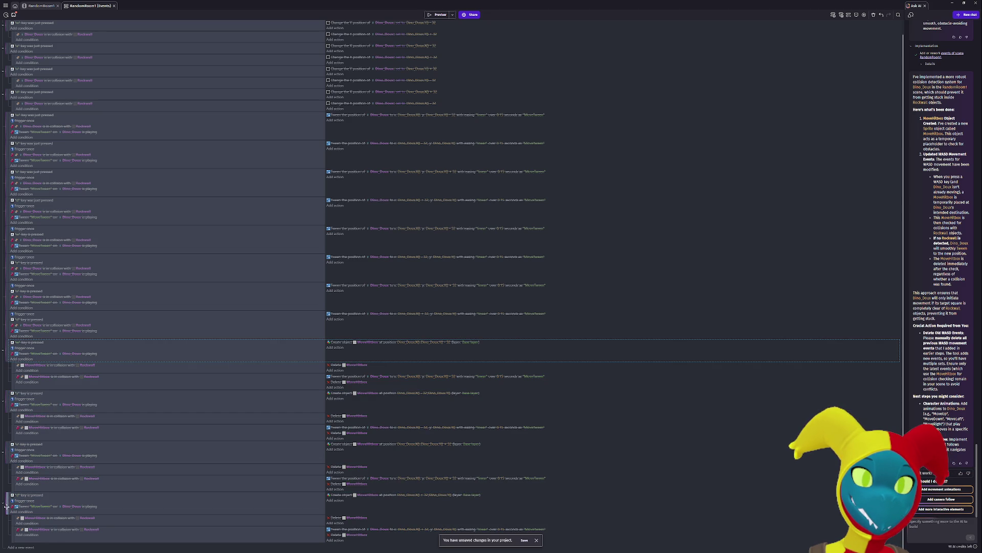
# - Report to the AI assistant that the player still randomly snags on invisible walls
pyautogui.scroll(2, 14, 435)
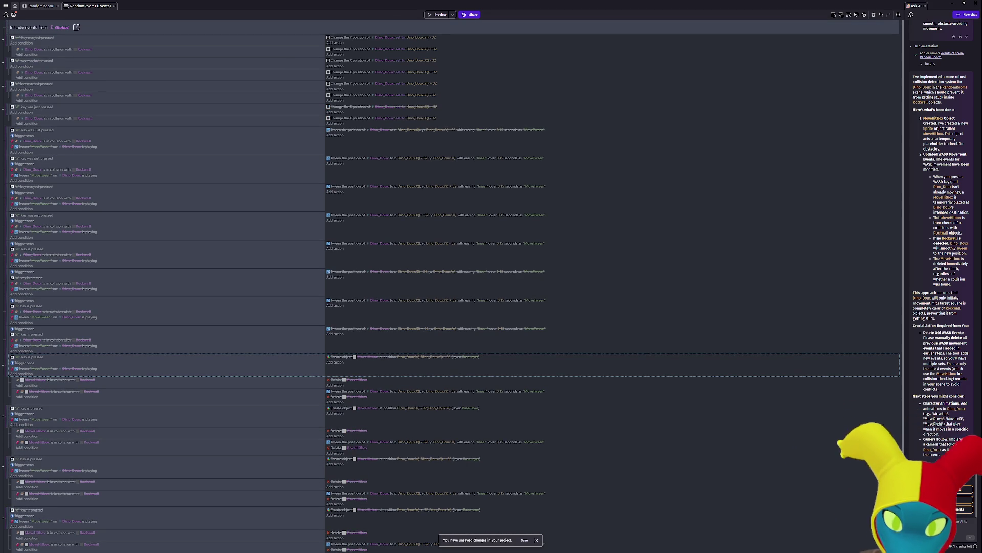
pyautogui.click(936, 520)
pyautogui.write('It seems to be mostly working')
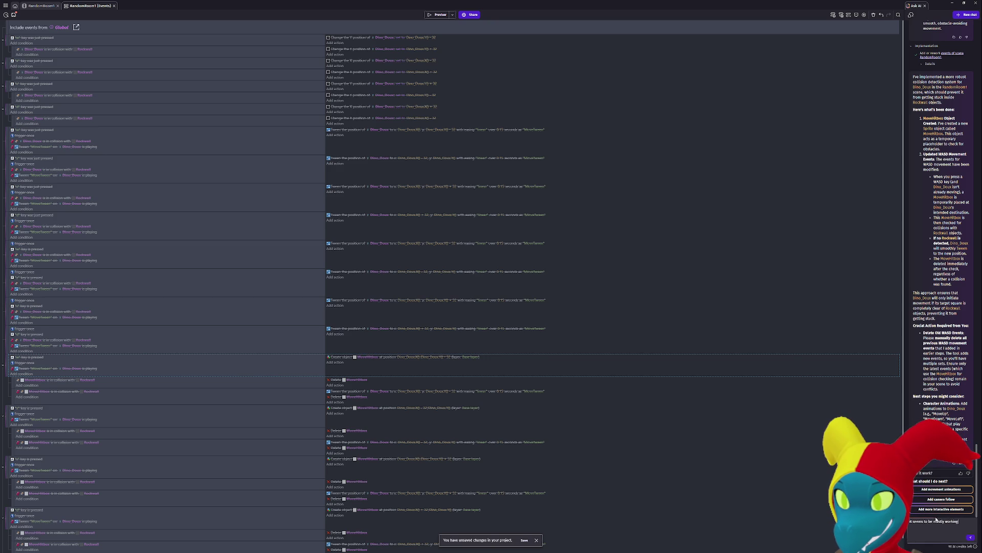
pyautogui.write('mo')
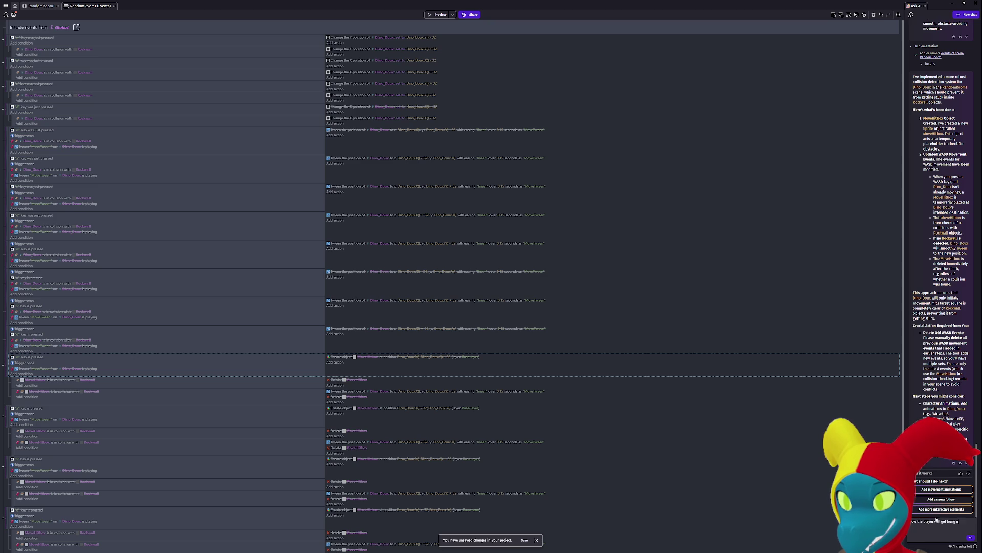
pyautogui.write('ly when')
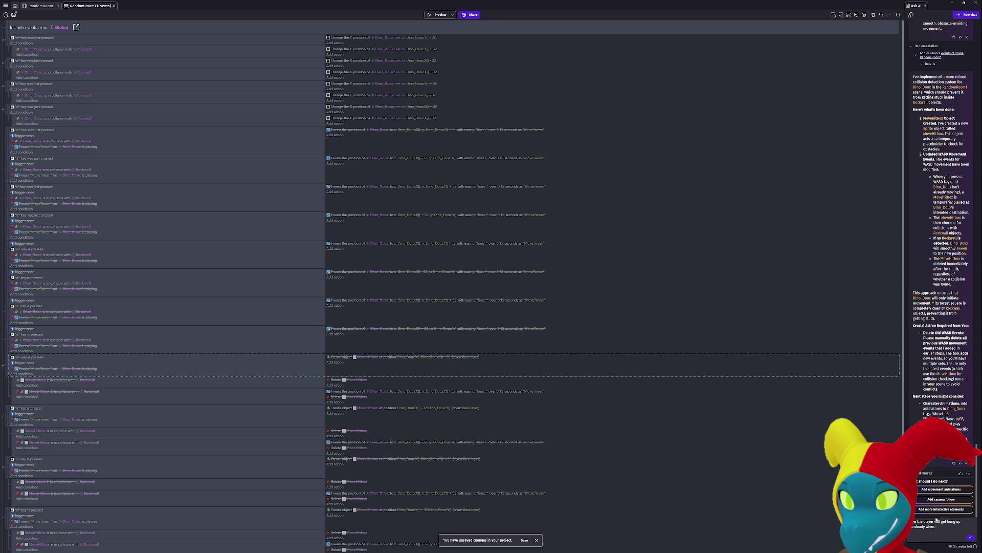
pyautogui.write('s li')
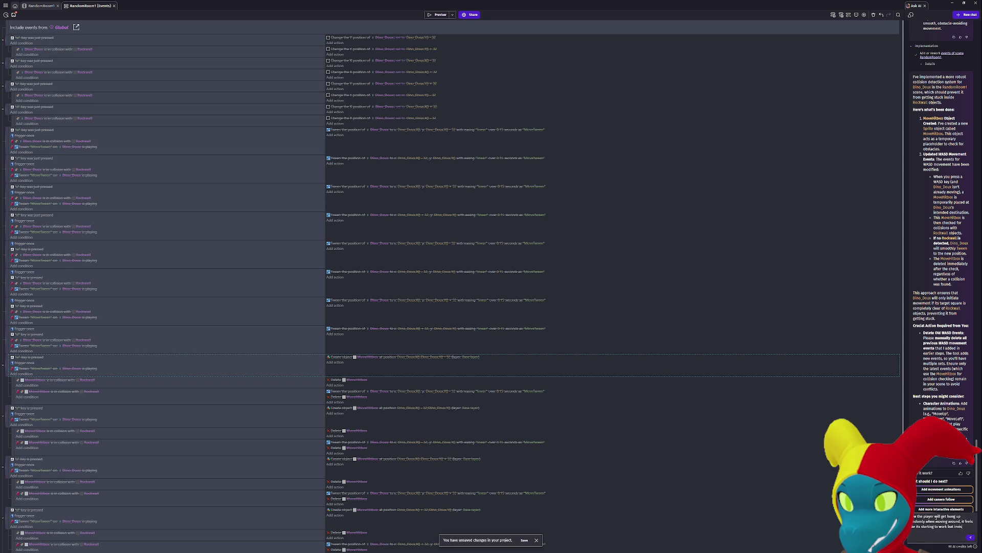
pyautogui.write('walls keep gettin in the way')
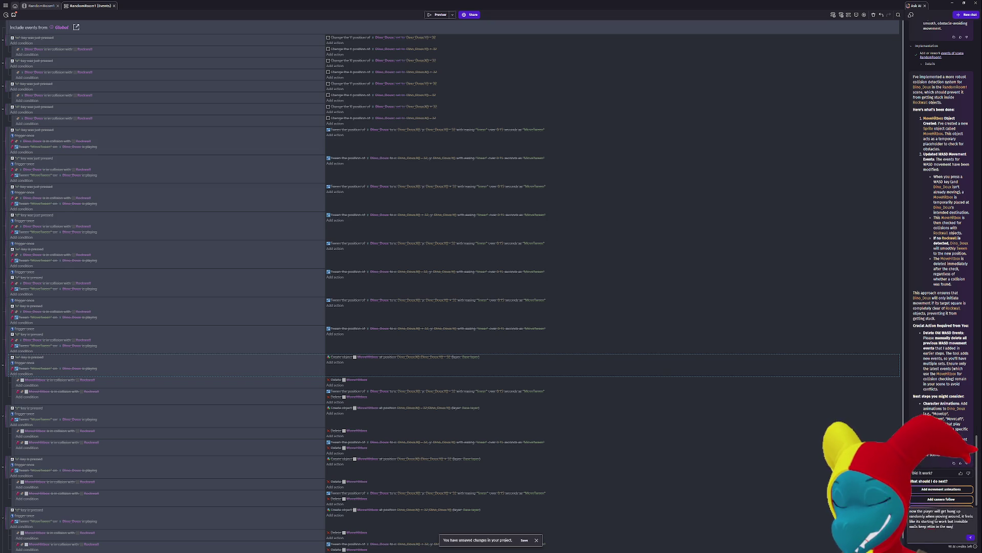
pyautogui.click(970, 537)
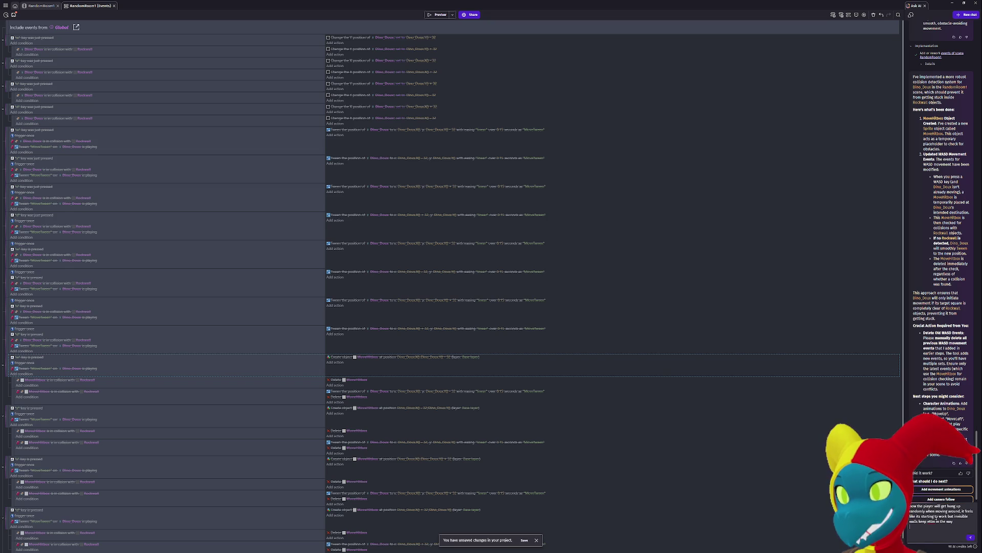
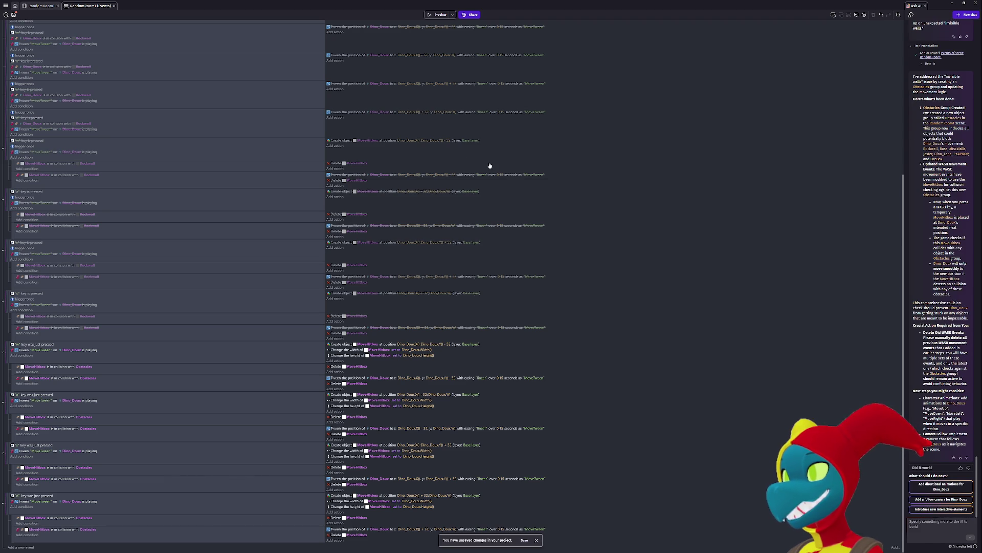
# - Run and close a quick preview, then toggle the old d key event back to disabled
pyautogui.click(438, 14)
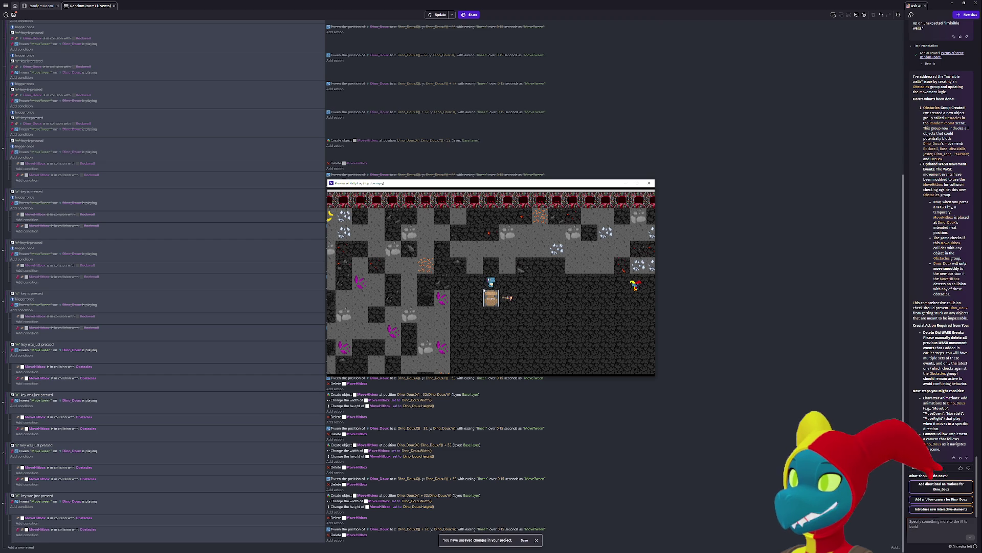
pyautogui.click(649, 182)
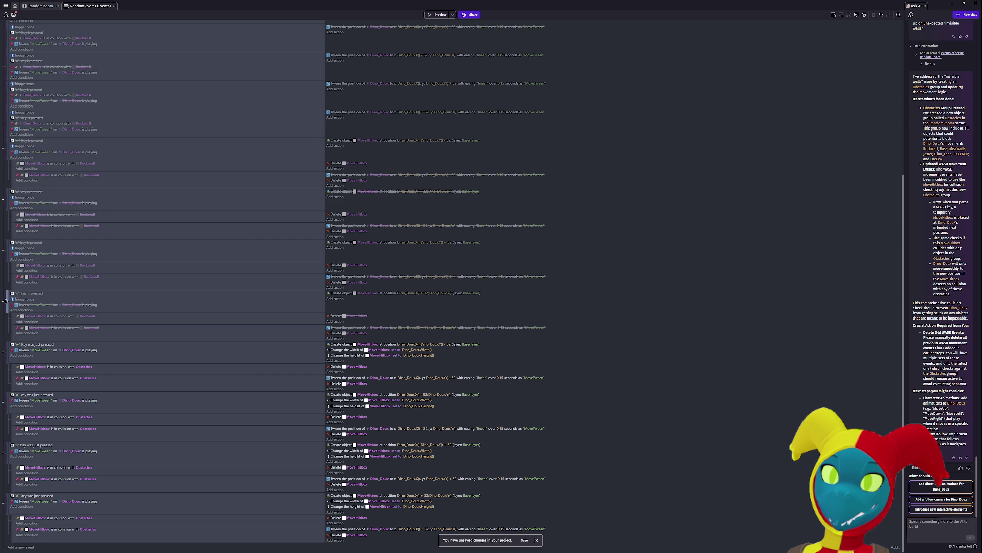
pyautogui.click(5, 301)
pyautogui.press('d')
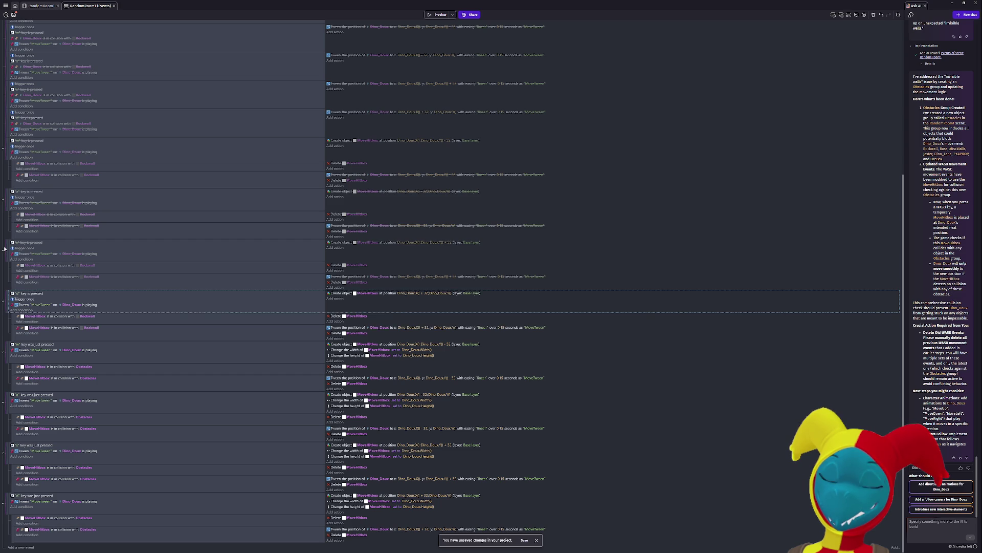
pyautogui.press('d')
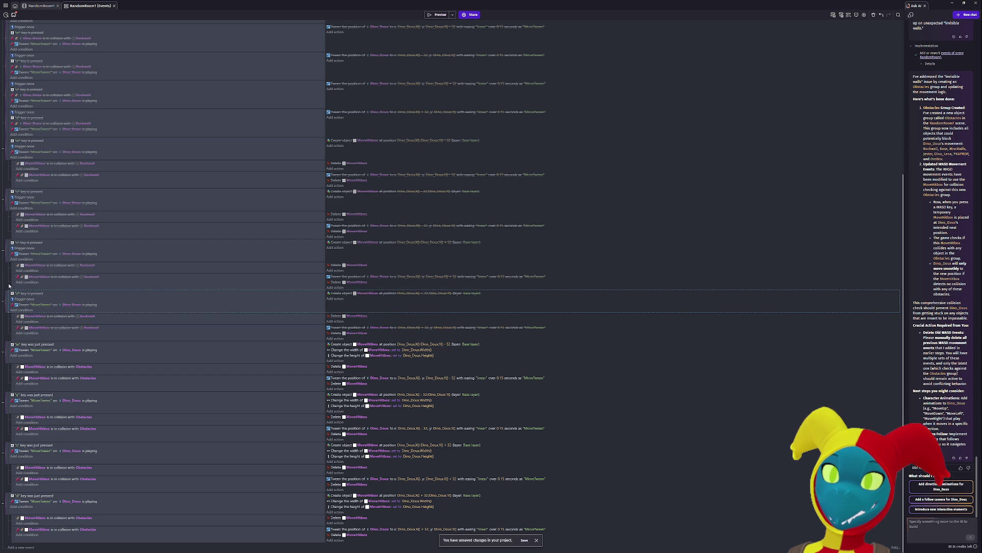
pyautogui.scroll(3, 9, 287)
pyautogui.scroll(1, 9, 287)
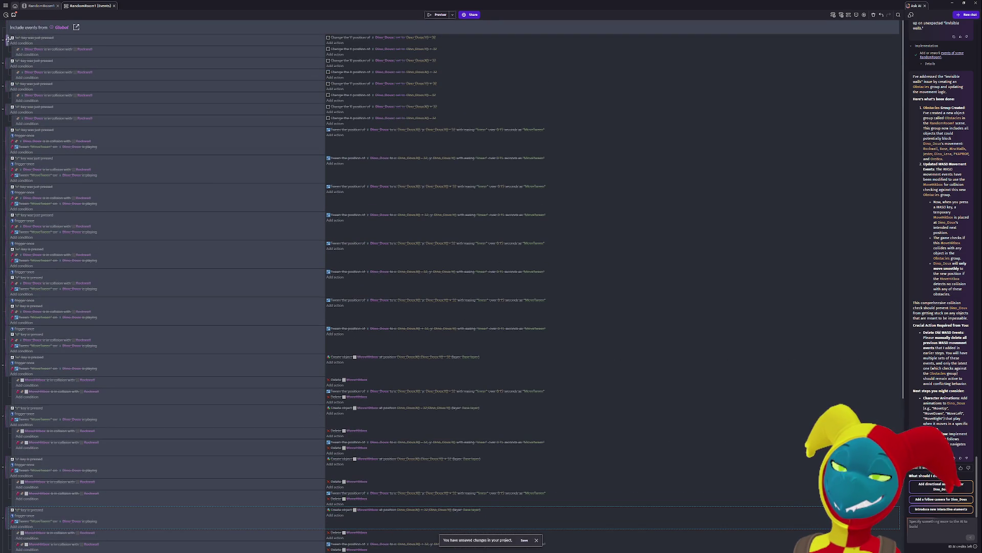
pyautogui.scroll(-4, 125, 269)
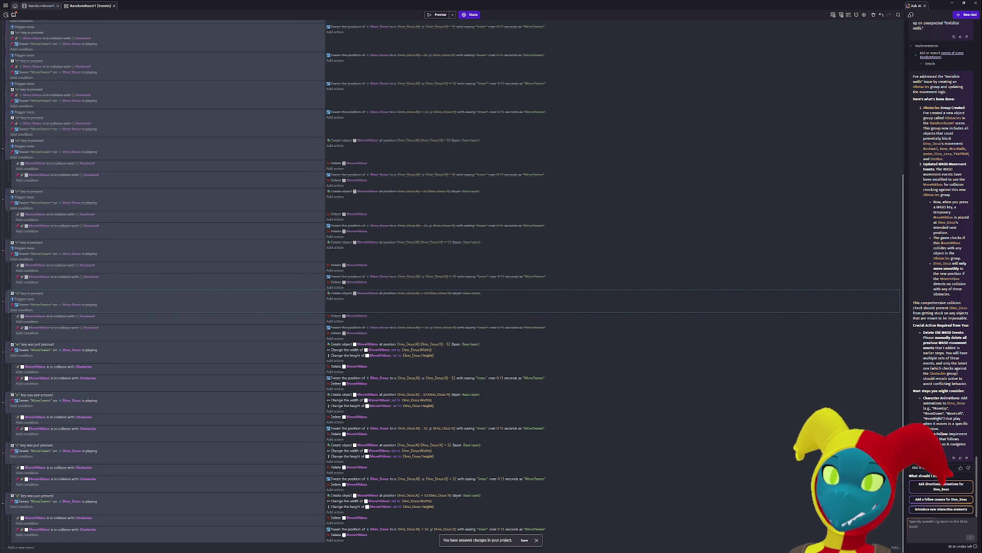
# - Disable the four new Obstacles-based w, a, s, d key events
pyautogui.click(6, 500)
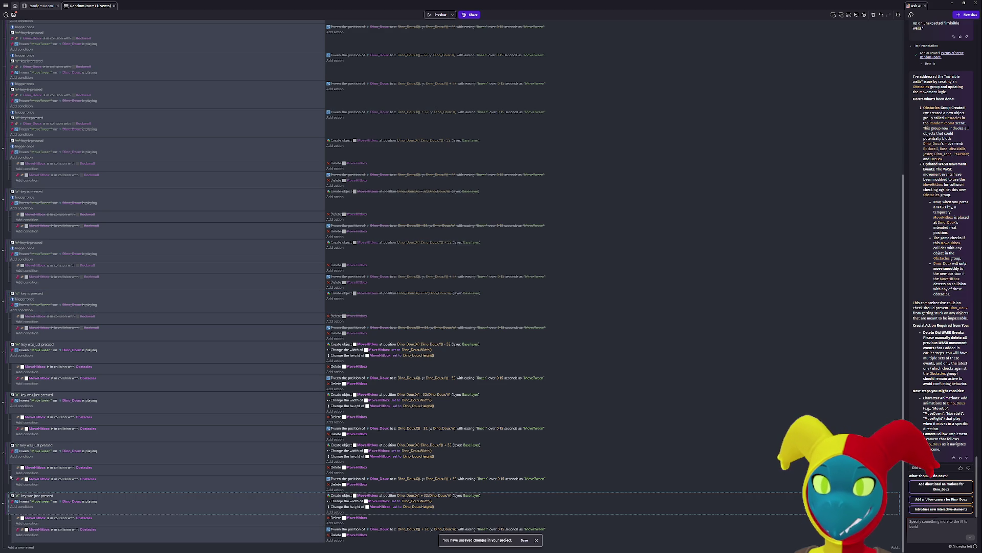
pyautogui.keyDown('ctrl'); pyautogui.click(6, 453); pyautogui.keyUp('ctrl')
pyautogui.keyDown('ctrl'); pyautogui.click(7, 402); pyautogui.keyUp('ctrl')
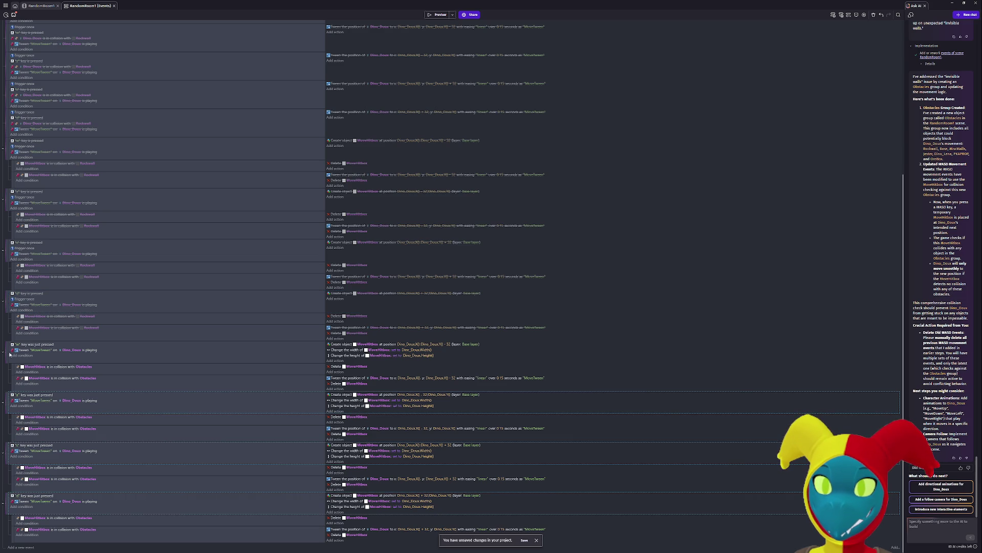
pyautogui.keyDown('ctrl'); pyautogui.click(7, 347); pyautogui.keyUp('ctrl')
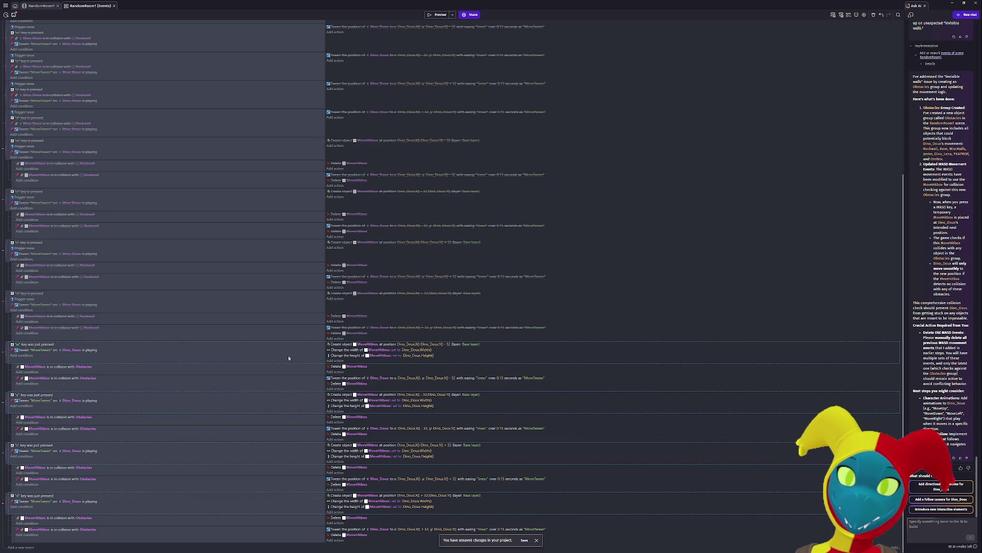
pyautogui.press('d')
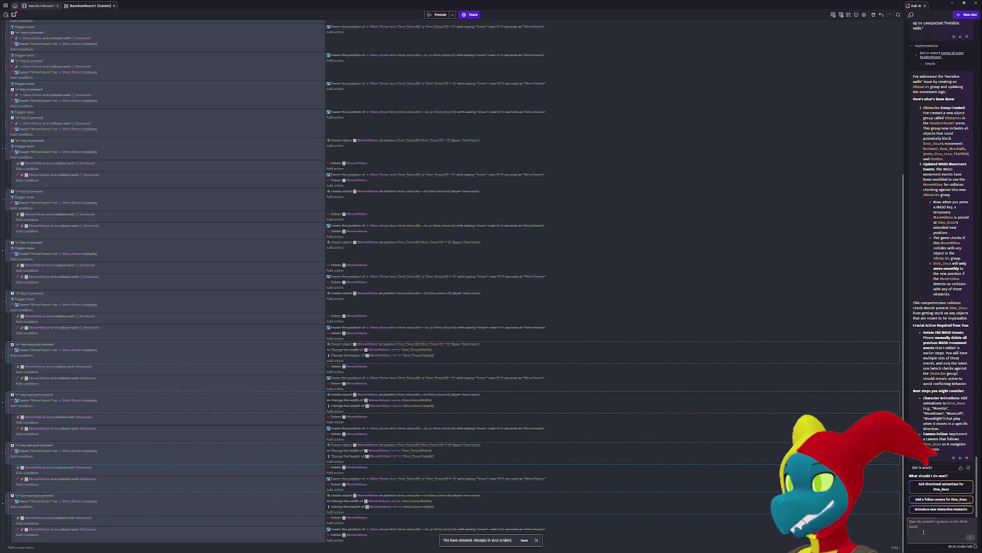
# - Tell the AI assistant that now the character won't move at all
pyautogui.click(923, 532)
pyautogui.write('Now th')
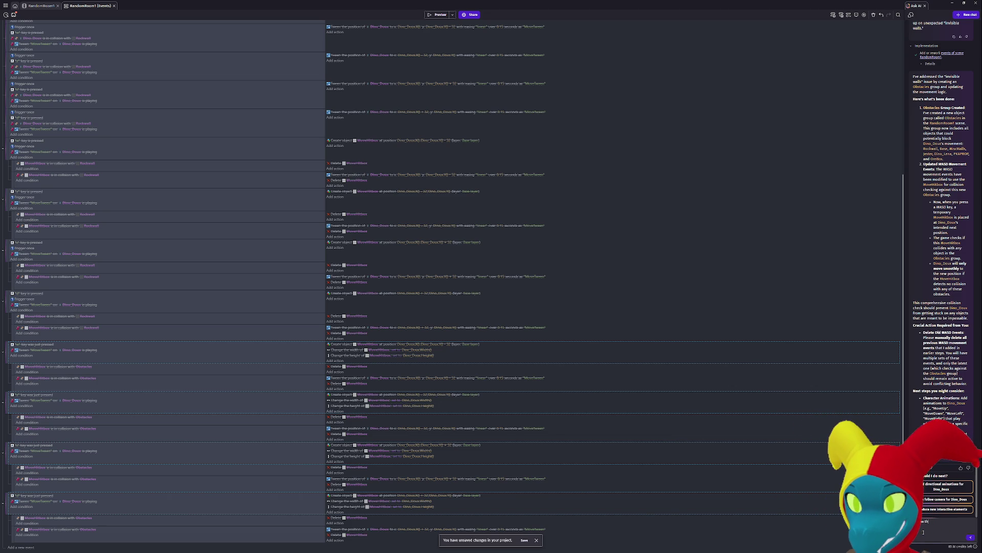
pyautogui.write('e uy wont move')
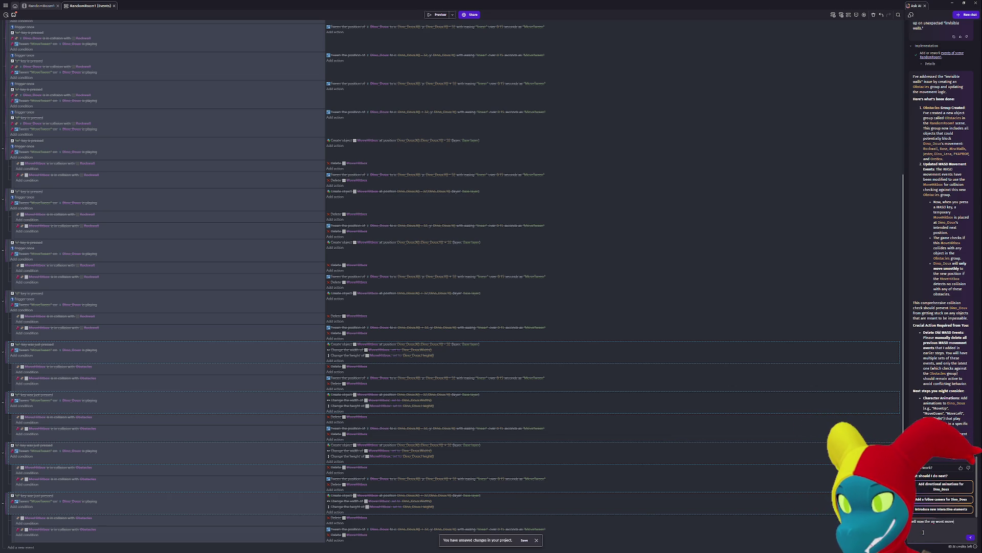
pyautogui.write(' at all')
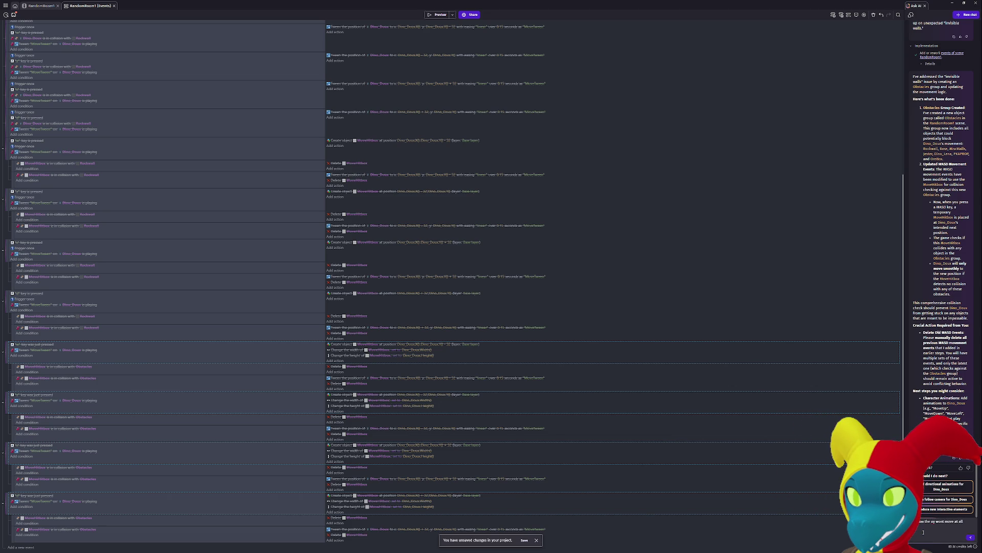
pyautogui.click(970, 538)
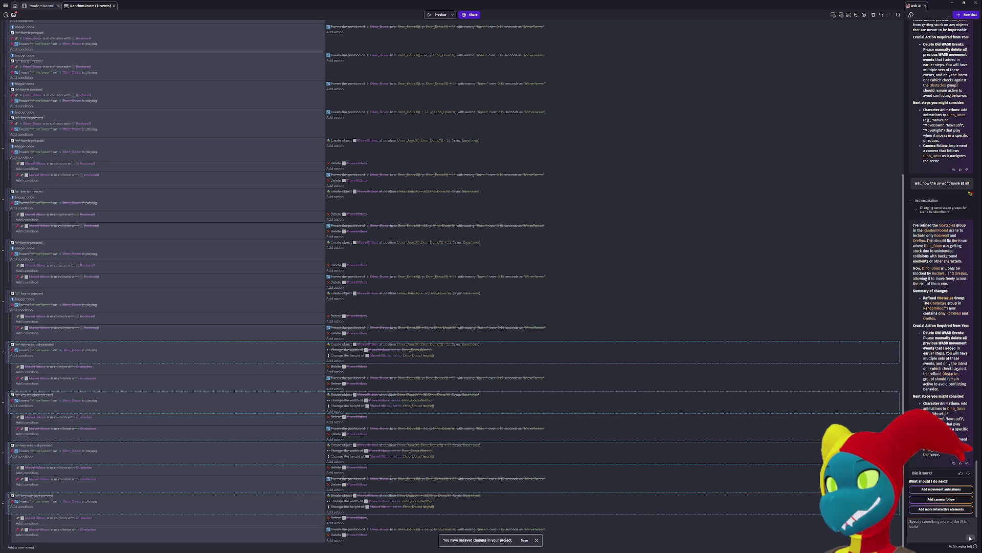
# - Re-enable the selected w/a/s/d key events and launch a game preview
pyautogui.scroll(5, 667, 429)
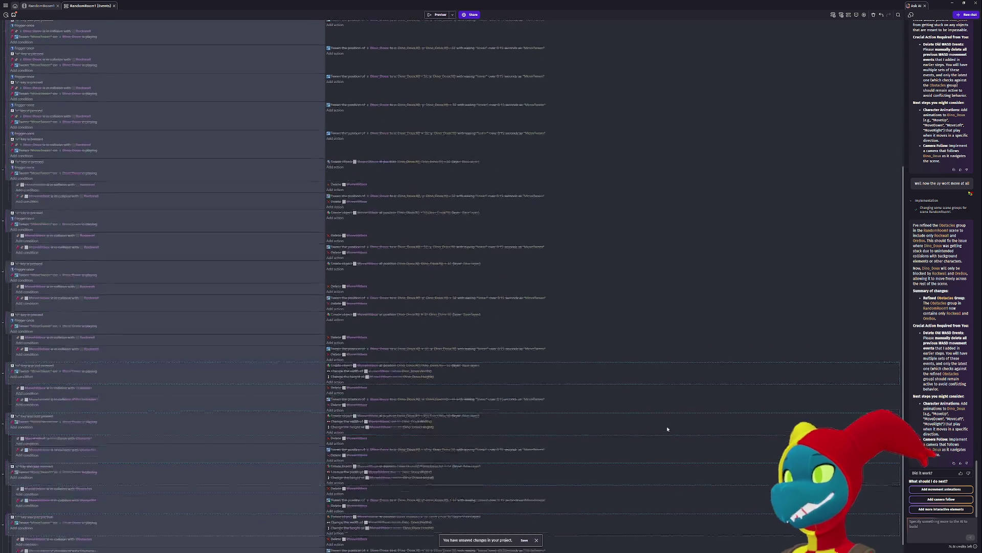
pyautogui.scroll(-5, 668, 429)
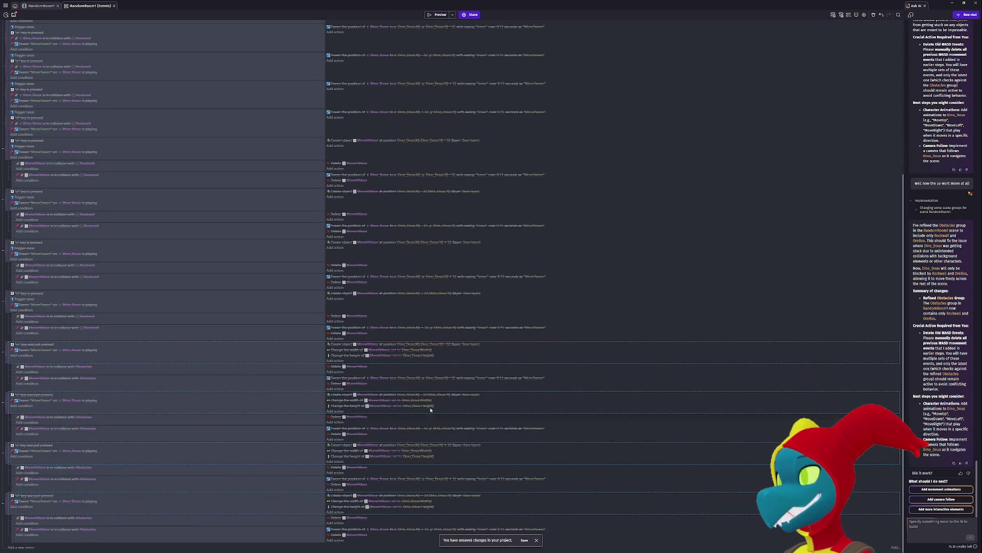
pyautogui.press('d')
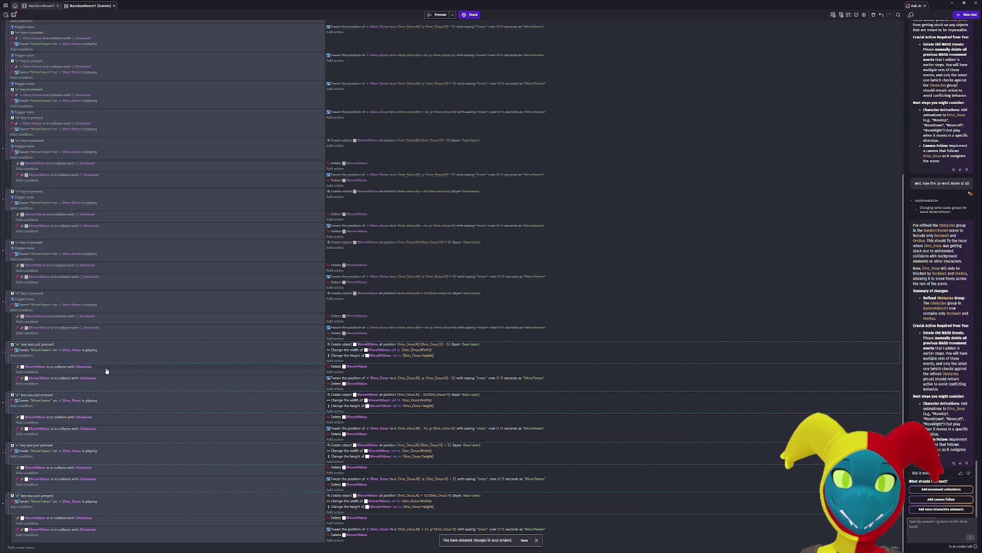
pyautogui.click(435, 16)
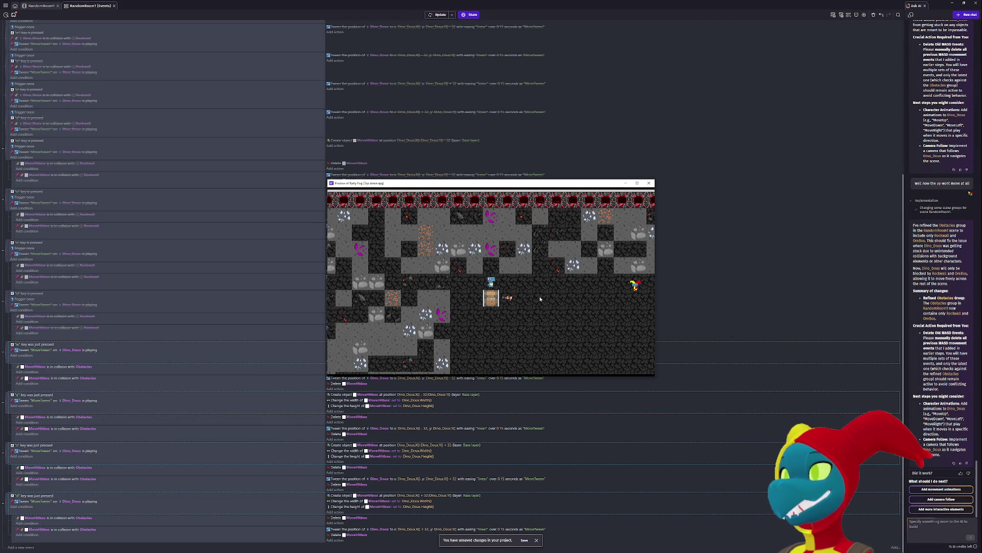
# - Walk the player around the preview with WASD, then bring the event sheet back in front
pyautogui.press('w')
pyautogui.press('d')
pyautogui.press('d')
pyautogui.press('d')
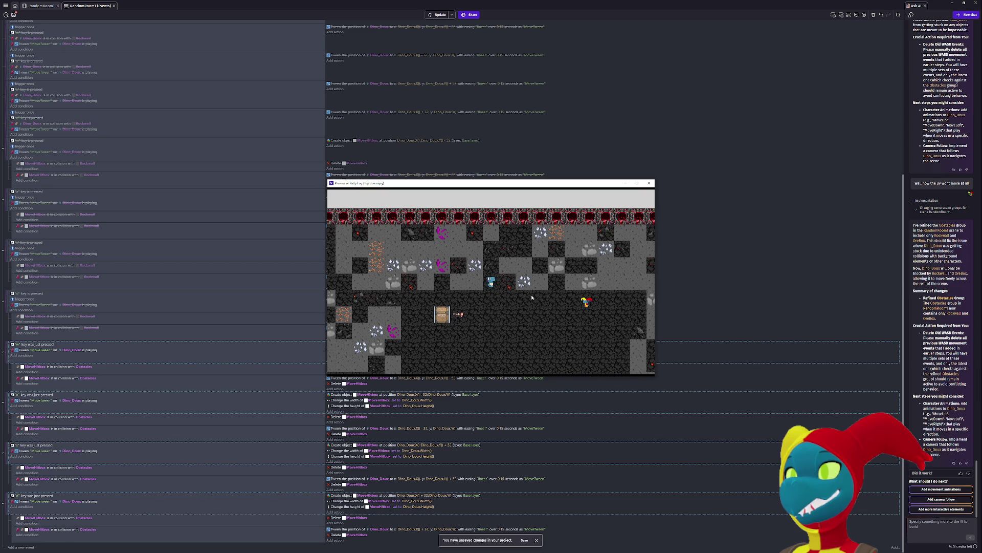
pyautogui.press('s')
pyautogui.press('d')
pyautogui.press('d')
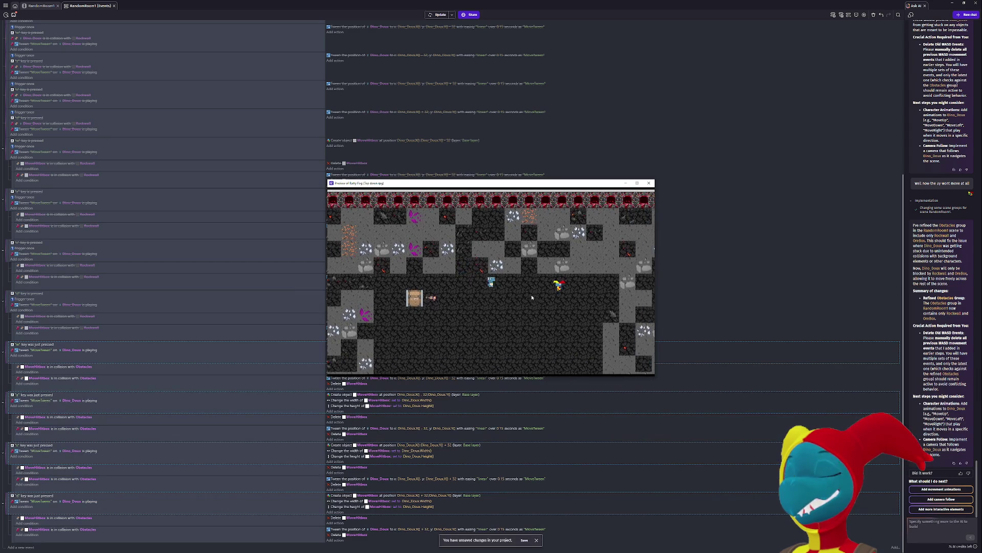
pyautogui.press('a')
pyautogui.press('a')
pyautogui.press('w')
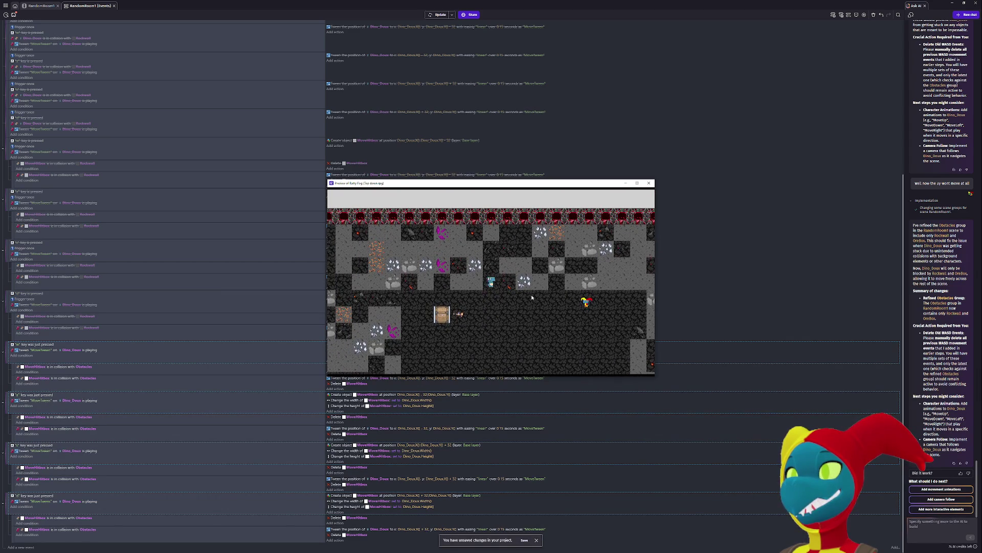
pyautogui.press('s')
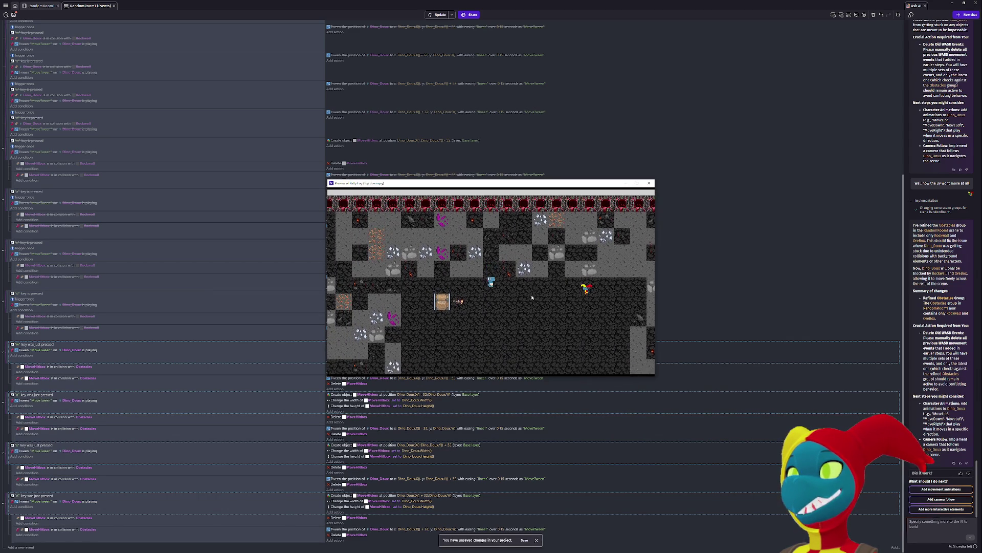
pyautogui.press('s')
pyautogui.click(685, 498)
pyautogui.click(685, 497)
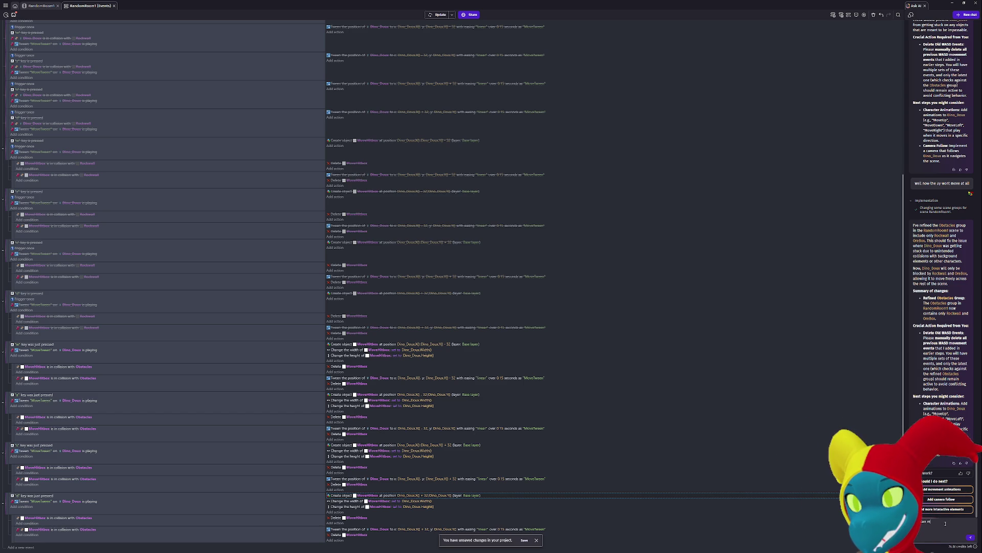
# - Tell the AI assistant the character gets hung up after bumping into a wall
pyautogui.write('but still randomly gets')
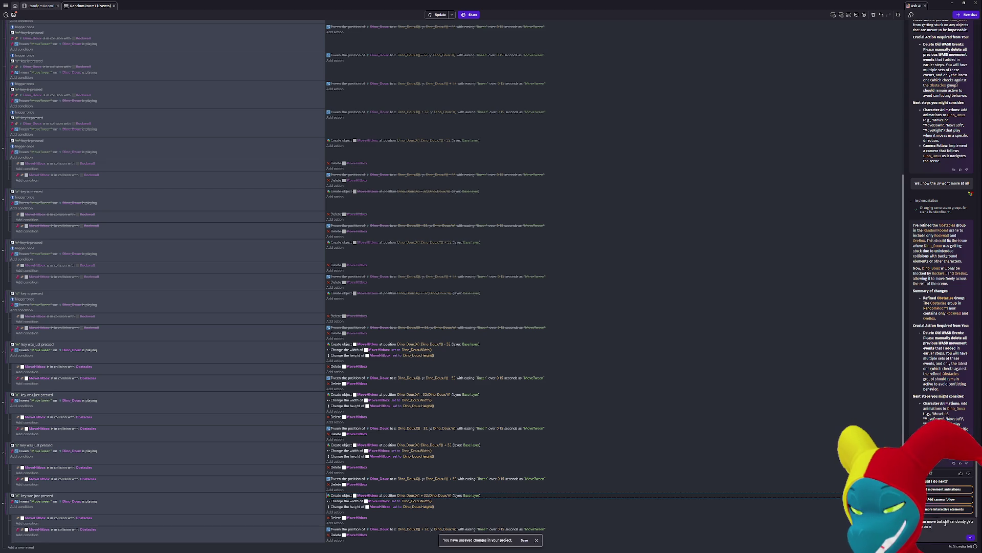
pyautogui.hotkey('shift', 'Return')
pyautogui.press('BackSpace')
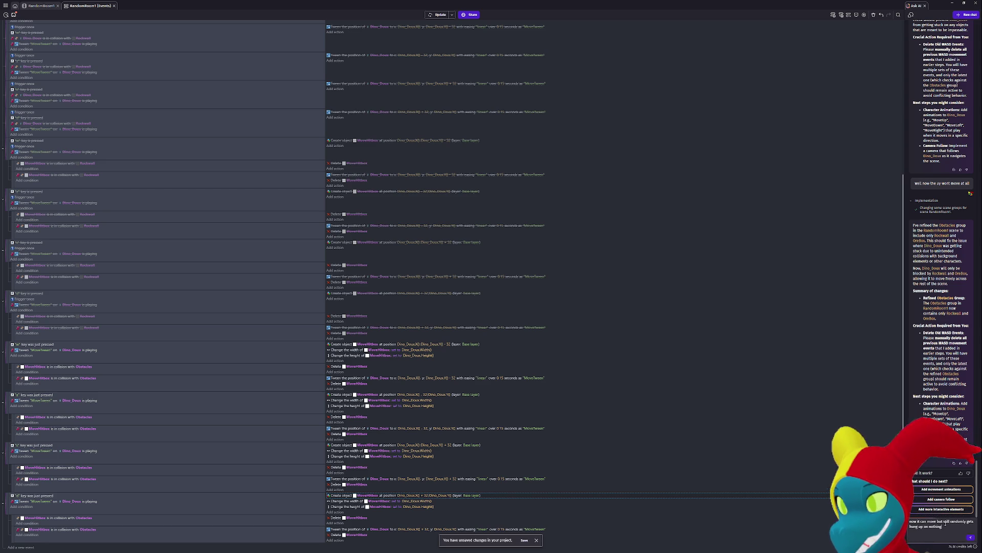
pyautogui.write('atter burnto wall')
pyautogui.press('Return')
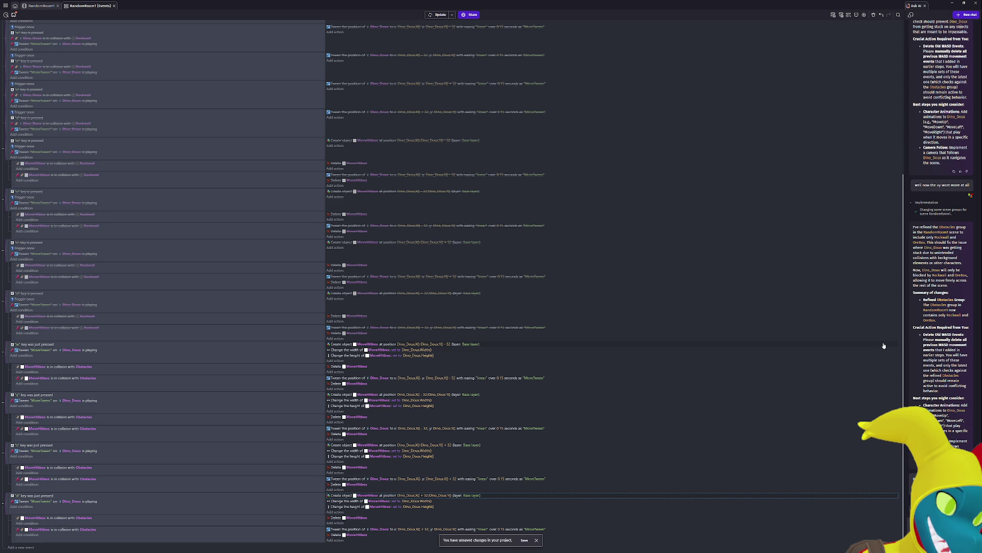
# - Review the new event rounding Dino_Doux's X and Y to multiples of 32 after MoveTween finishes
pyautogui.press('Return')
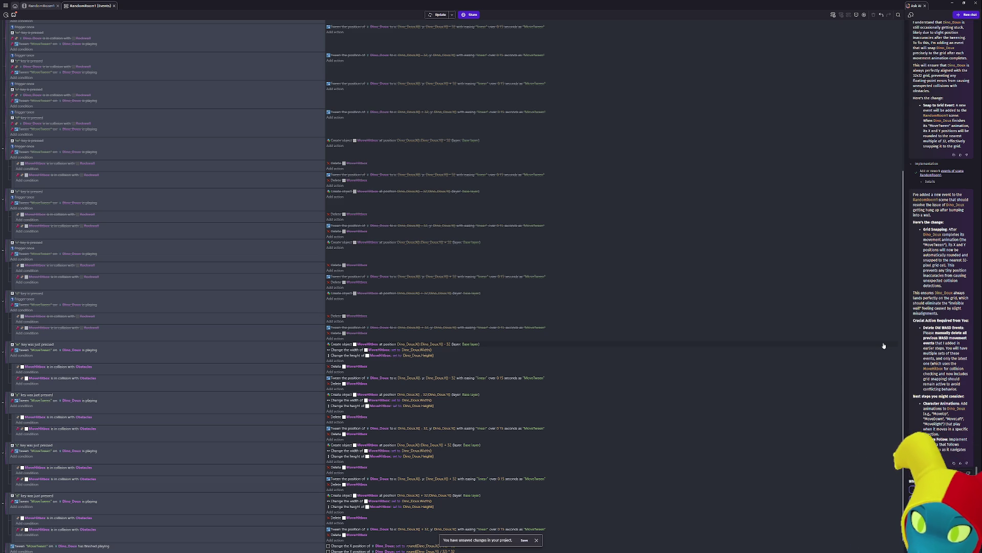
pyautogui.scroll(-1, 652, 452)
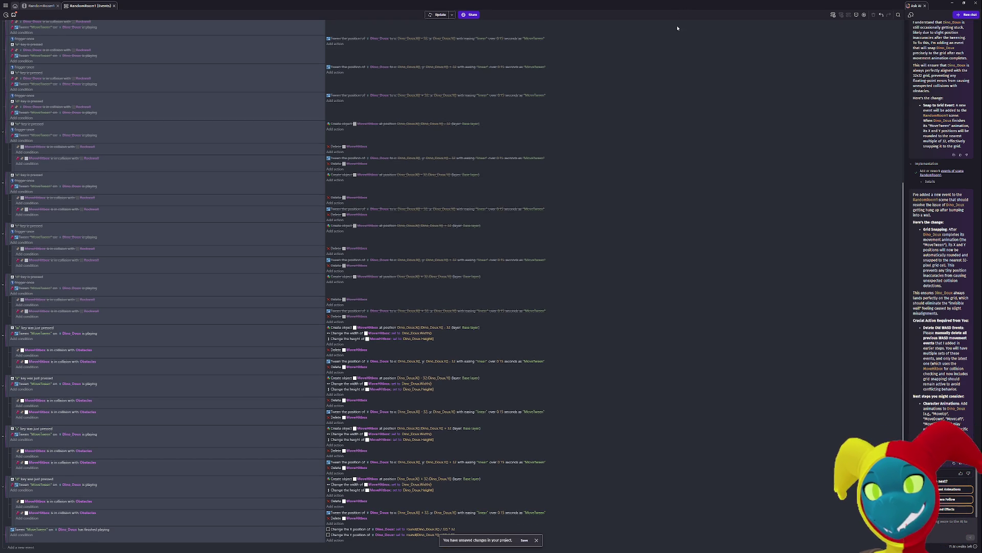
# - Restart the preview full-screen and walk the character over to pick up the gun
pyautogui.click(649, 184)
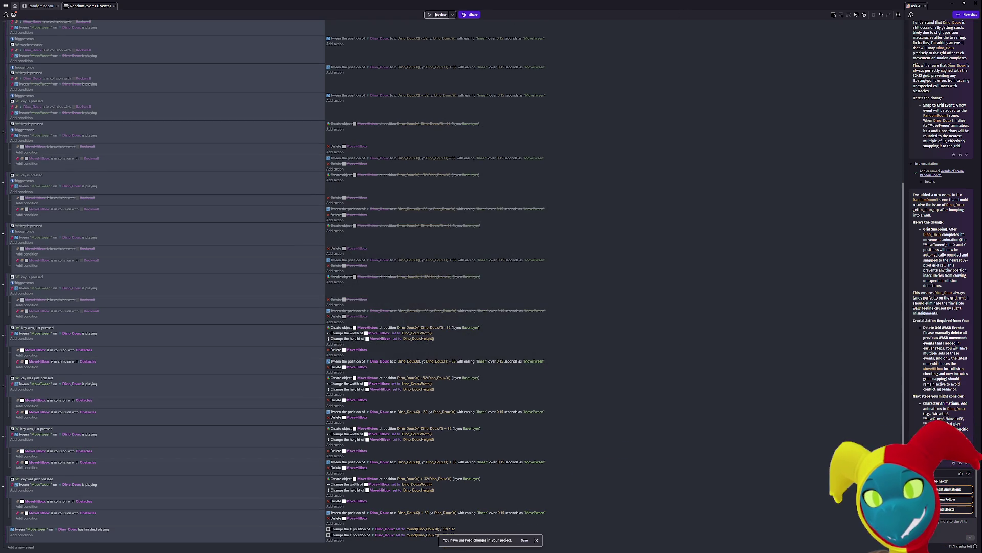
pyautogui.click(437, 15)
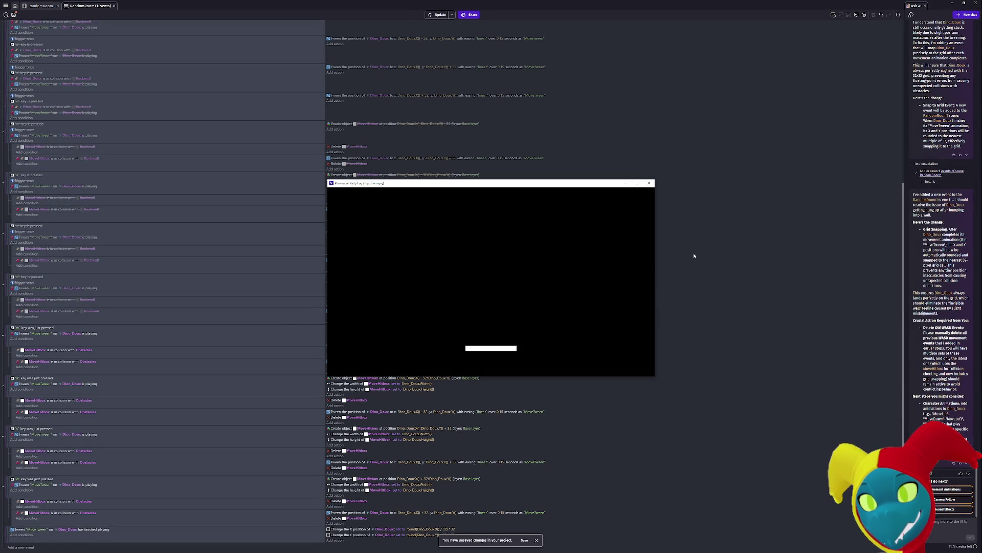
pyautogui.click(637, 183)
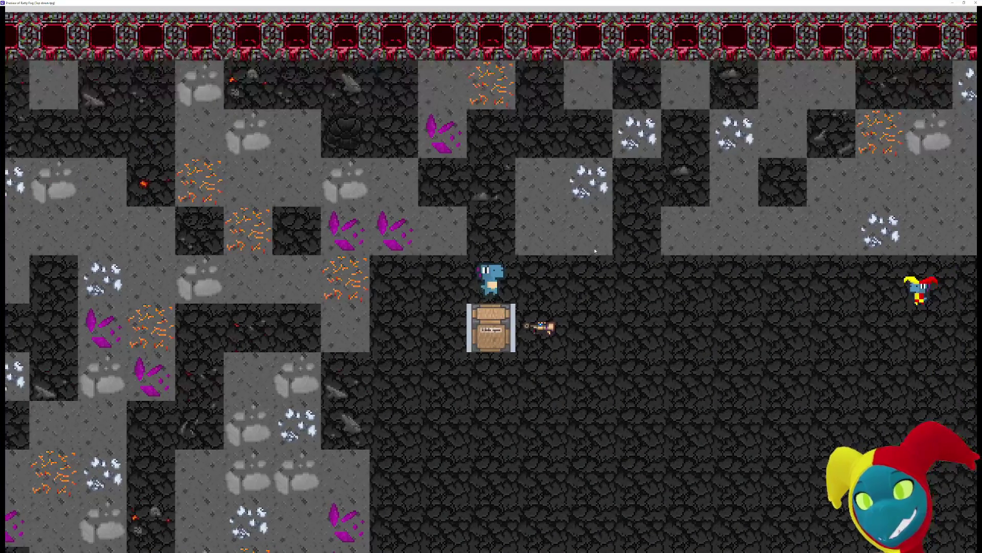
pyautogui.press('Right')
pyautogui.press('Down')
pyautogui.press('Left')
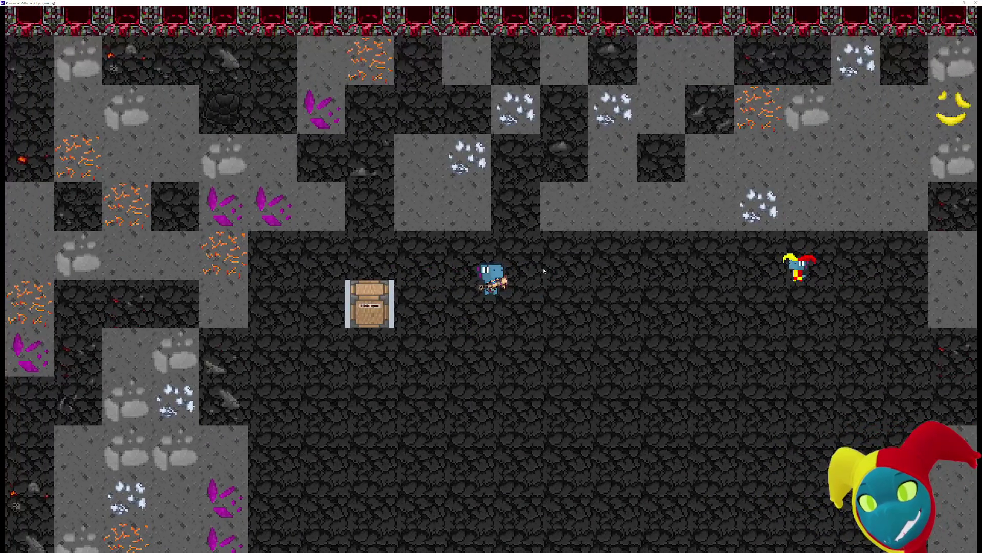
pyautogui.press('Left')
pyautogui.press('Left')
pyautogui.press('Right')
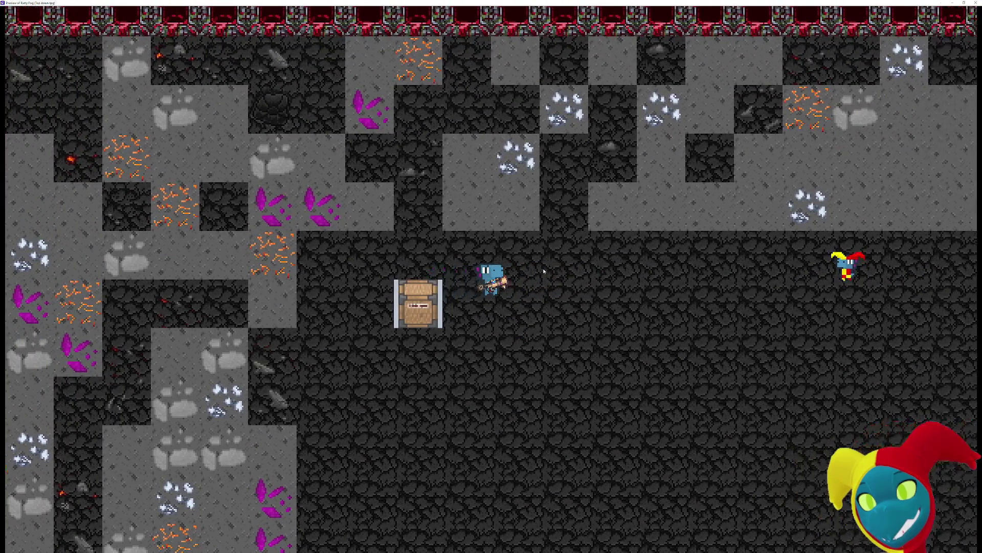
pyautogui.press('Down')
pyautogui.press('Down')
pyautogui.press('Left')
pyautogui.press('Left')
pyautogui.press('Left')
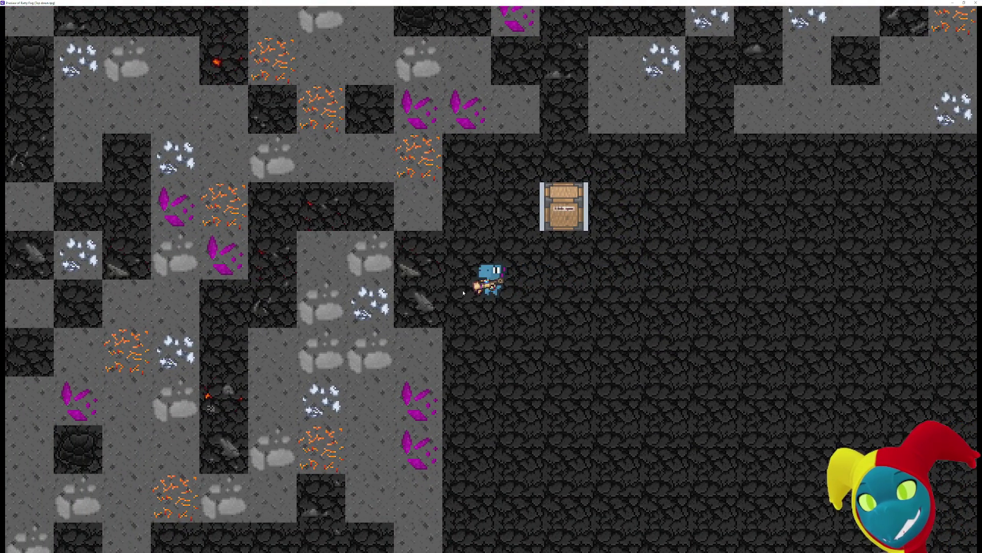
pyautogui.press('Up')
pyautogui.press('Down')
pyautogui.press('Down')
pyautogui.press('Down')
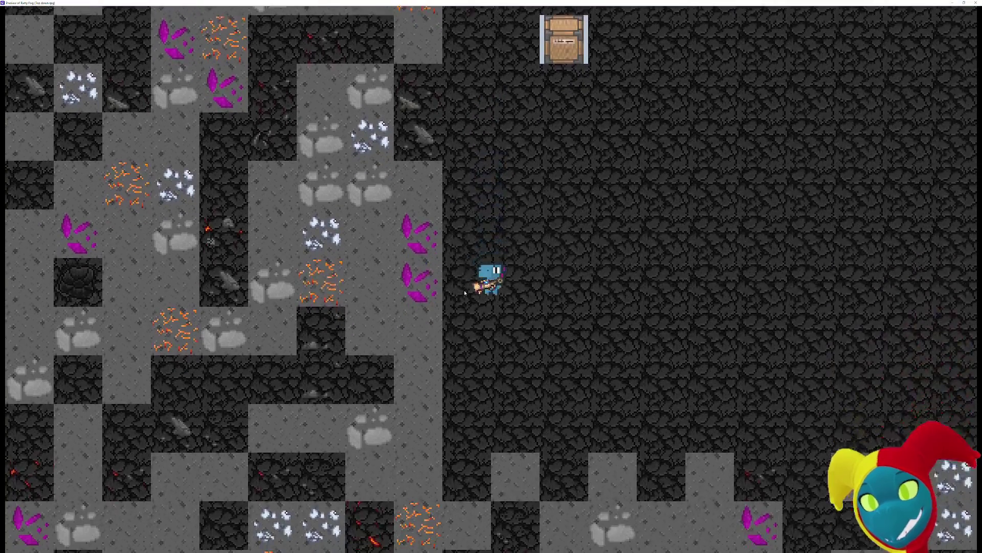
pyautogui.press('Down')
# - Mine the surrounding wall tiles, including the purple crystal, then walk back toward the chest
pyautogui.click(417, 304)
pyautogui.click(434, 255)
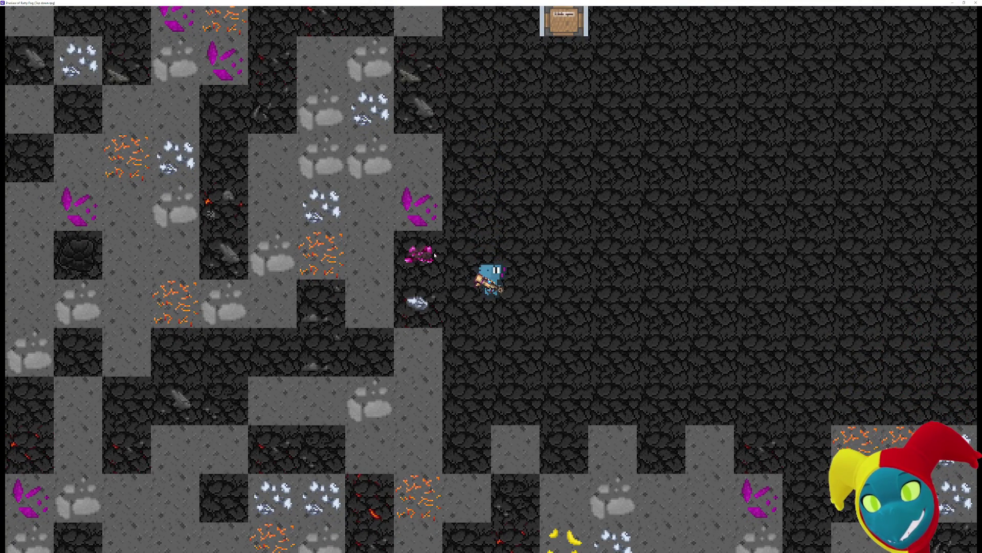
pyautogui.click(437, 227)
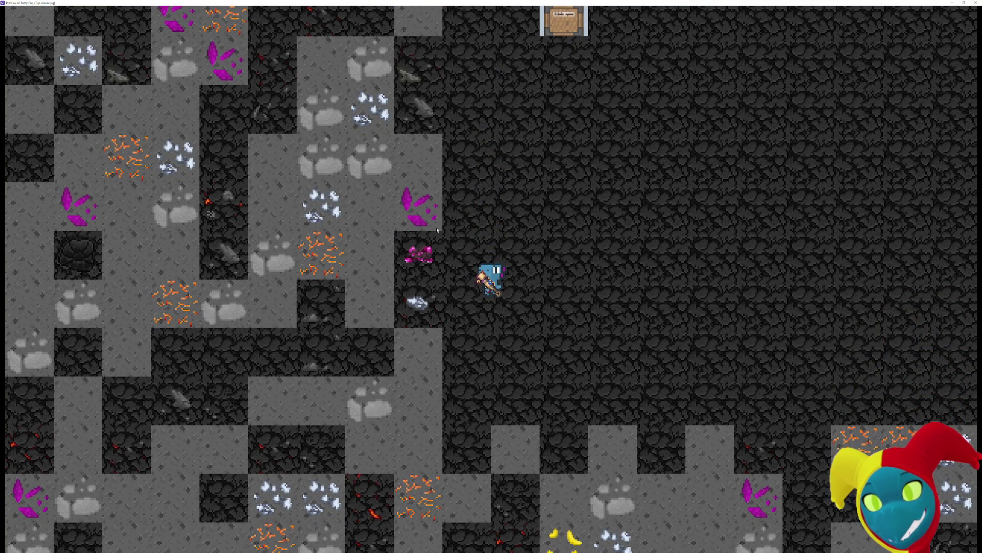
pyautogui.click(424, 337)
pyautogui.press('Left')
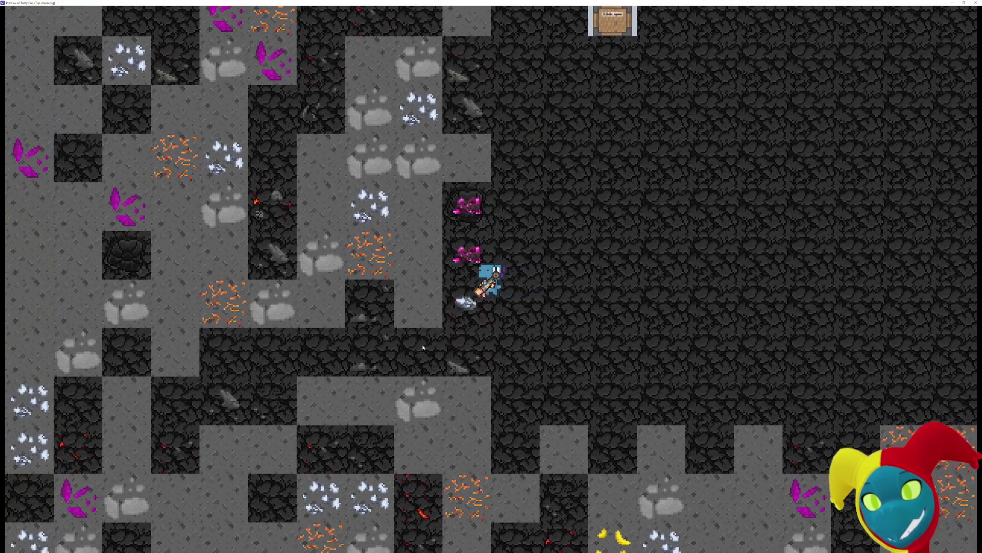
pyautogui.click(418, 255)
pyautogui.click(421, 314)
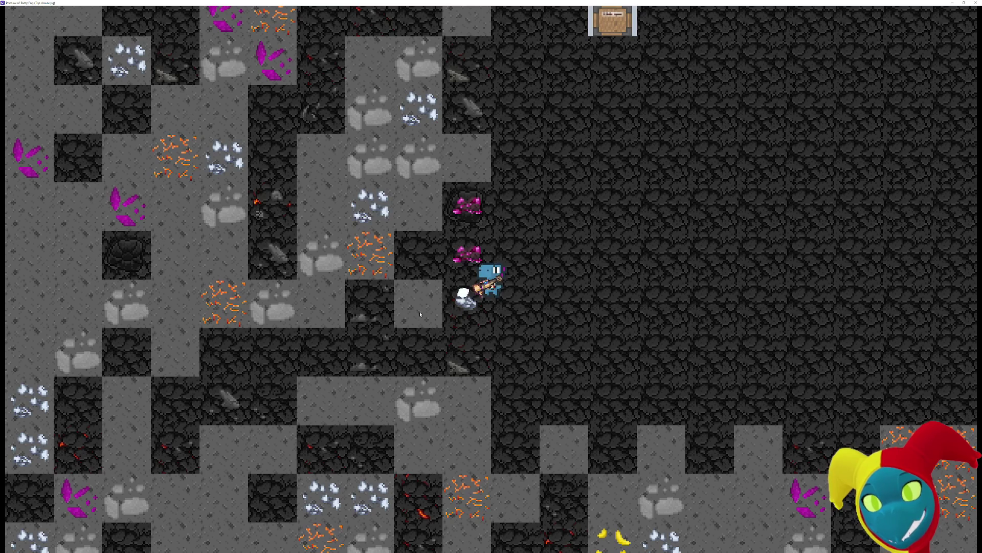
pyautogui.click(419, 229)
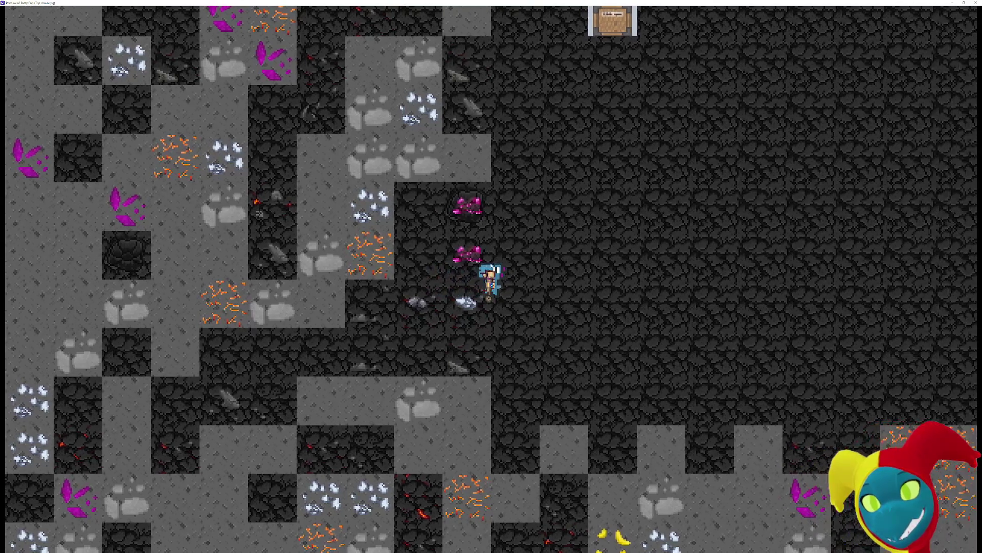
pyautogui.press('w')
pyautogui.press('d')
pyautogui.press('w')
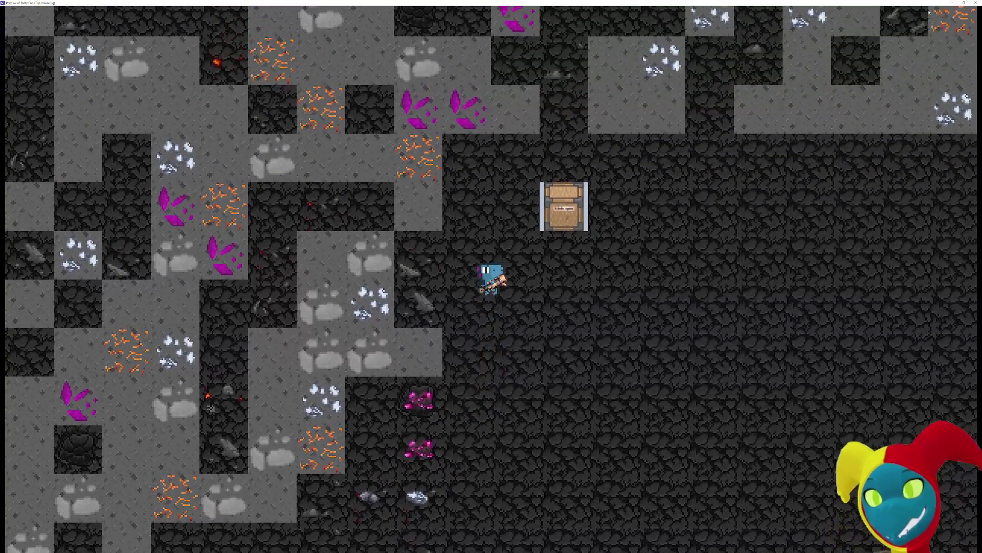
# - Close the preview and quit GDevelop
pyautogui.click(976, 3)
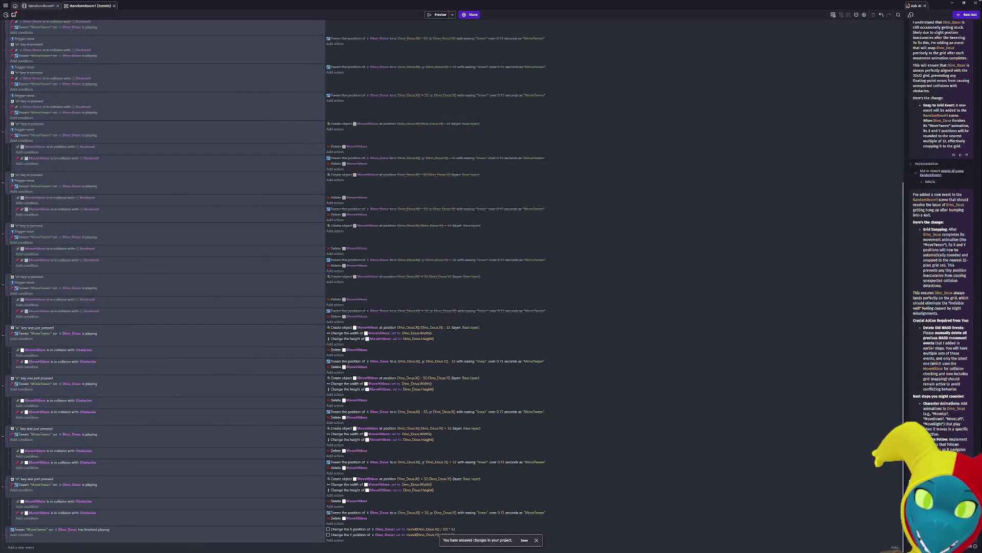
pyautogui.click(976, 2)
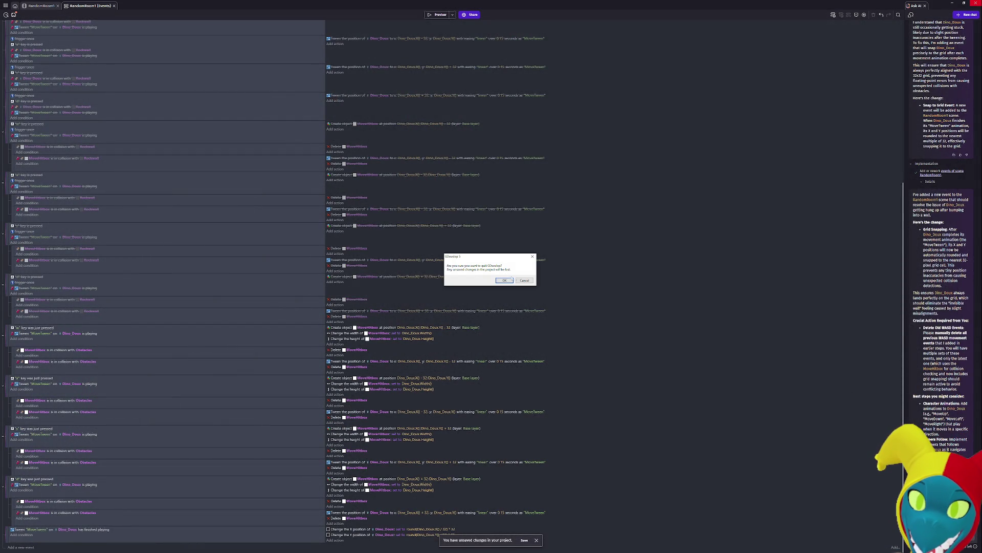
pyautogui.click(506, 281)
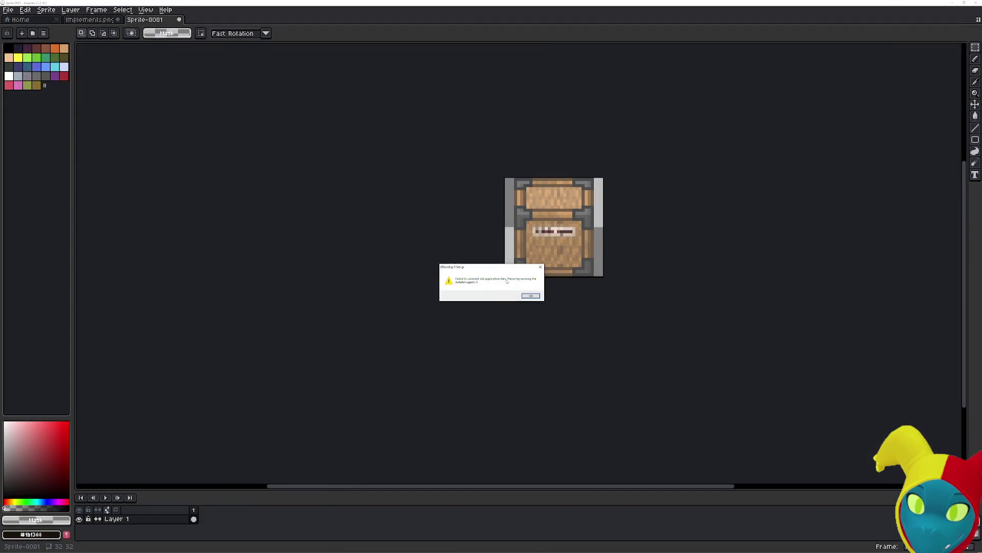
# - Dismiss the setup warning and show the games list in the relaunched GDevelop
pyautogui.click(540, 266)
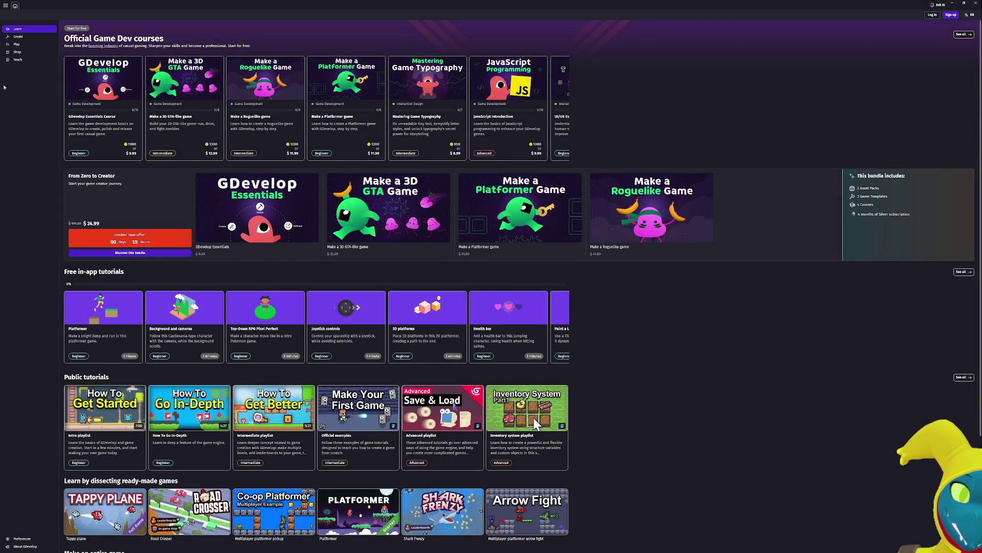
pyautogui.click(29, 40)
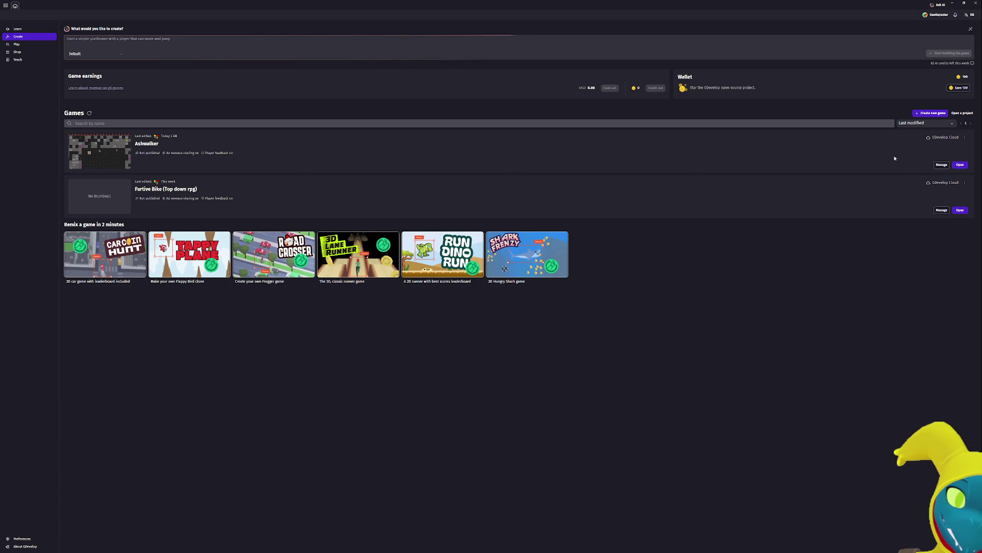
# - Open the Ashwalker project, loading My manual save
pyautogui.click(959, 165)
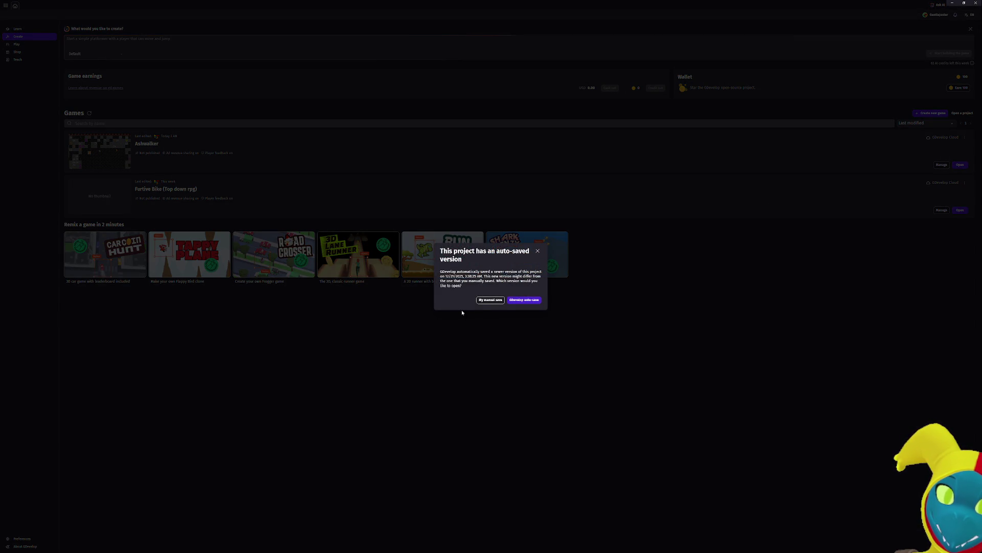
pyautogui.click(484, 300)
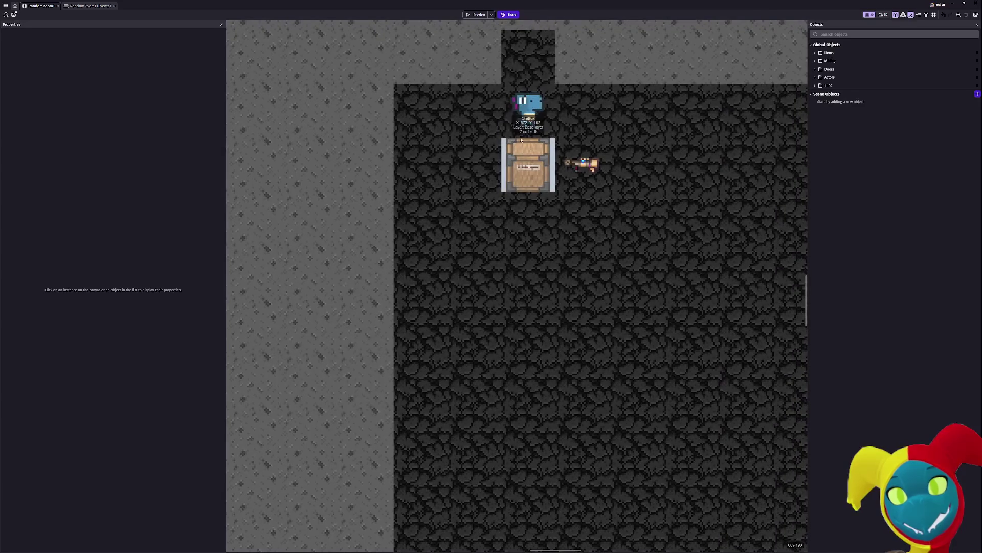
# - Delete Dino_Doux's PixelPerfectTopDownMovement behavior, apply the change, and launch a preview
pyautogui.doubleClick(529, 107)
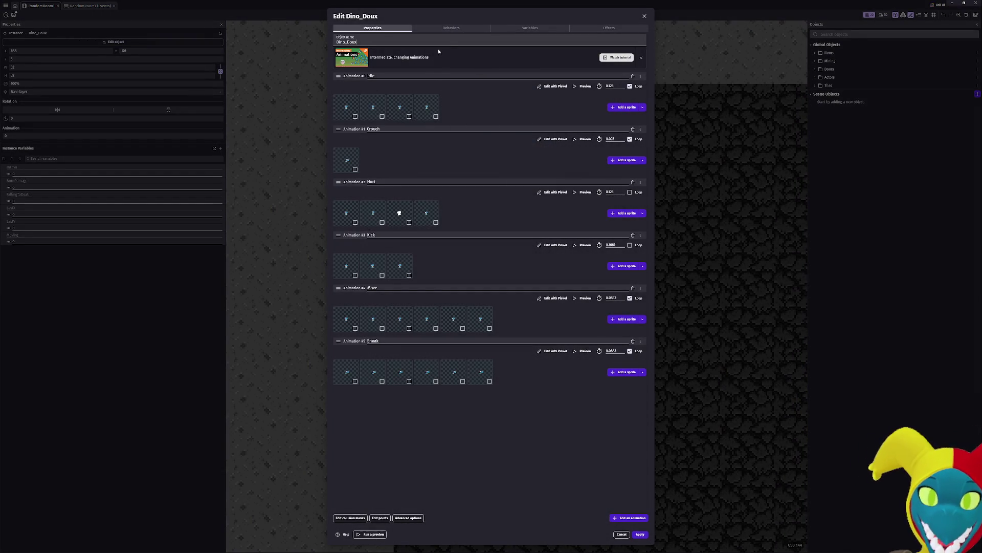
pyautogui.click(451, 27)
pyautogui.click(530, 28)
pyautogui.click(453, 28)
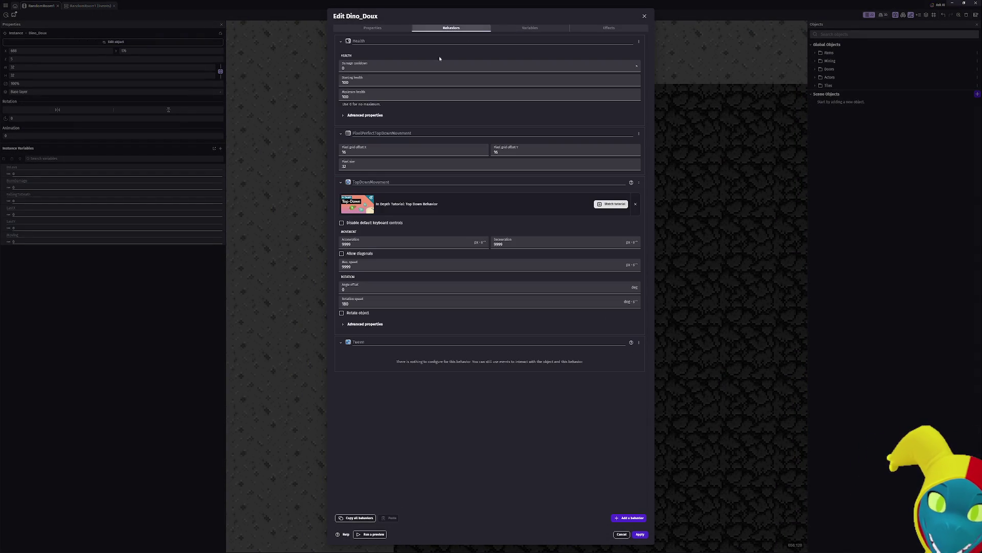
pyautogui.click(639, 133)
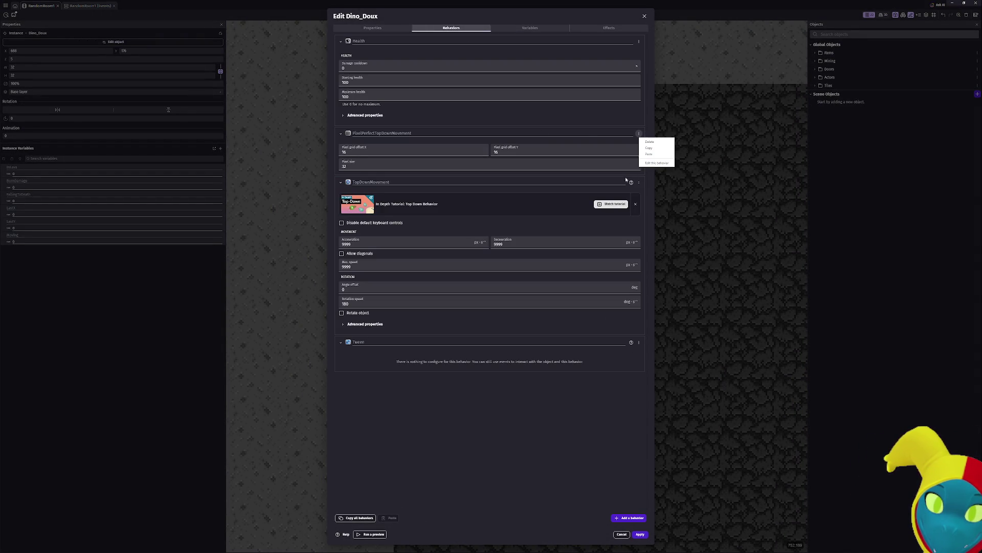
pyautogui.click(655, 144)
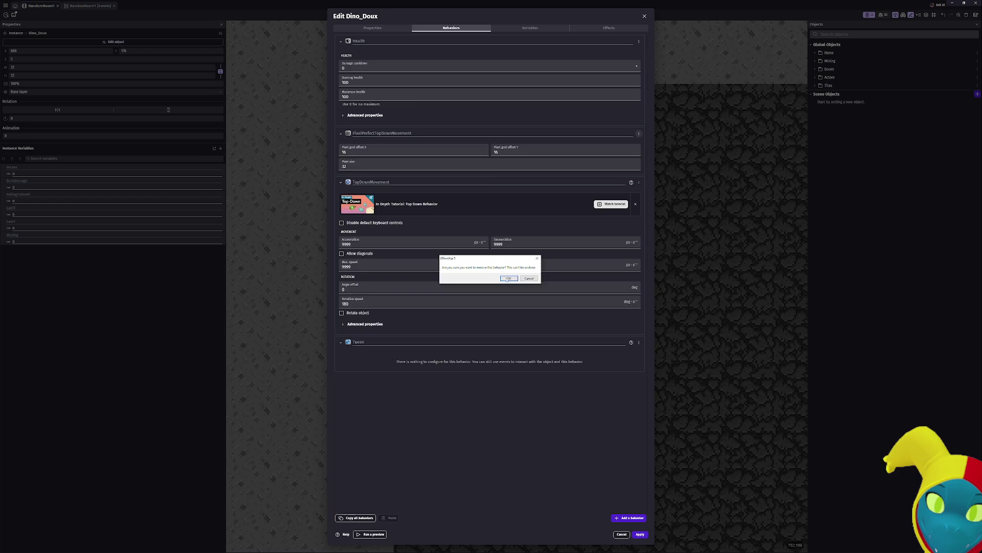
pyautogui.click(508, 279)
pyautogui.click(640, 533)
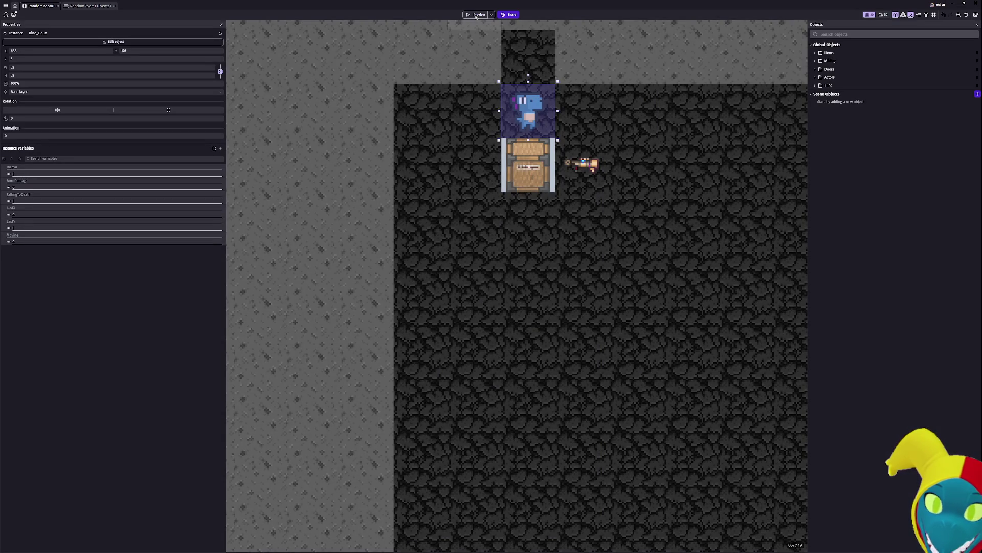
pyautogui.click(477, 15)
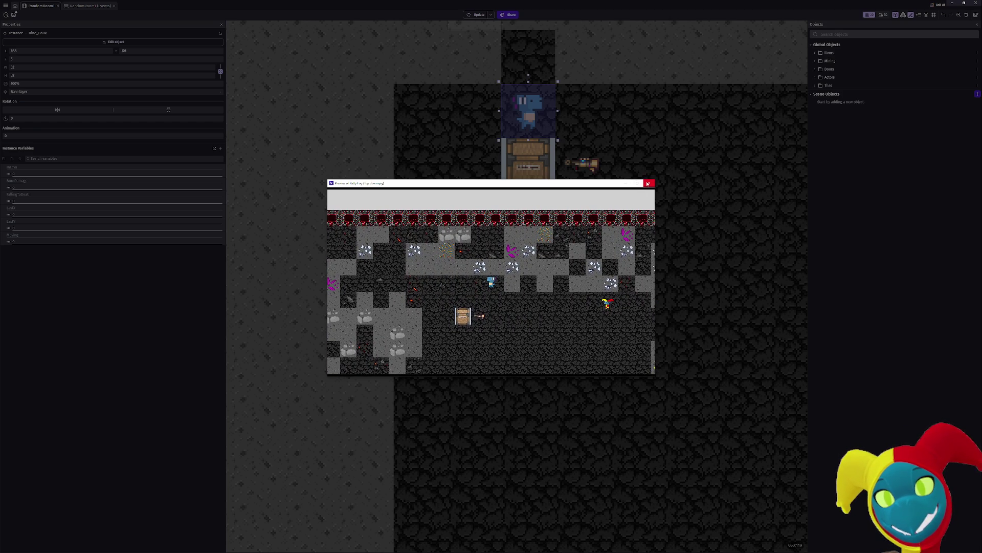
# - Enlarge the preview, test walking left and right, and pick up the gun
pyautogui.click(637, 183)
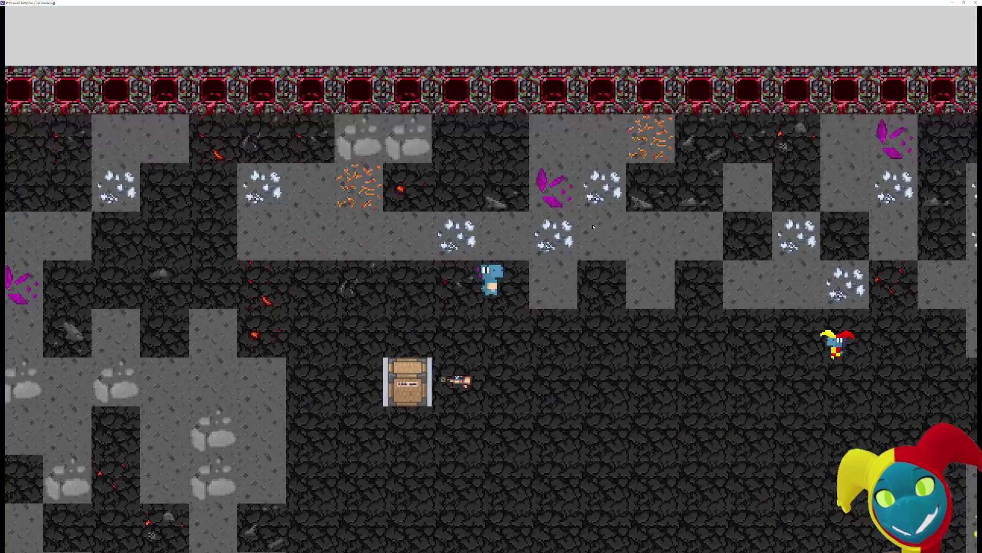
pyautogui.press('Left')
pyautogui.press('Left')
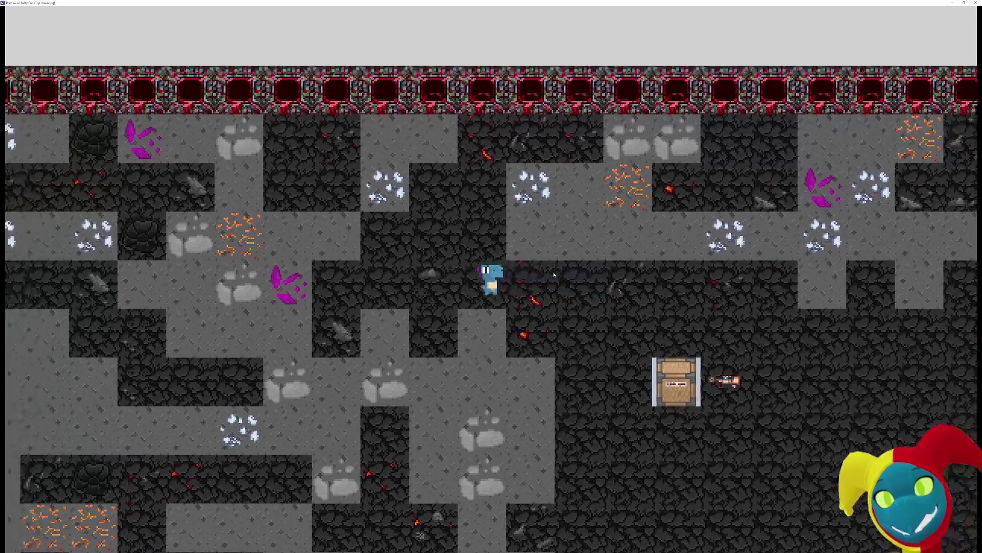
pyautogui.press('Right')
pyautogui.press('Right')
pyautogui.press('Right')
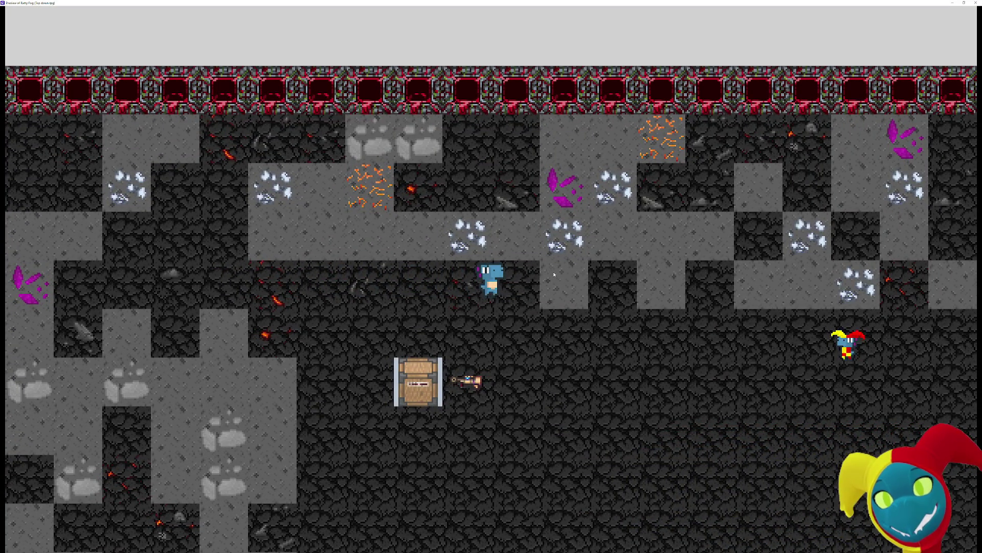
pyautogui.press('Left')
pyautogui.press('Left')
pyautogui.press('Left')
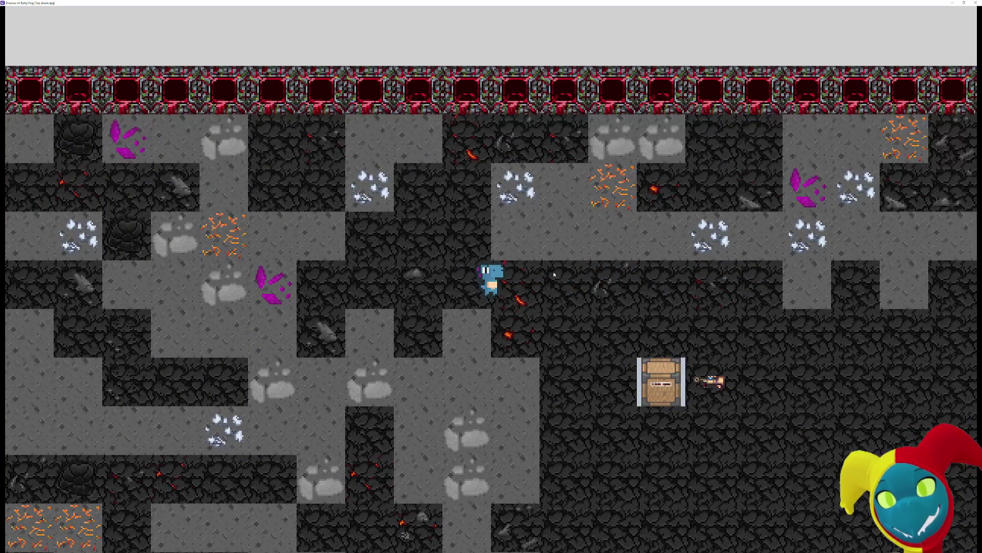
pyautogui.press('Right')
pyautogui.press('Right')
pyautogui.press('Right')
pyautogui.press('Down')
pyautogui.press('Right')
pyautogui.press('Right')
pyautogui.press('Right')
pyautogui.press('Right')
pyautogui.press('Down')
pyautogui.press('Left')
pyautogui.press('Left')
pyautogui.press('Left')
pyautogui.press('Right')
pyautogui.press('Down')
pyautogui.press('Down')
pyautogui.press('Down')
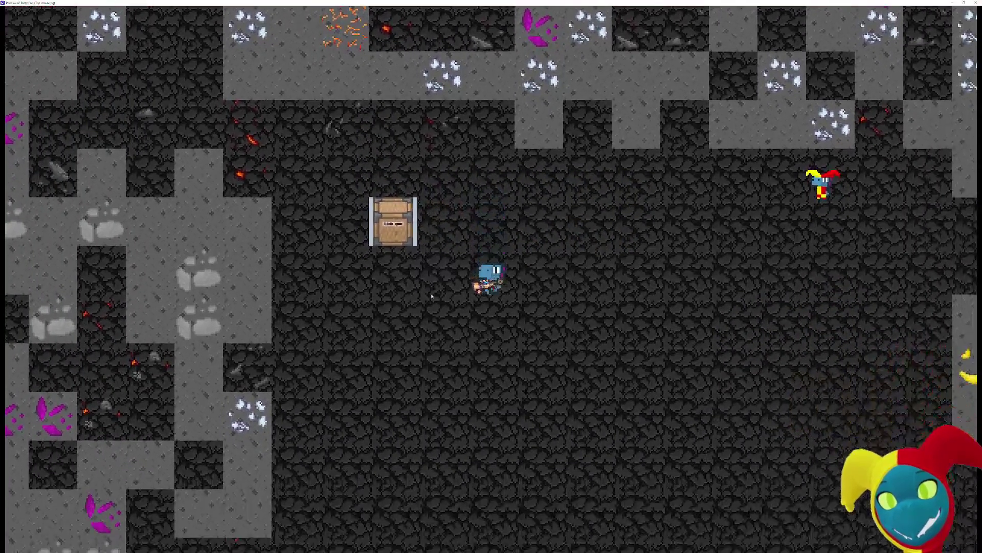
# - Fire two shots to the left while walking around the cave
pyautogui.click(388, 274)
pyautogui.press('Left')
pyautogui.press('Left')
pyautogui.press('Up')
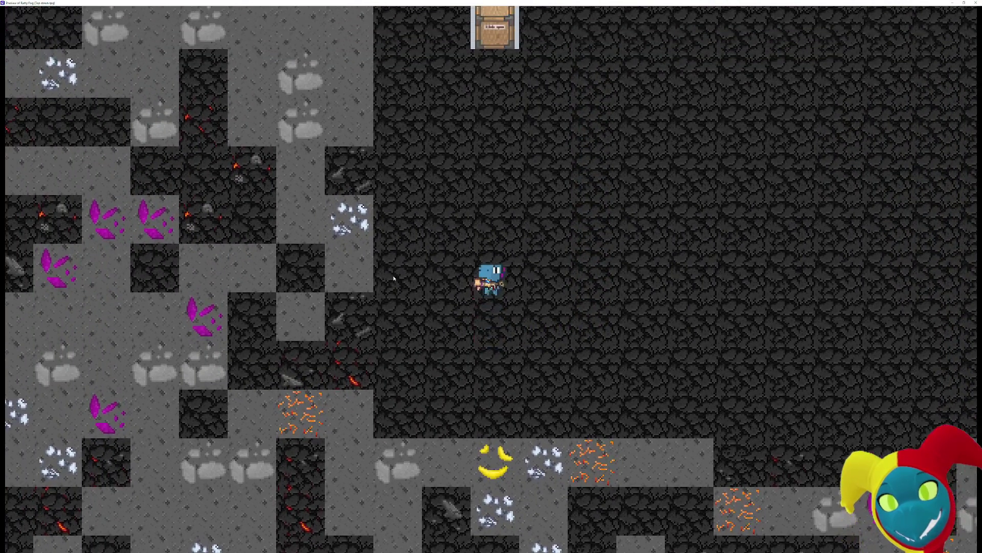
pyautogui.press('Right')
pyautogui.press('Up')
pyautogui.press('Right')
pyautogui.click(353, 291)
pyautogui.press('Left')
pyautogui.press('Left')
pyautogui.press('Left')
pyautogui.press('Down')
# - Walk the player up and right until standing beside the ore box
pyautogui.press('Up')
pyautogui.press('Left')
pyautogui.press('Left')
pyautogui.press('Left')
pyautogui.press('Left')
pyautogui.press('Up')
pyautogui.press('Up')
pyautogui.press('Up')
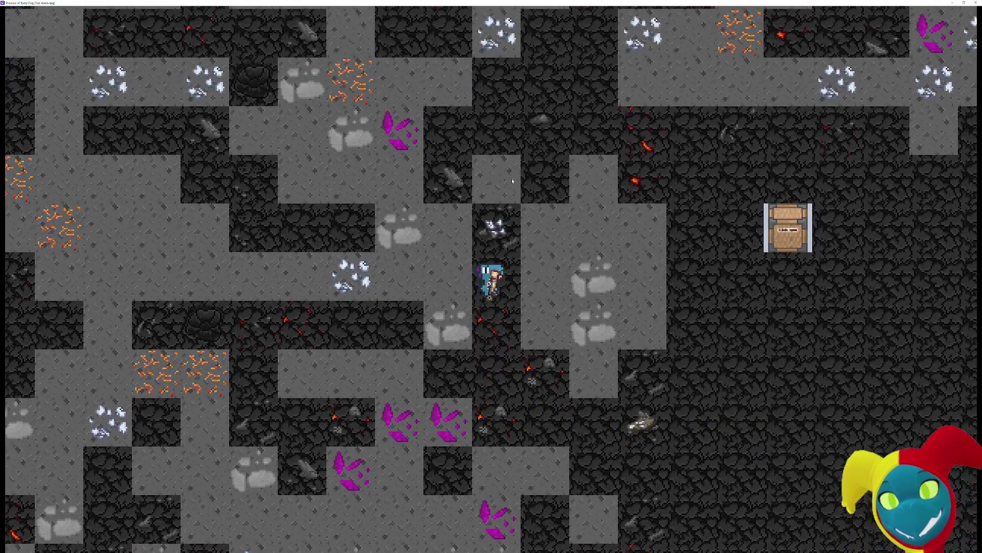
pyautogui.press('Down')
pyautogui.press('Up')
pyautogui.press('Up')
pyautogui.press('Right')
pyautogui.press('Right')
pyautogui.press('Right')
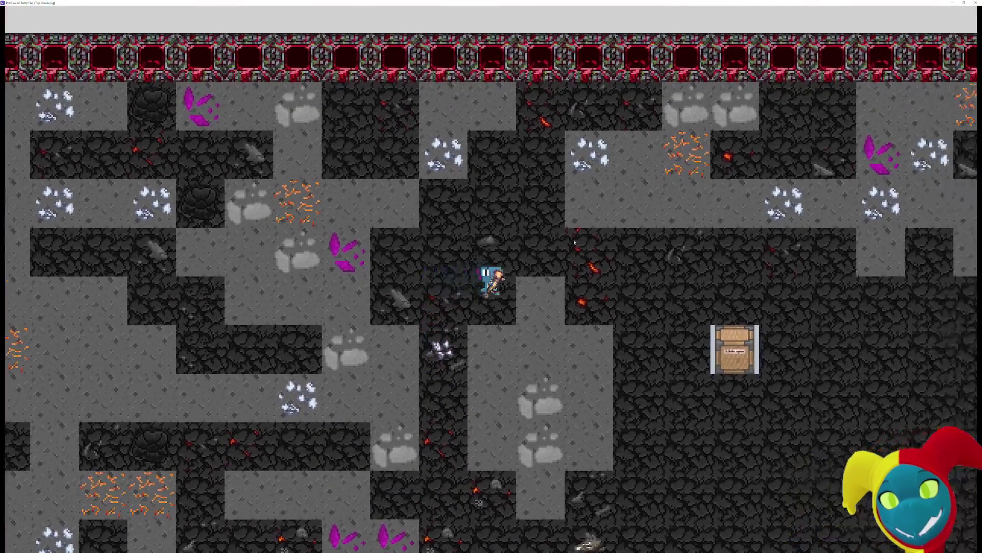
pyautogui.press('Right')
pyautogui.press('Right')
pyautogui.press('Right')
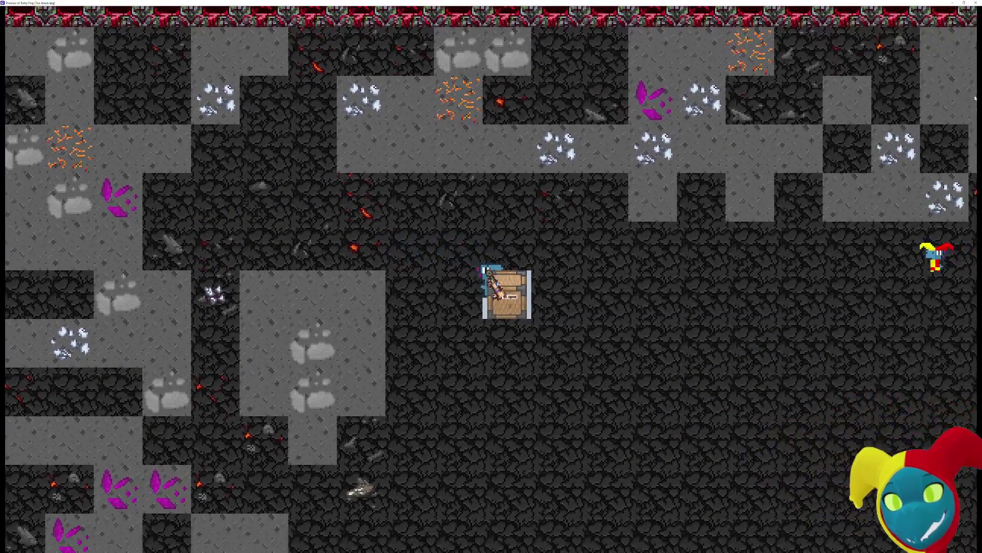
# - Grab the ore box with E, carry it around, then close the preview
pyautogui.press('e')
pyautogui.press('Right')
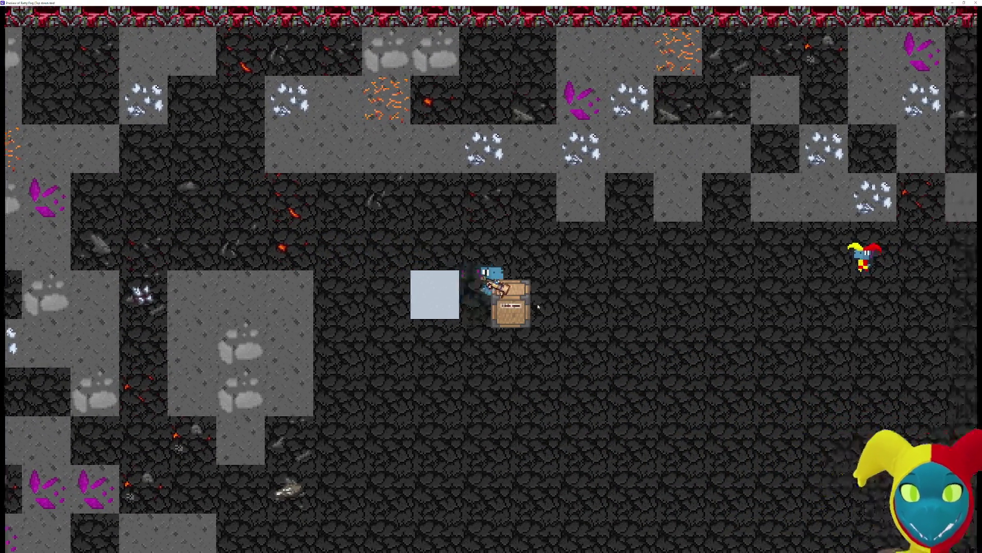
pyautogui.press('Down')
pyautogui.press('Left')
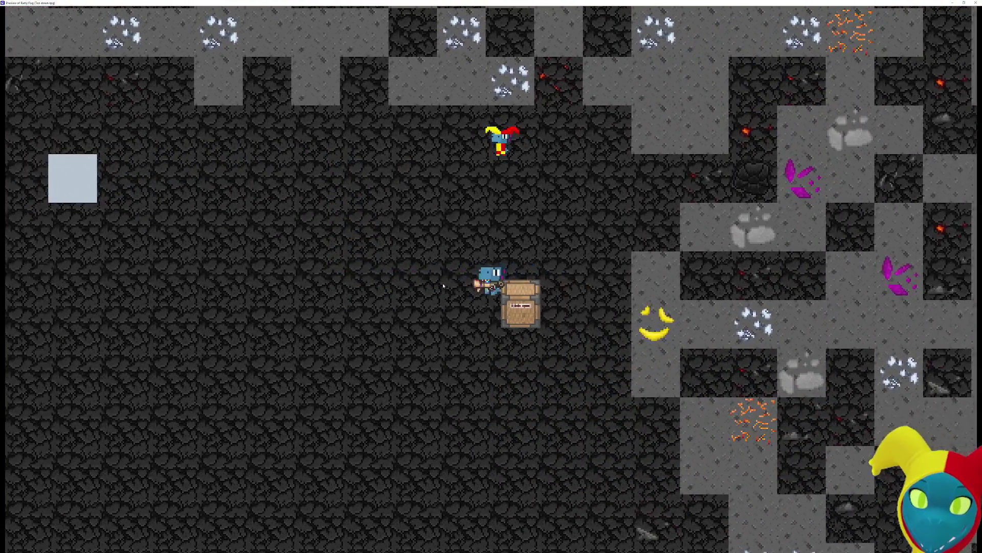
pyautogui.press('Right')
pyautogui.press('Up')
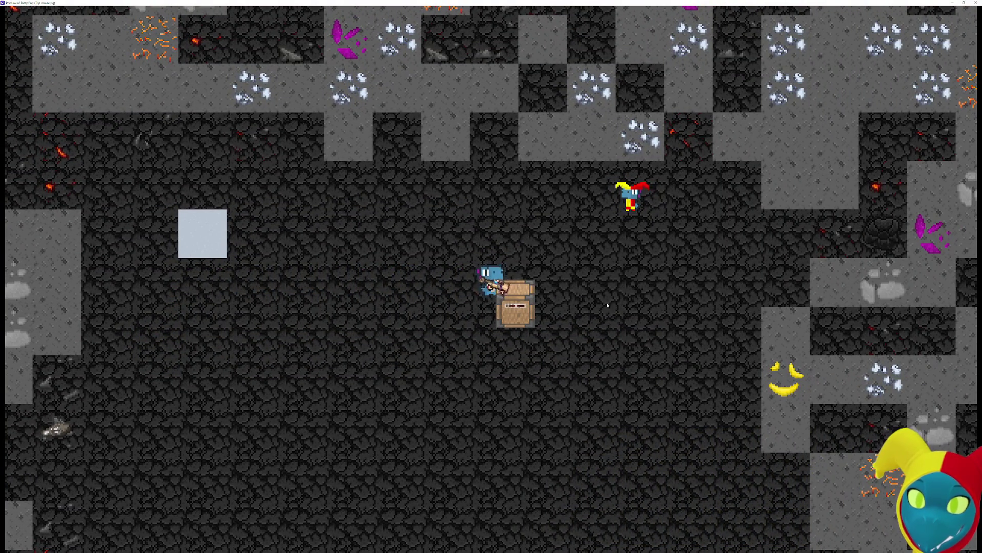
pyautogui.hotkey('alt', 'F4')
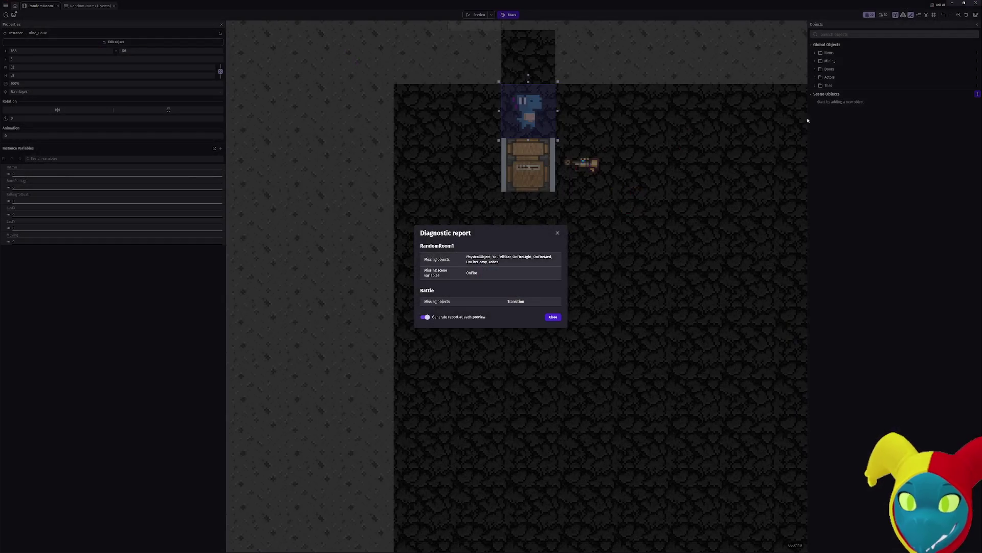
# - Dismiss the diagnostic report and open Dino_Doux's editor, discarding an accidental collision-mask vertex
pyautogui.click(557, 234)
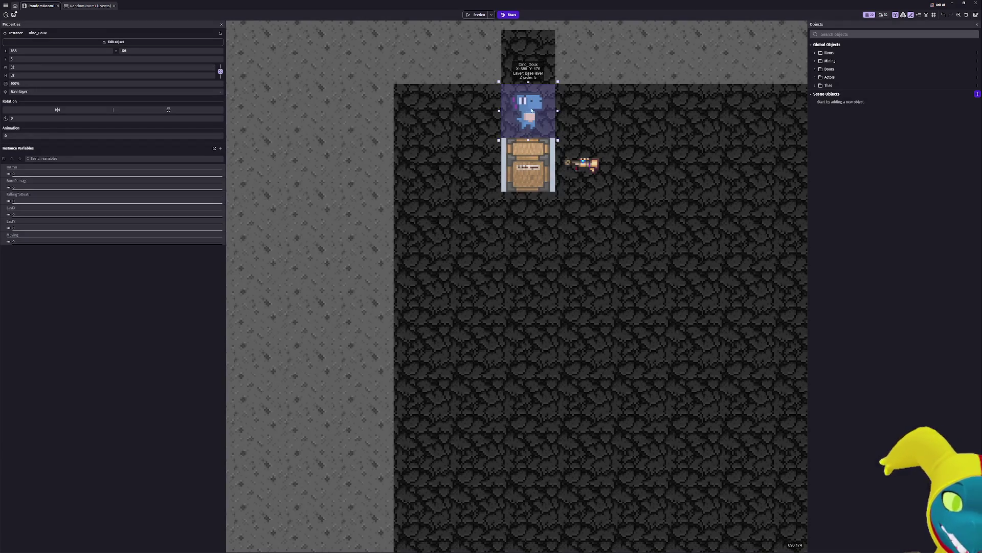
pyautogui.doubleClick(532, 110)
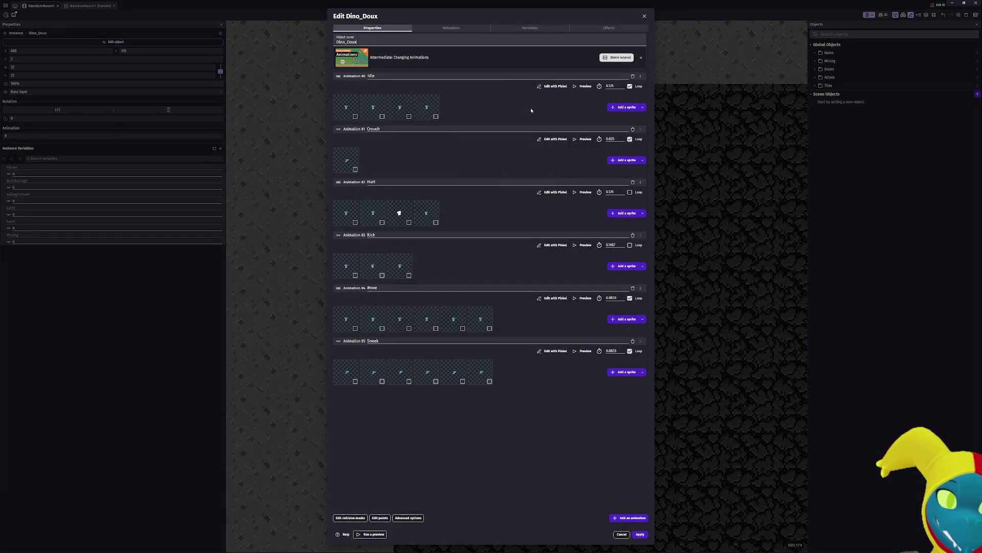
pyautogui.click(350, 517)
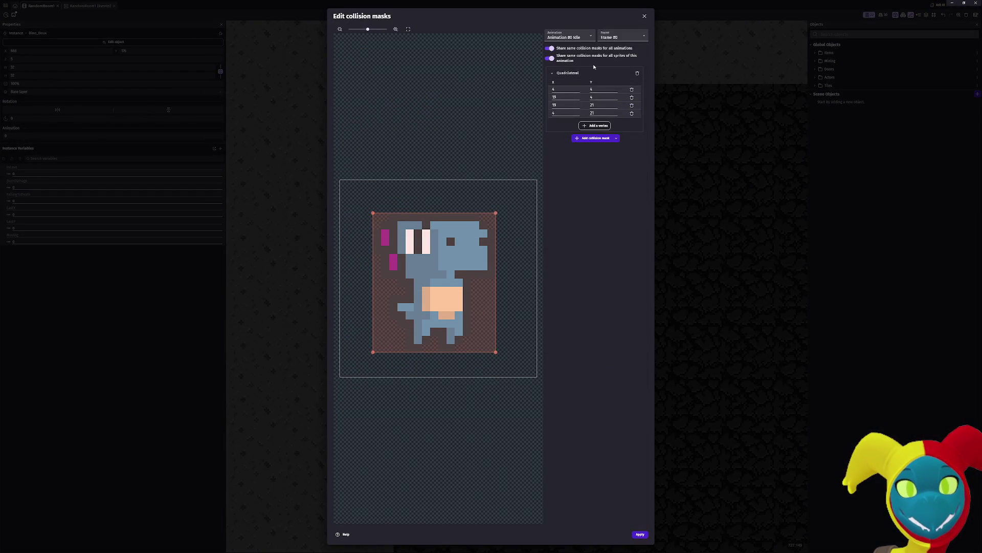
pyautogui.click(594, 125)
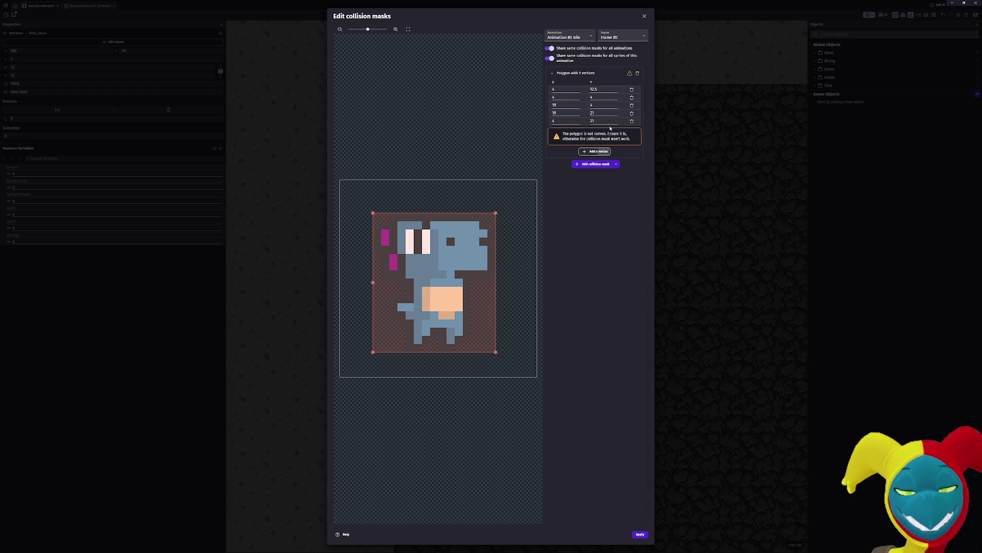
pyautogui.press('Escape')
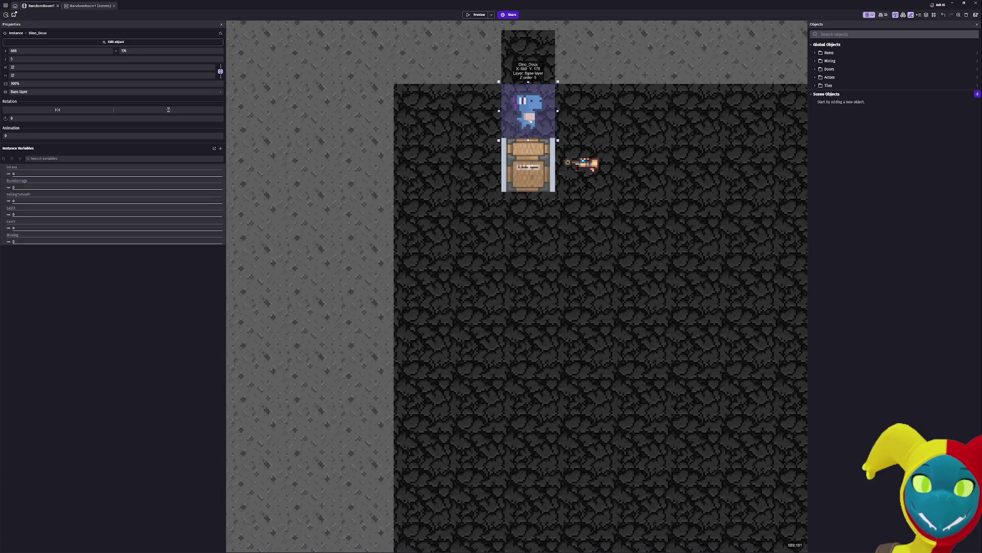
pyautogui.doubleClick(582, 161)
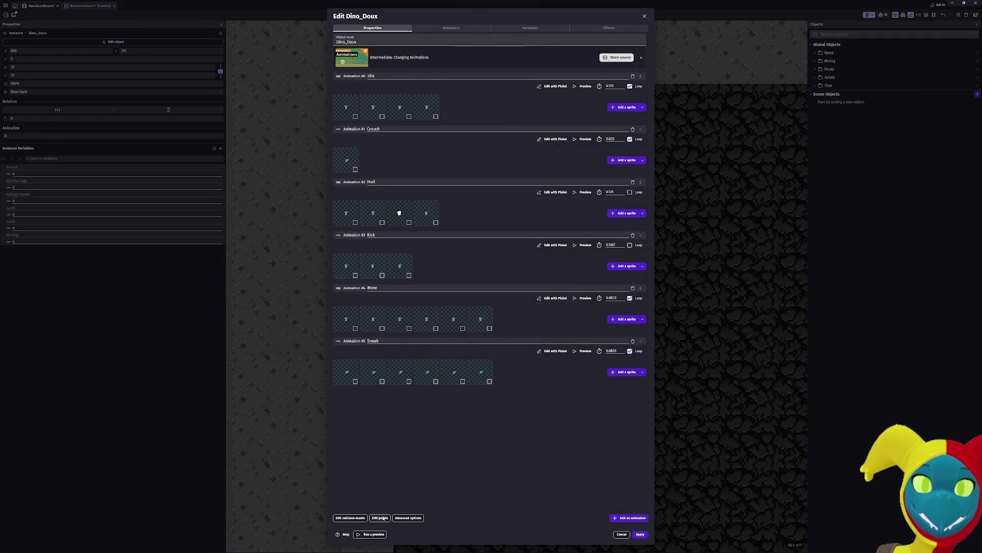
# - Add a custom point named Dragging to Dino_Doux at about X 7, Y 17
pyautogui.click(380, 518)
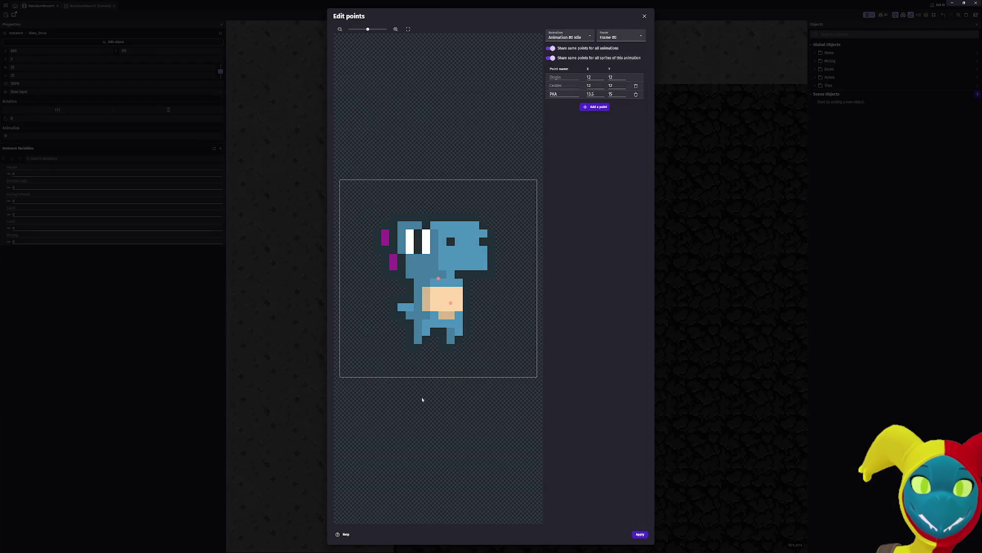
pyautogui.click(594, 107)
pyautogui.write('Dra')
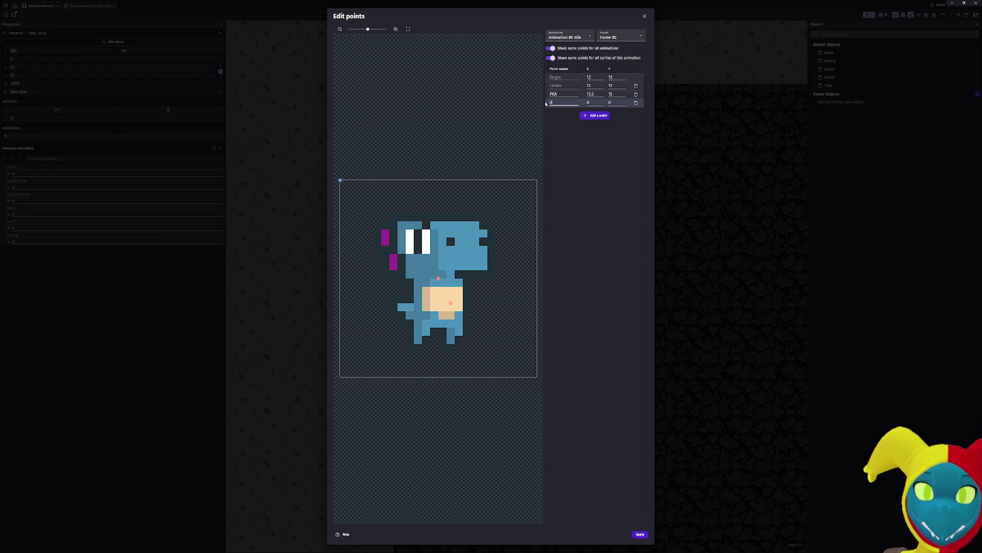
pyautogui.write('gging')
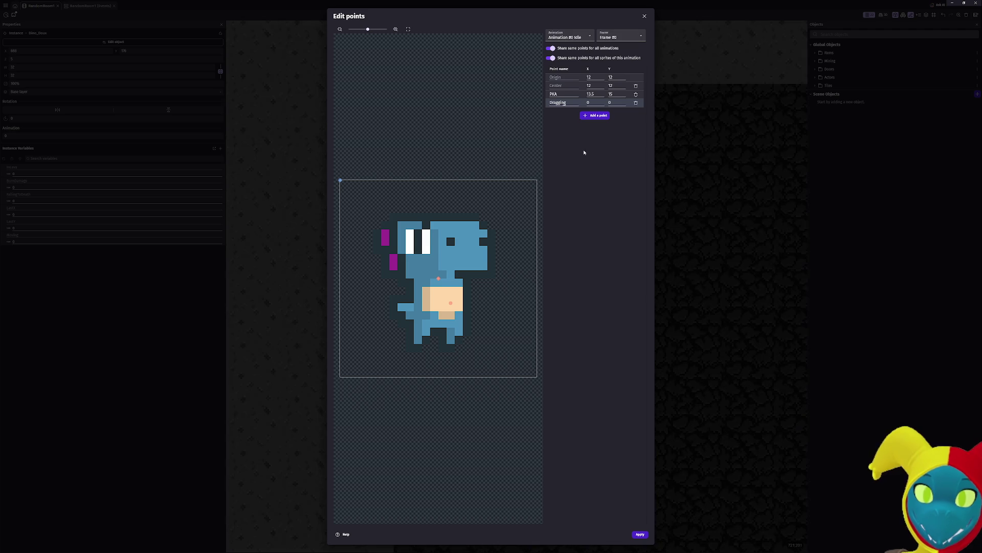
pyautogui.click(595, 101)
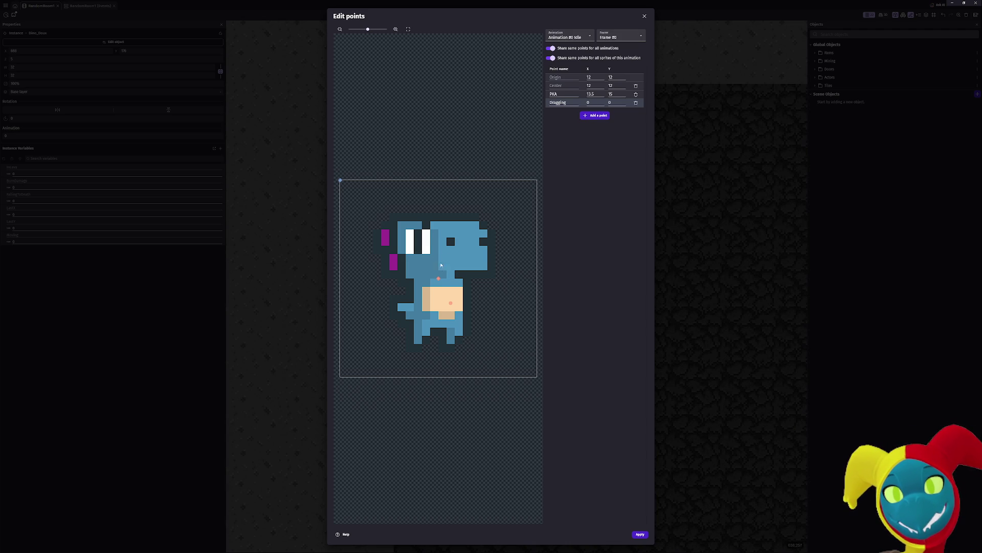
pyautogui.moveTo(417, 319); pyautogui.dragTo(410, 324)
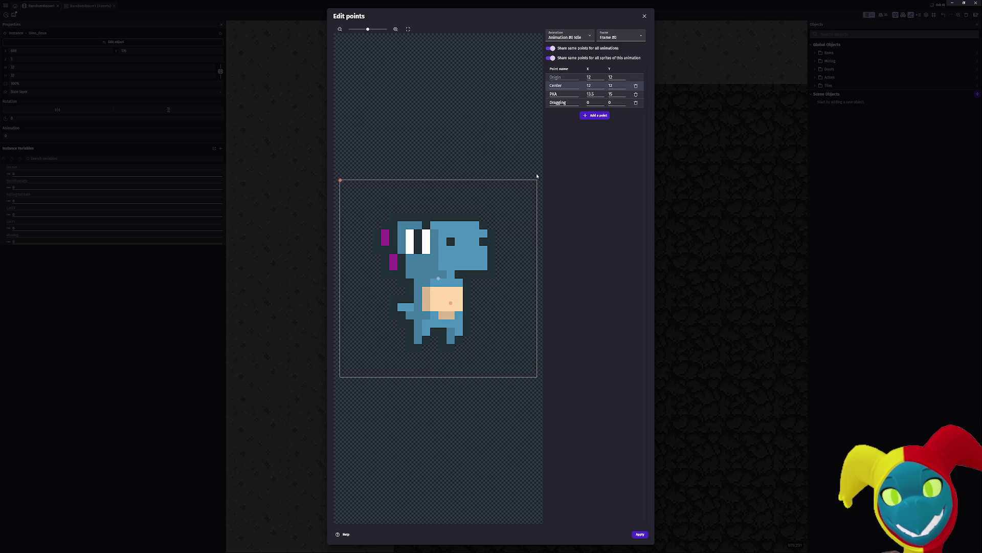
pyautogui.click(574, 105)
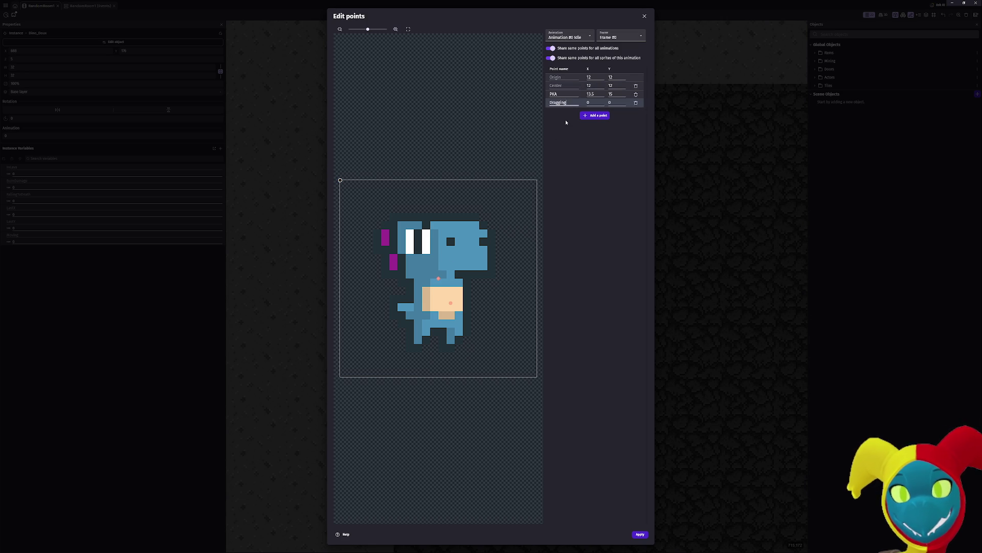
pyautogui.click(597, 102)
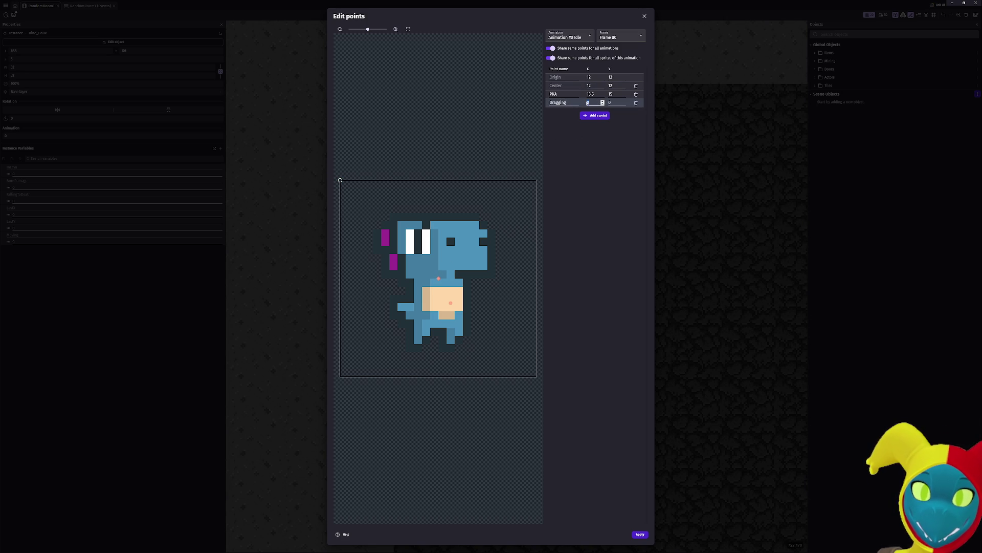
pyautogui.moveTo(357, 180)
pyautogui.mouseDown()
pyautogui.moveTo(405, 290)
pyautogui.moveTo(406, 319)
pyautogui.moveTo(394, 318)
pyautogui.mouseUp()
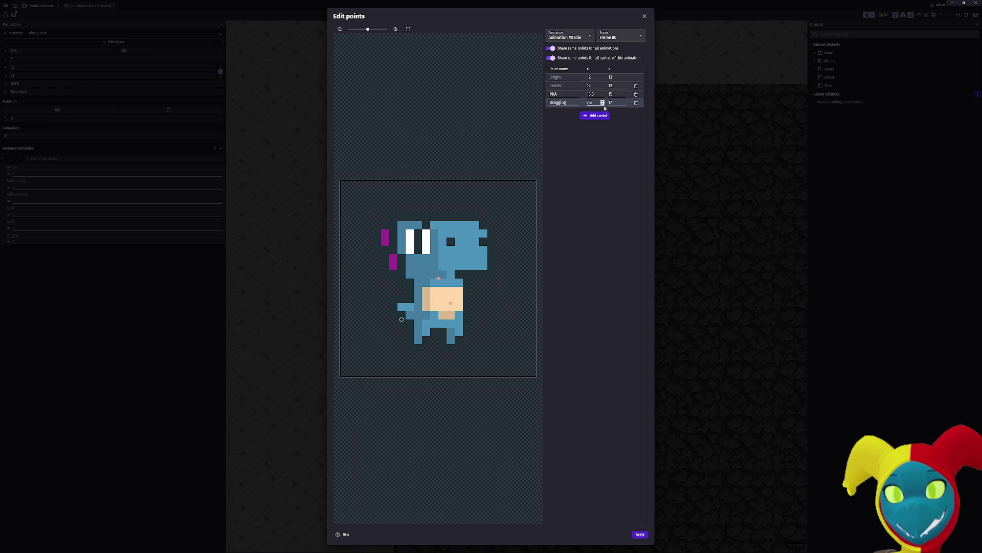
pyautogui.press('BackSpace')
pyautogui.press('BackSpace')
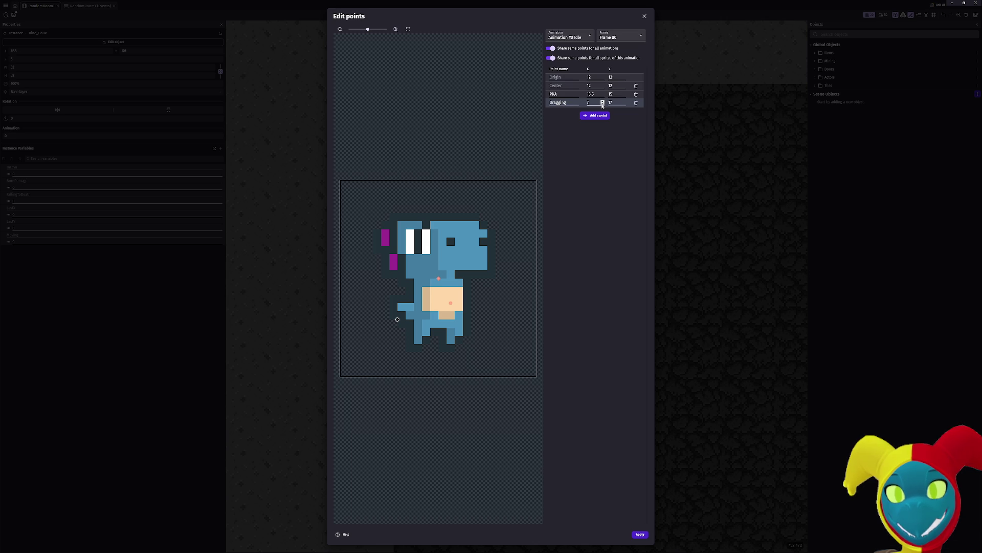
# - Apply and save the Dino_Doux point changes, then select OreBox and open the project manager
pyautogui.click(639, 534)
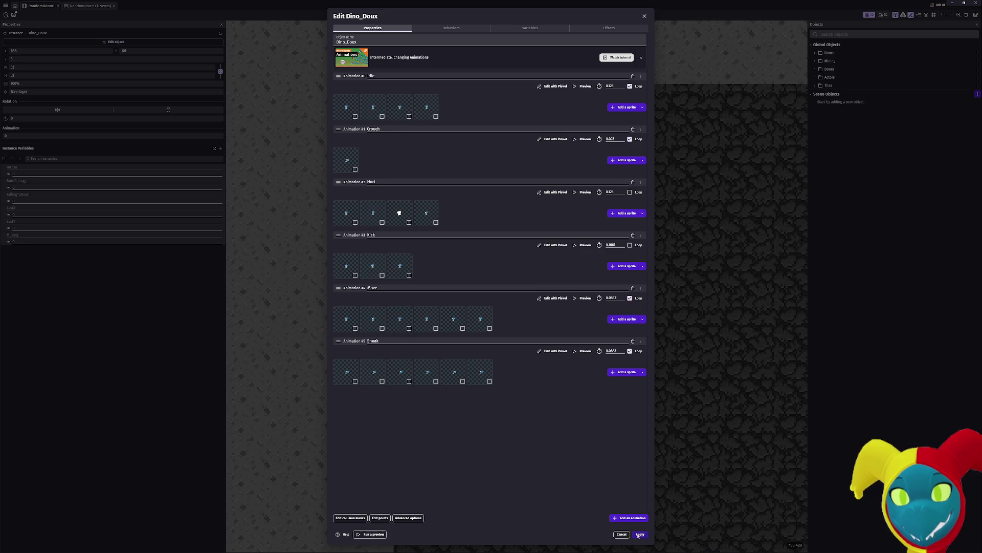
pyautogui.click(640, 534)
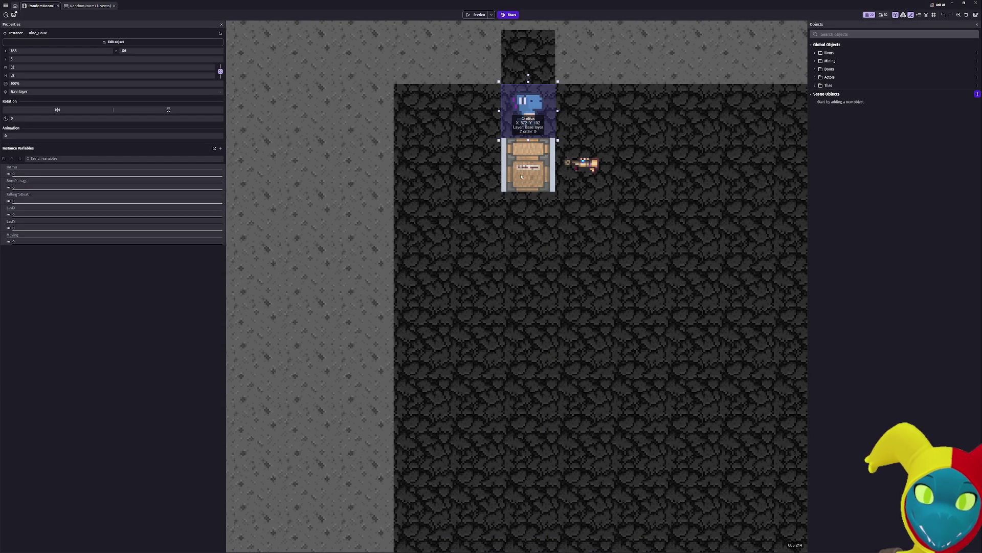
pyautogui.click(521, 176)
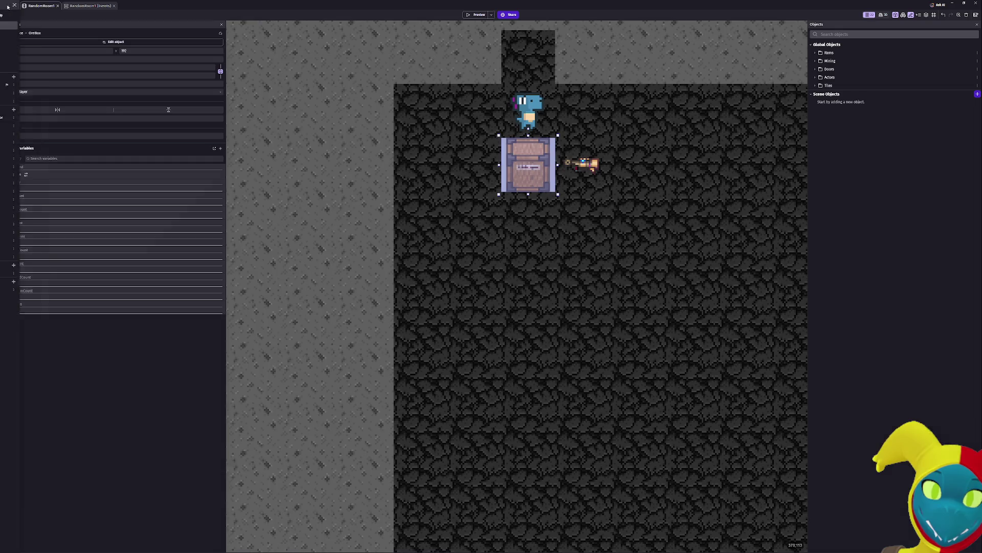
pyautogui.click(16, 6)
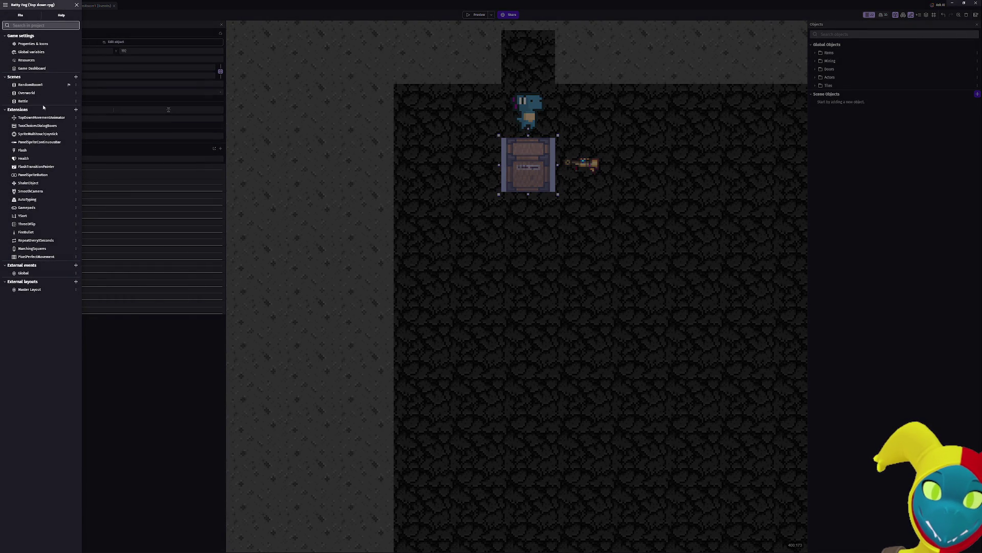
# - Open the Global external events sheet and scroll down to the ore box tween
pyautogui.click(27, 274)
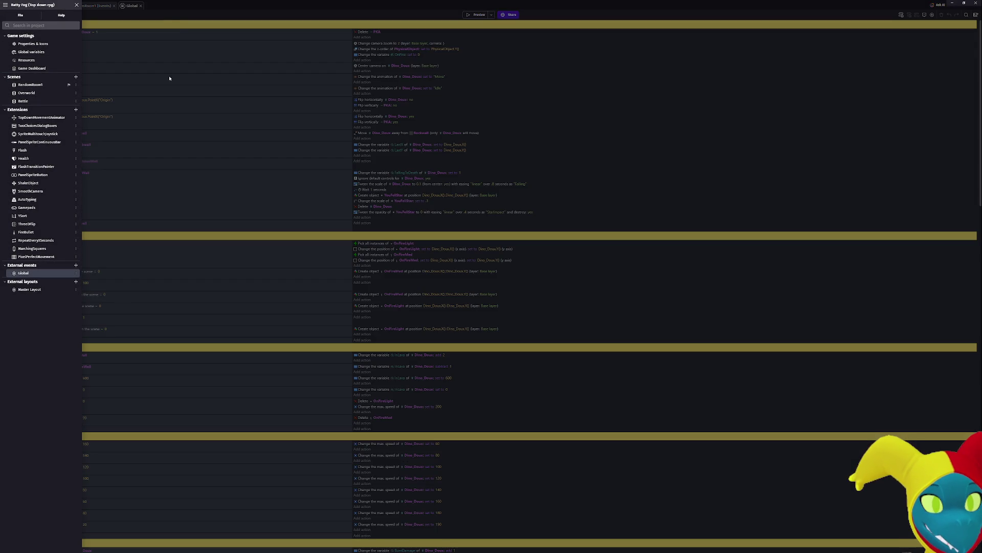
pyautogui.click(168, 28)
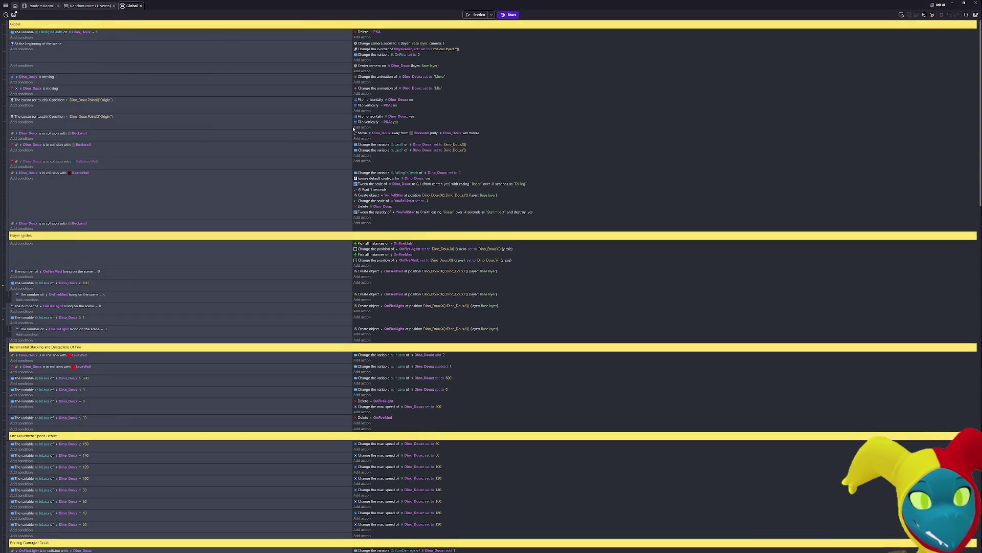
pyautogui.scroll(-3, 355, 132)
pyautogui.scroll(-15, 355, 133)
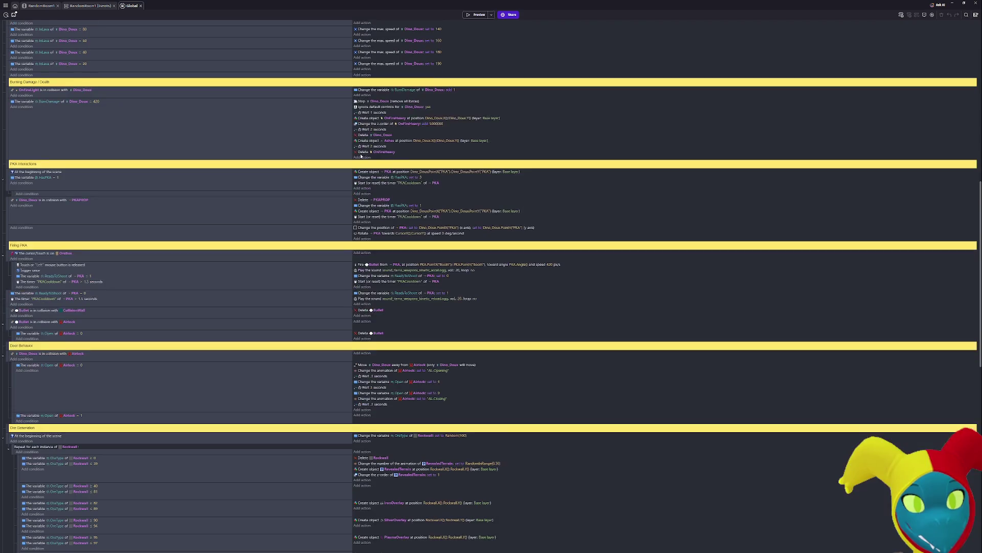
pyautogui.scroll(-3, 367, 157)
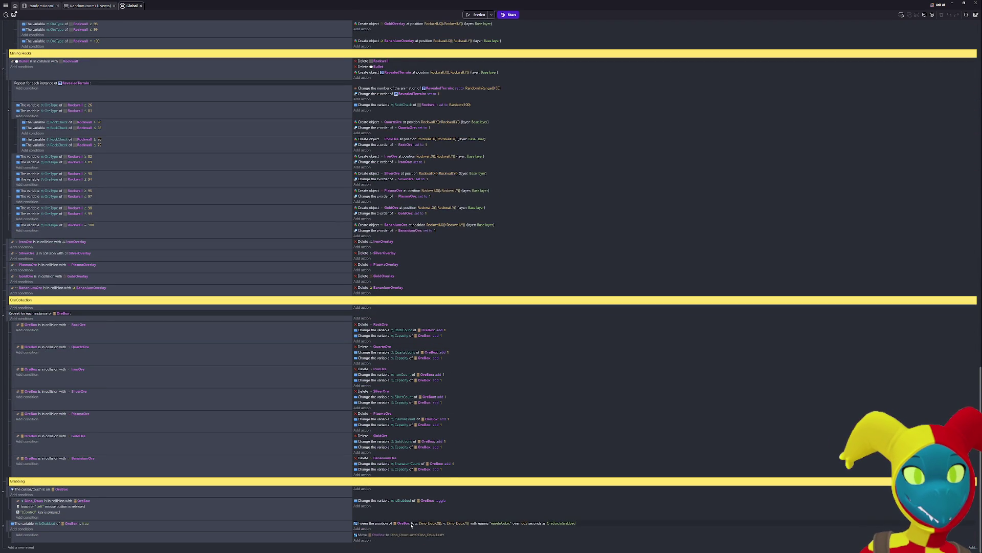
# - Strip X() from the tween's To X expression, clear it, and bring up the full action editor
pyautogui.click(431, 524)
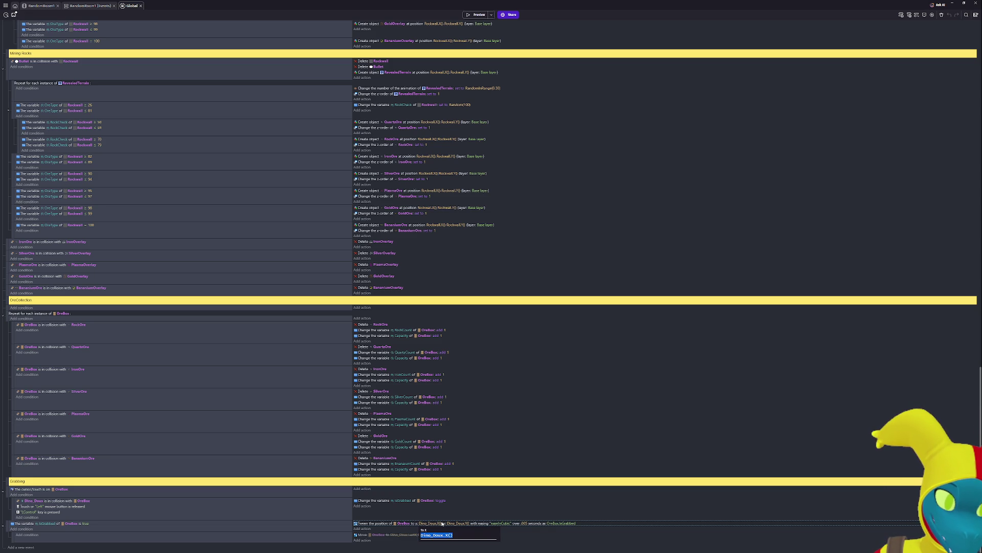
pyautogui.press('Right')
pyautogui.press('Left')
pyautogui.press('Left')
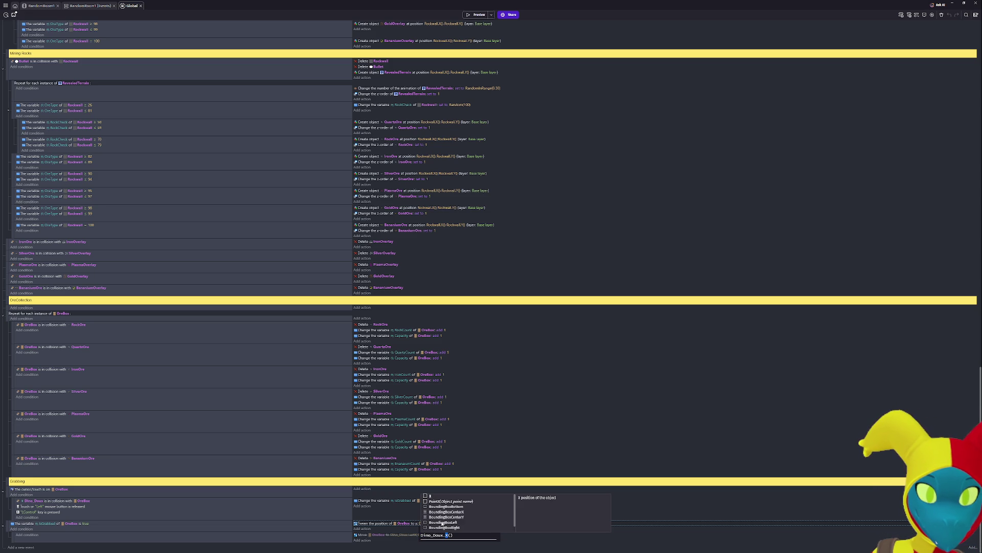
pyautogui.press('BackSpace')
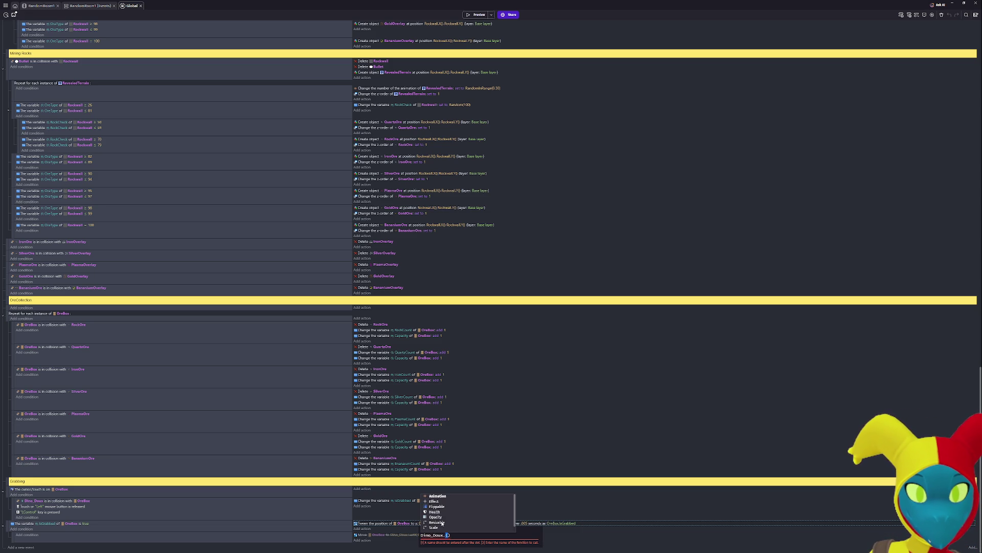
pyautogui.press('Delete')
pyautogui.press('Delete')
pyautogui.scroll(-10, 442, 523)
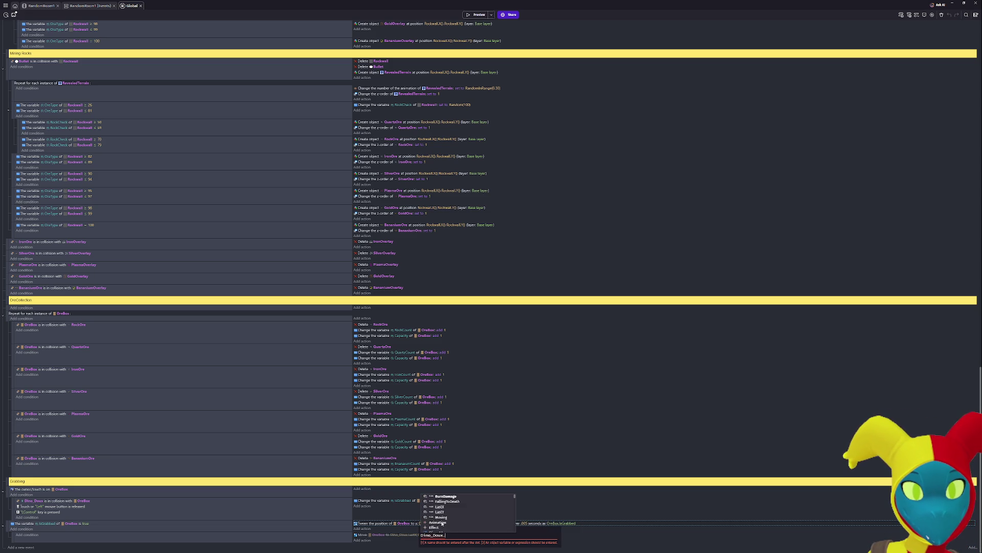
pyautogui.scroll(10, 442, 523)
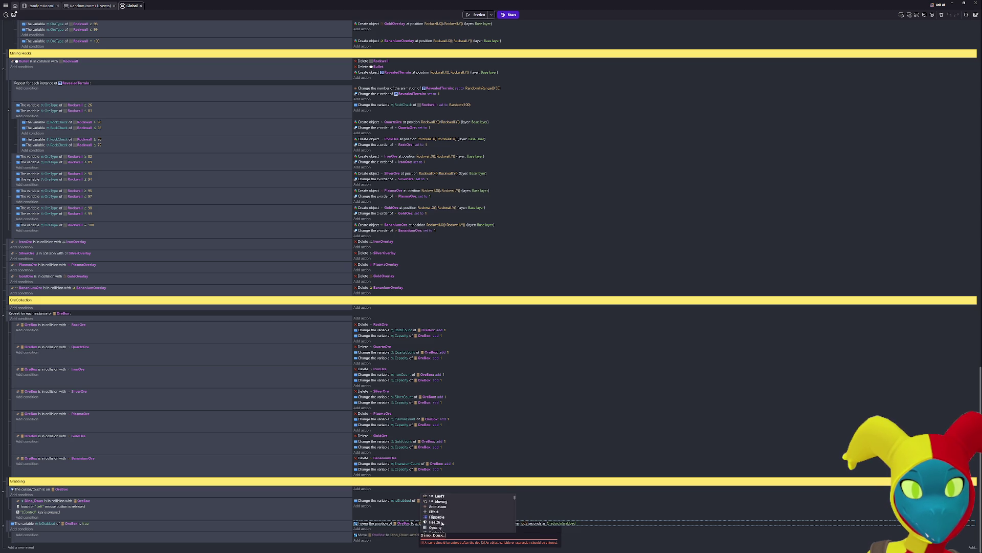
pyautogui.write('Dra')
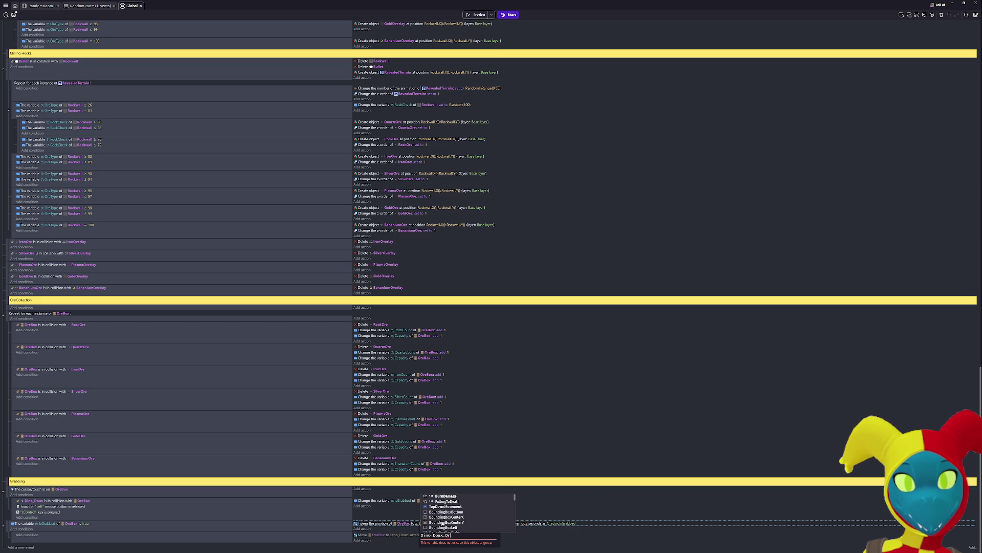
pyautogui.press('BackSpace')
pyautogui.press('BackSpace')
pyautogui.press('BackSpace')
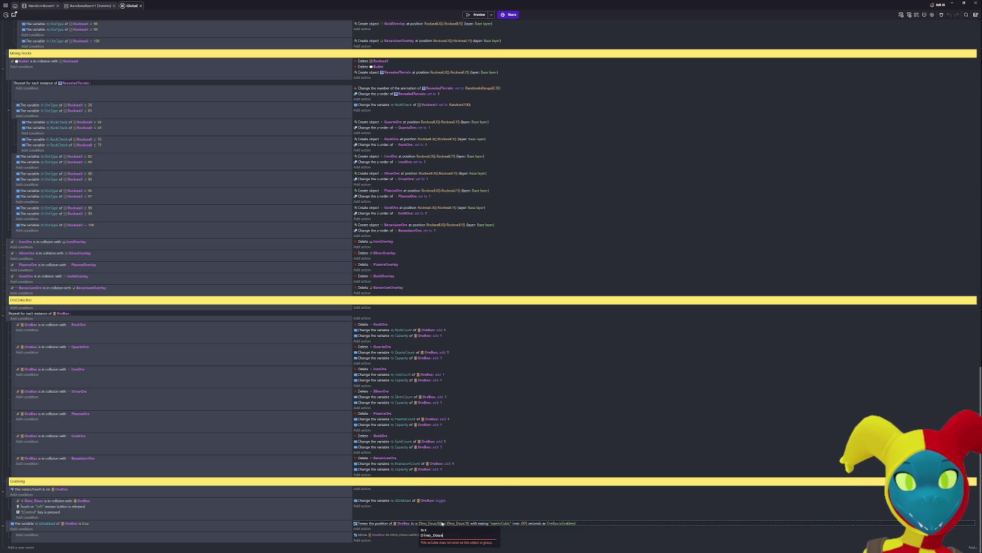
pyautogui.hotkey('ctrl', 'a')
pyautogui.press('BackSpace')
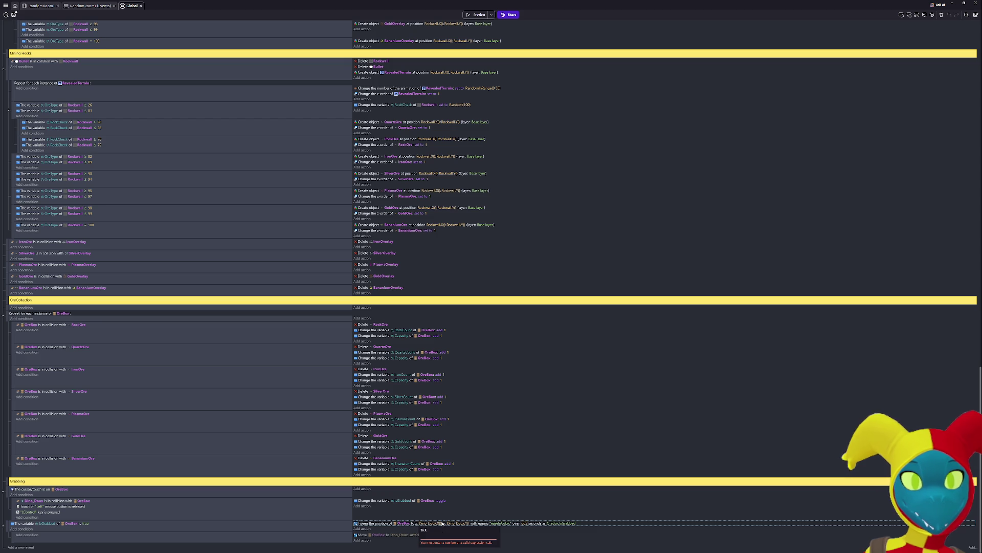
pyautogui.doubleClick(385, 523)
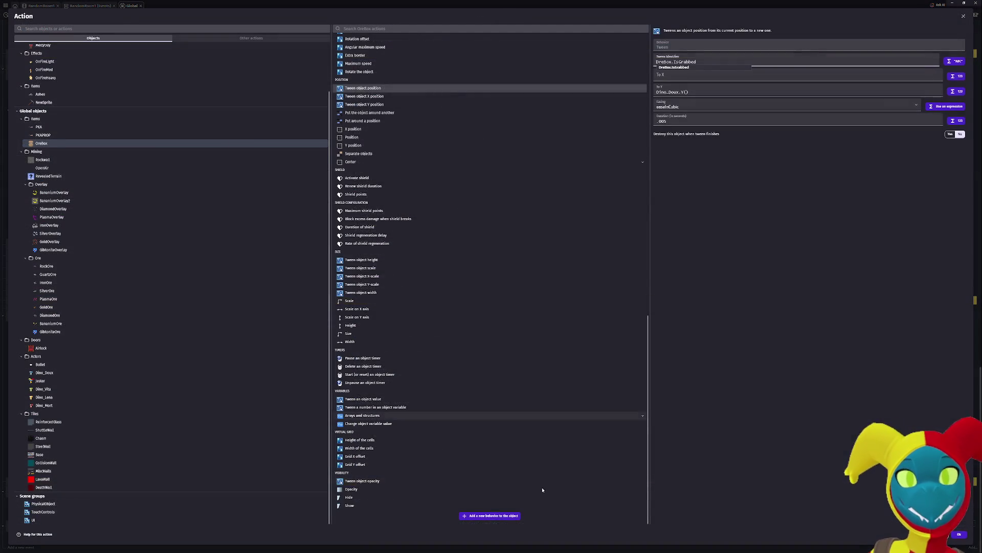
# - Enter Dino_Doux. into the To X field, then erase the attempted property name and dot
pyautogui.click(720, 78)
pyautogui.write('ino')
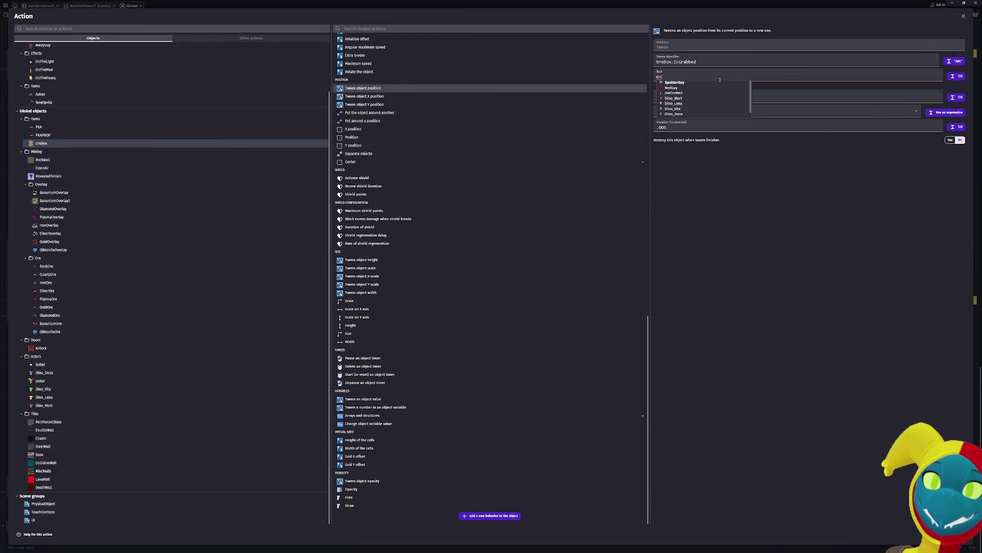
pyautogui.press('Up')
pyautogui.press('Down')
pyautogui.press('Up')
pyautogui.press('Return')
pyautogui.write('.dr')
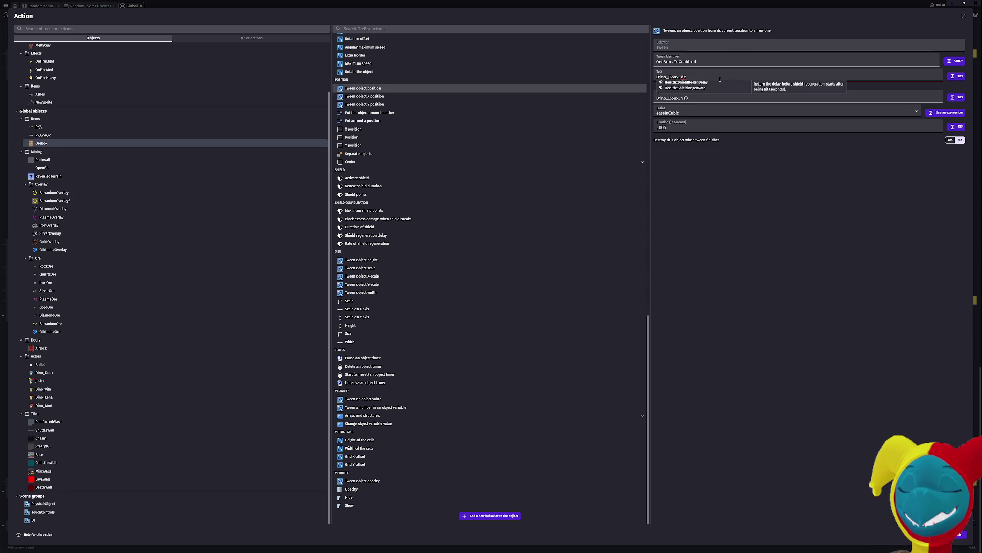
pyautogui.press('BackSpace')
pyautogui.press('BackSpace')
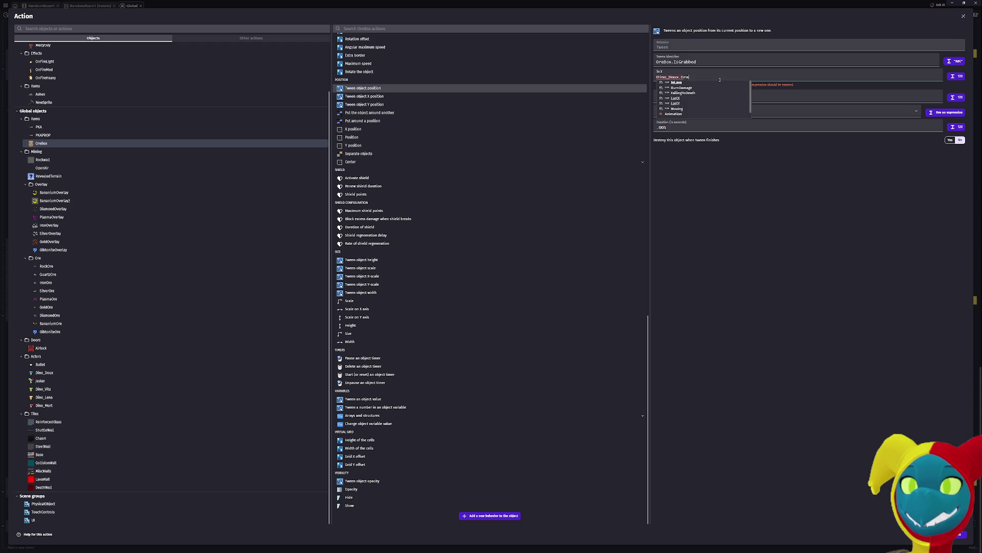
pyautogui.press('BackSpace')
pyautogui.press('BackSpace')
pyautogui.press('BackSpace')
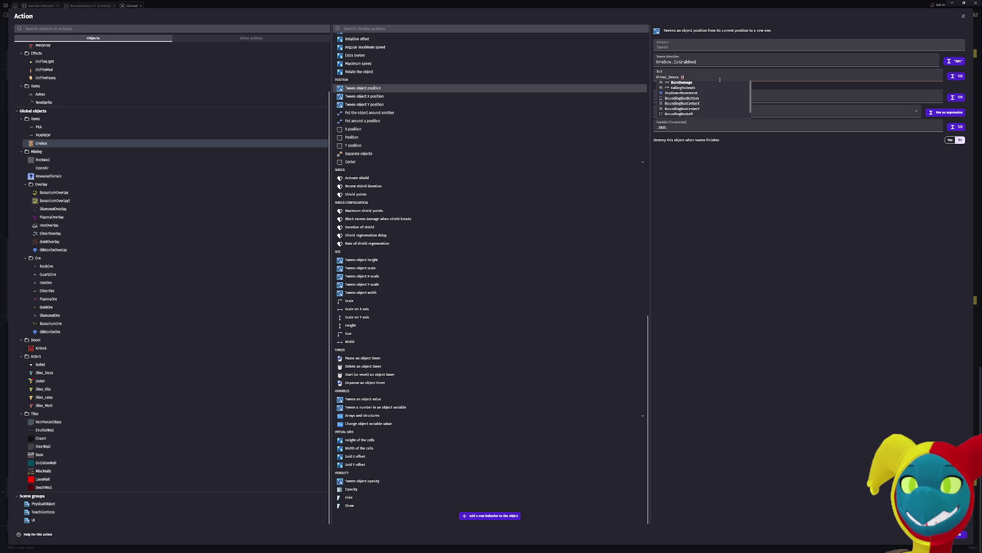
pyautogui.press('BackSpace')
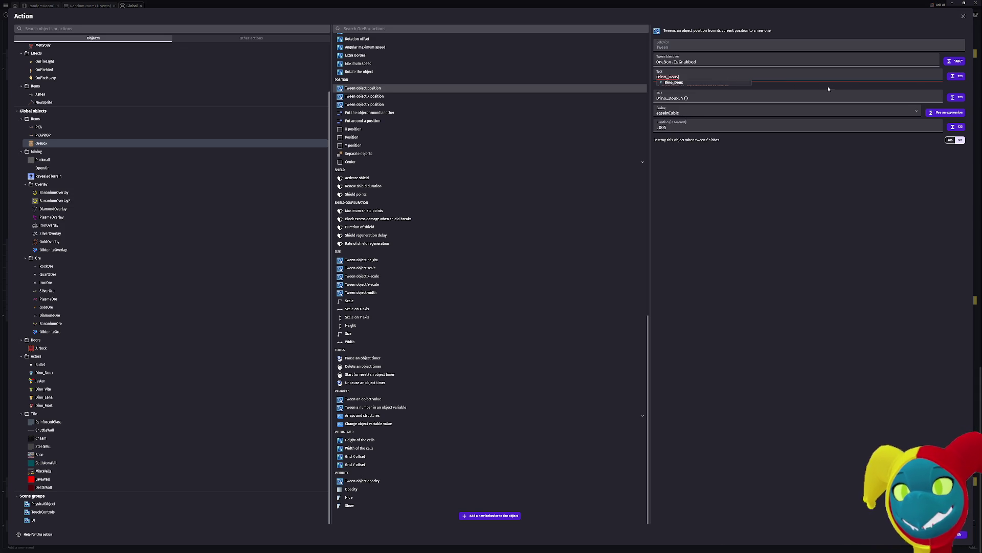
# - Browse the expression picker's Objects and Variables, search 'dino', then cancel the action editor
pyautogui.click(955, 75)
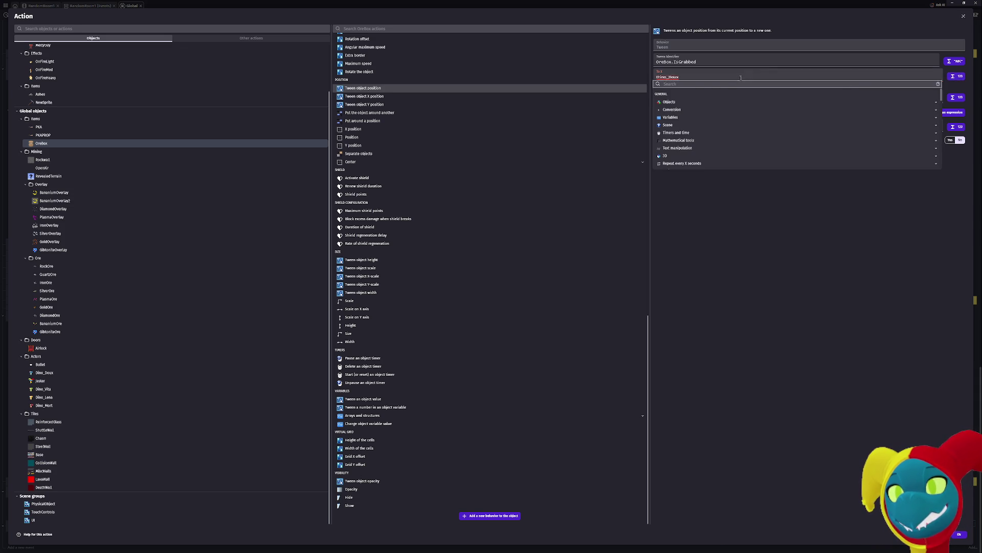
pyautogui.click(686, 101)
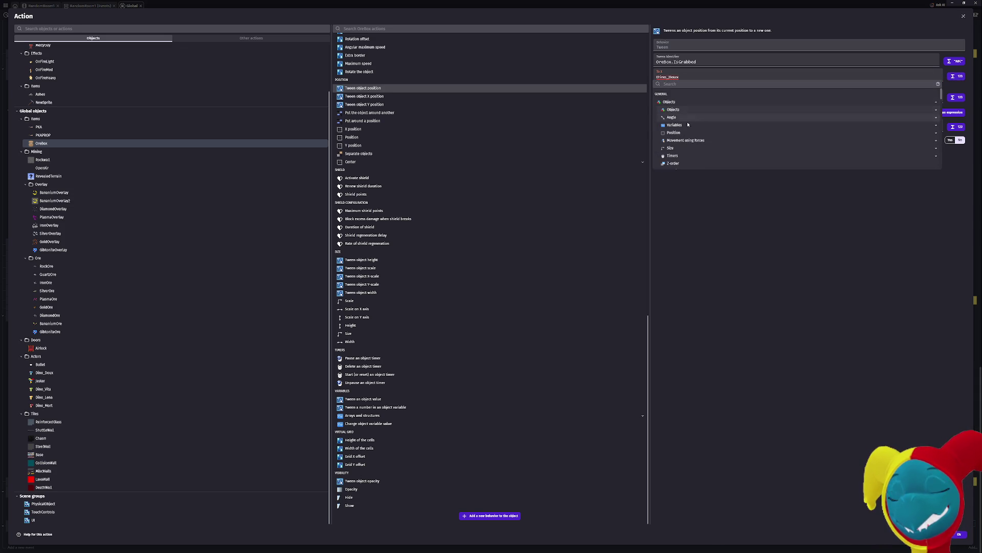
pyautogui.scroll(-1, 685, 128)
pyautogui.click(675, 99)
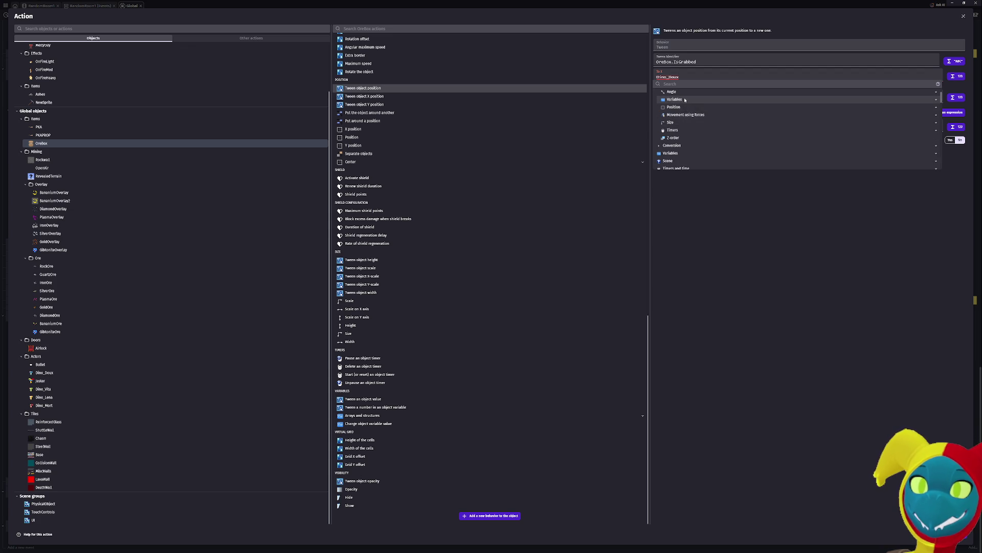
pyautogui.scroll(-5, 693, 118)
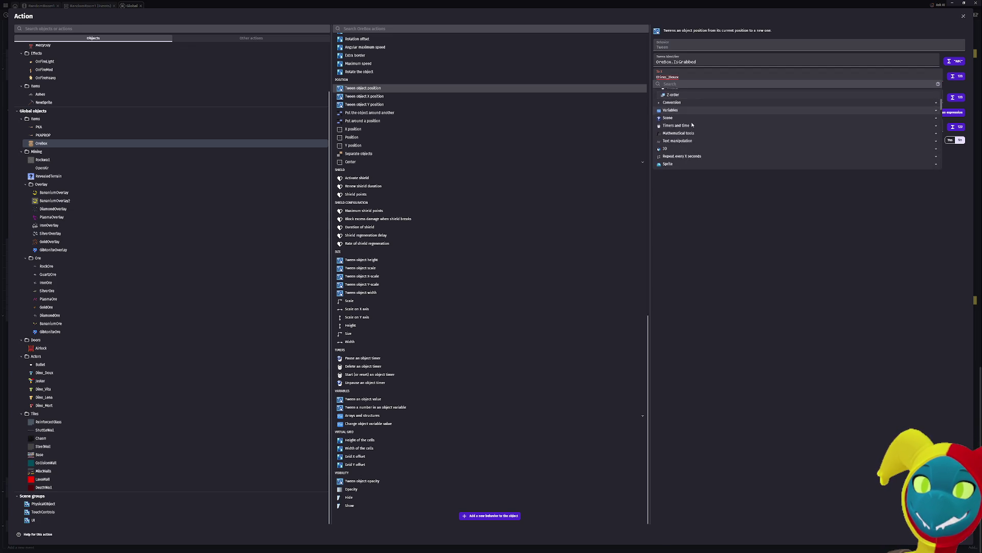
pyautogui.scroll(6, 693, 123)
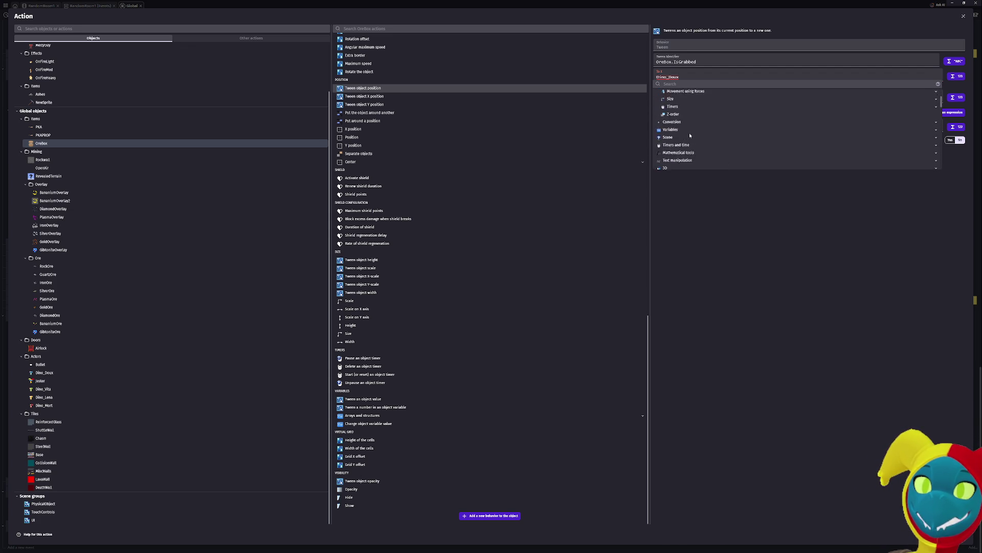
pyautogui.click(686, 85)
pyautogui.write('dino')
pyautogui.hotkey('ctrl', 'a')
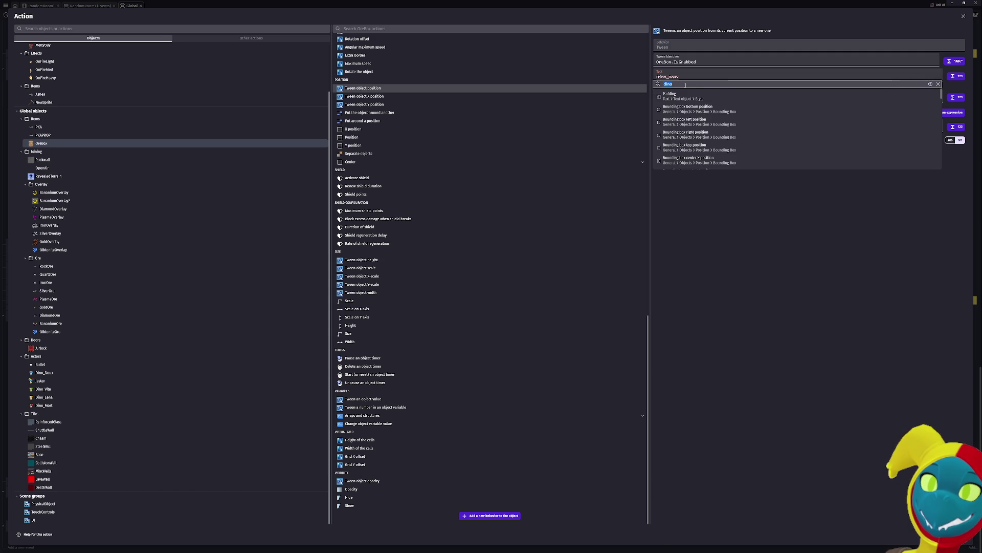
pyautogui.press('BackSpace')
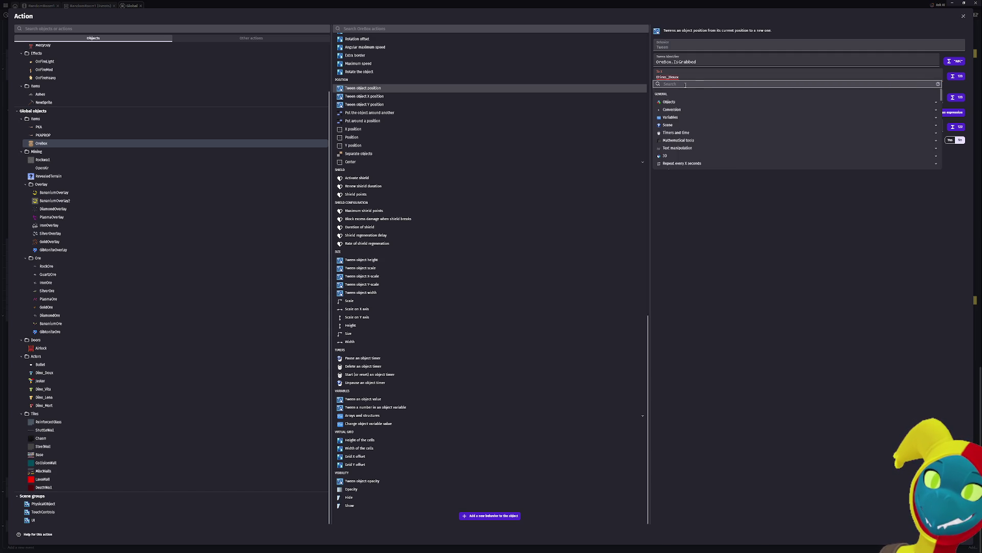
pyautogui.press('Escape')
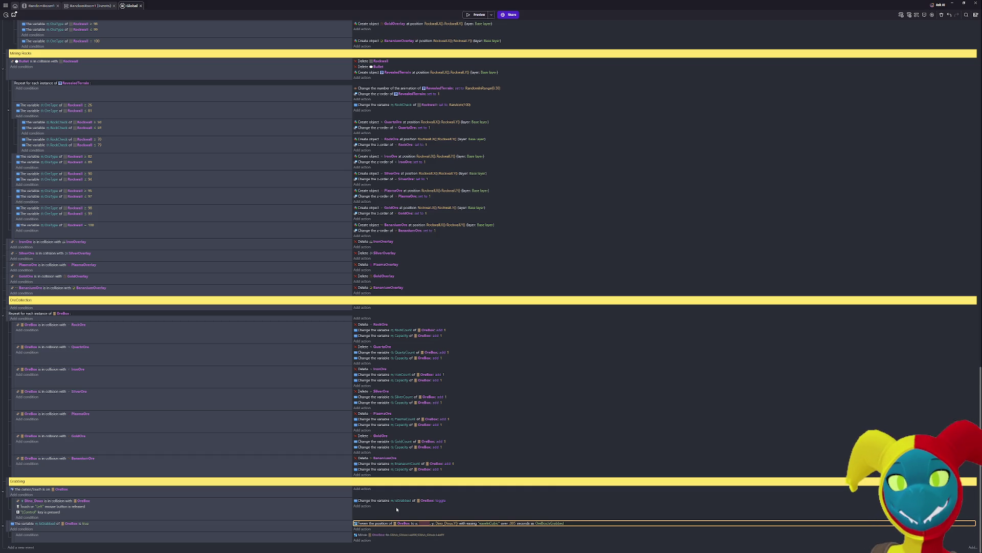
# - Finish the tween edit and switch between RandomRoom1's layout, its events and the Global events
pyautogui.click(440, 517)
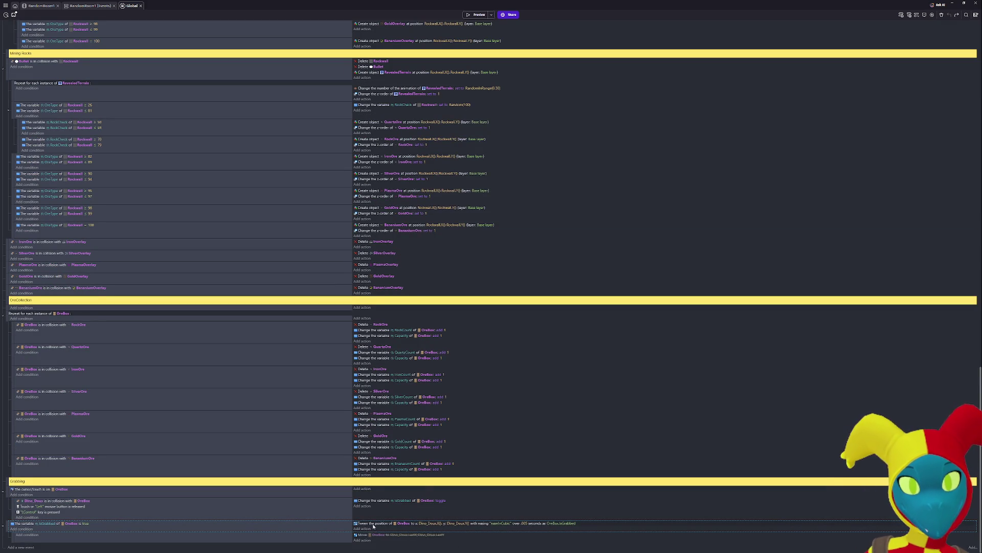
pyautogui.click(367, 528)
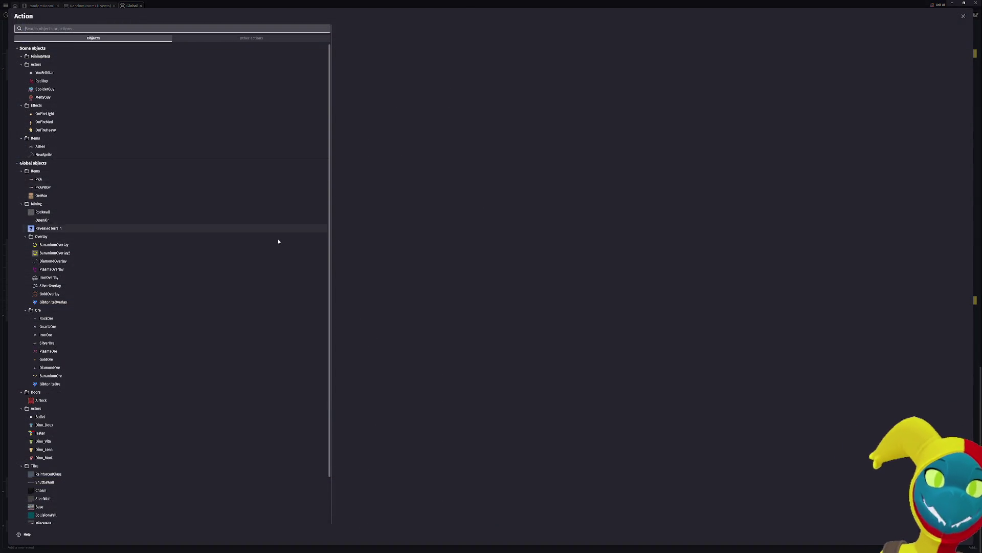
pyautogui.press('Escape')
pyautogui.click(39, 6)
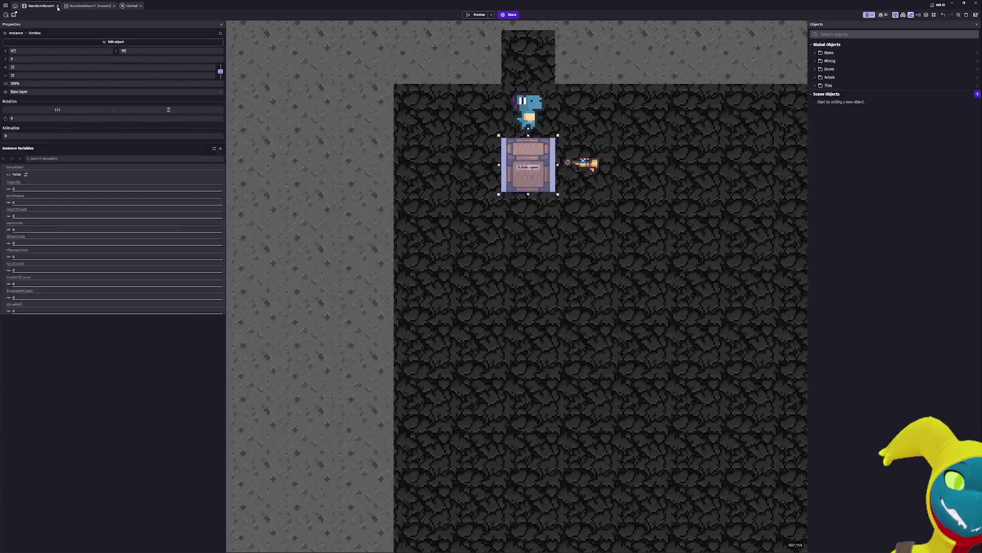
pyautogui.click(90, 7)
pyautogui.click(136, 9)
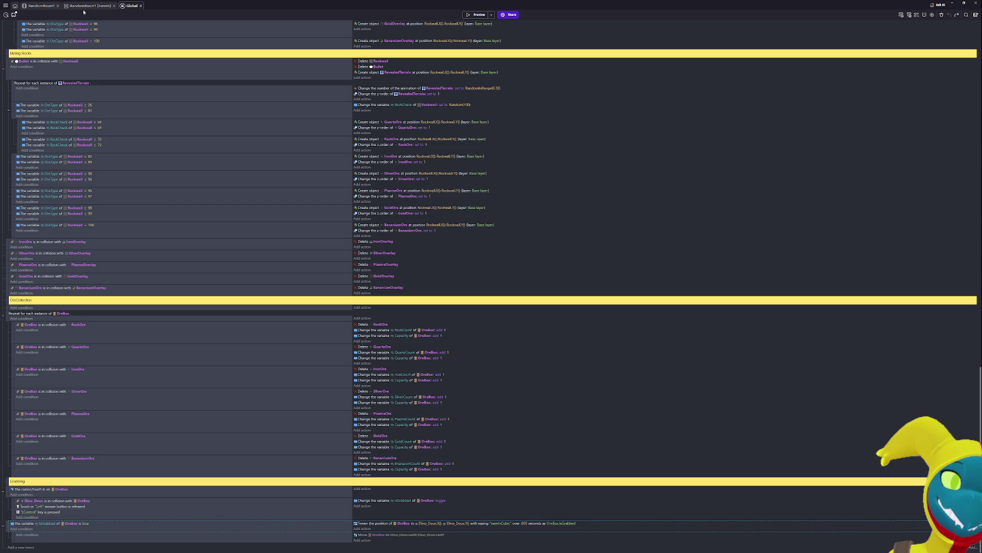
pyautogui.click(39, 7)
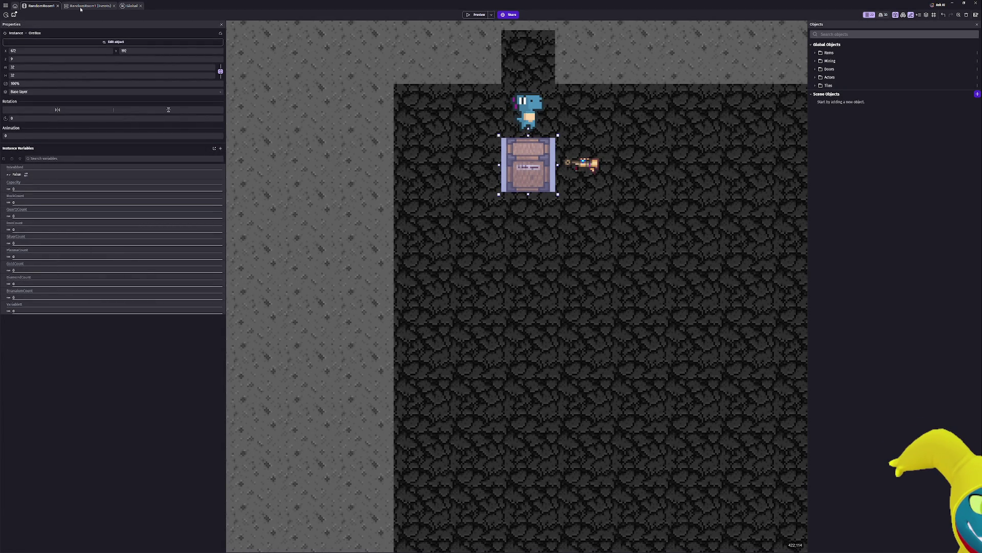
pyautogui.click(97, 6)
pyautogui.click(140, 7)
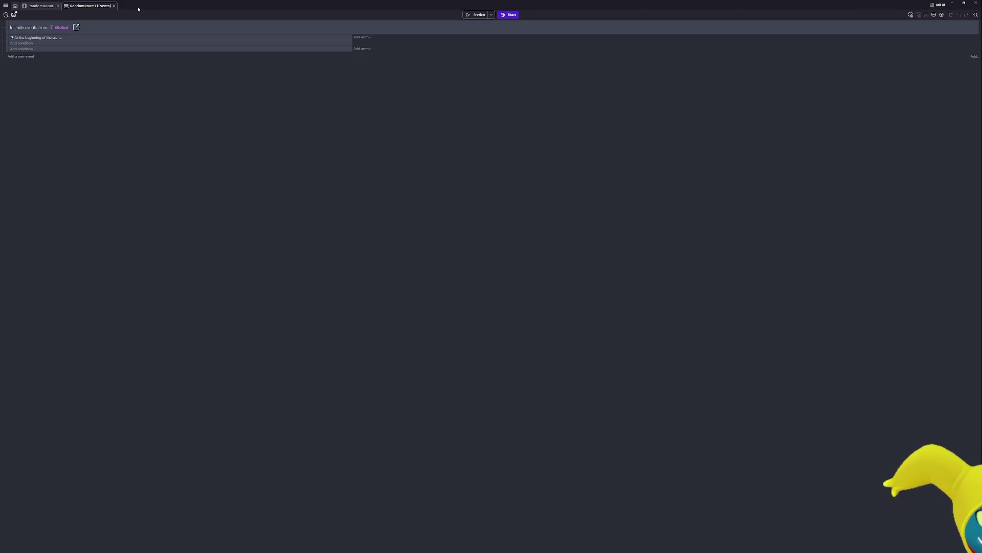
# - Reopen the Global external events from the project manager and scroll down to the Grabbing group
pyautogui.click(5, 5)
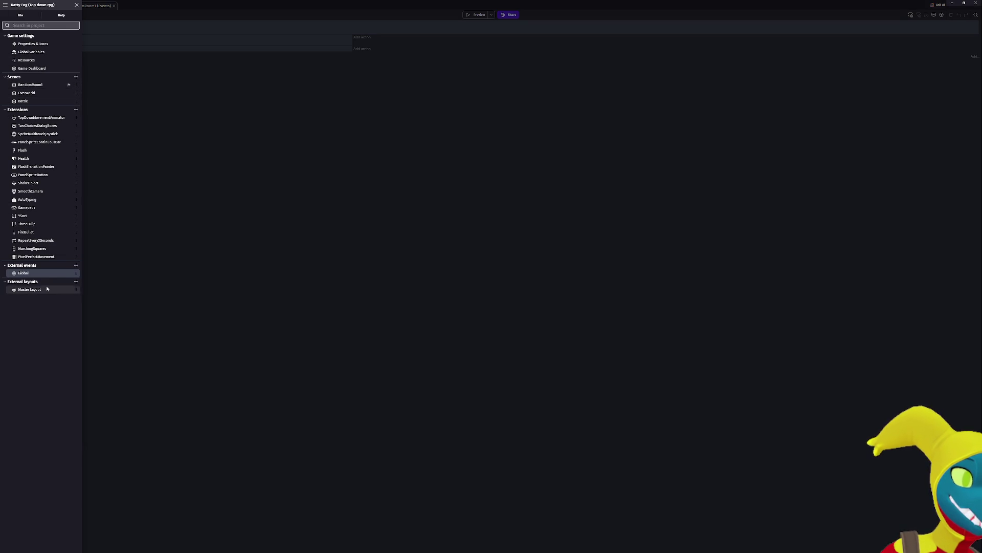
pyautogui.click(37, 273)
pyautogui.click(256, 97)
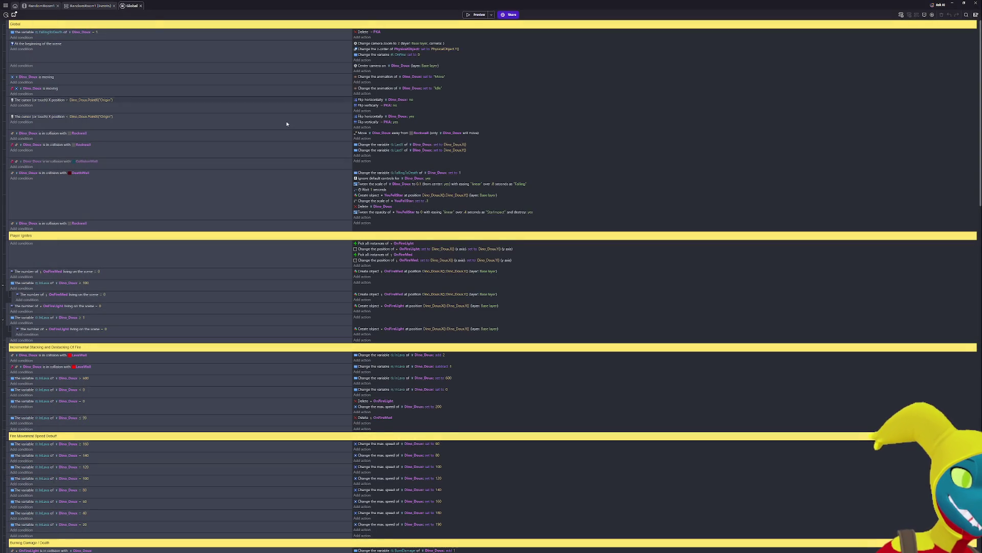
pyautogui.scroll(-5, 132, 278)
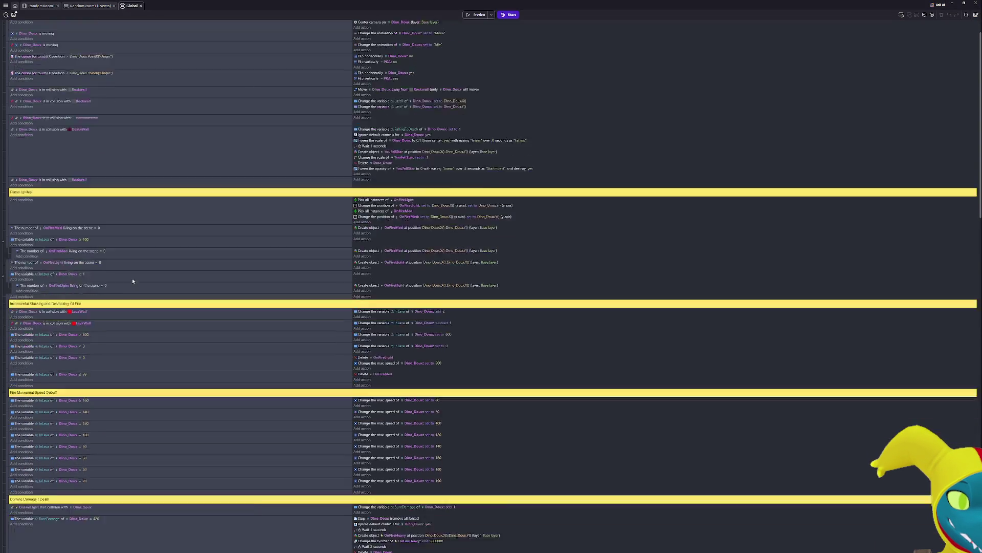
pyautogui.scroll(-8, 115, 288)
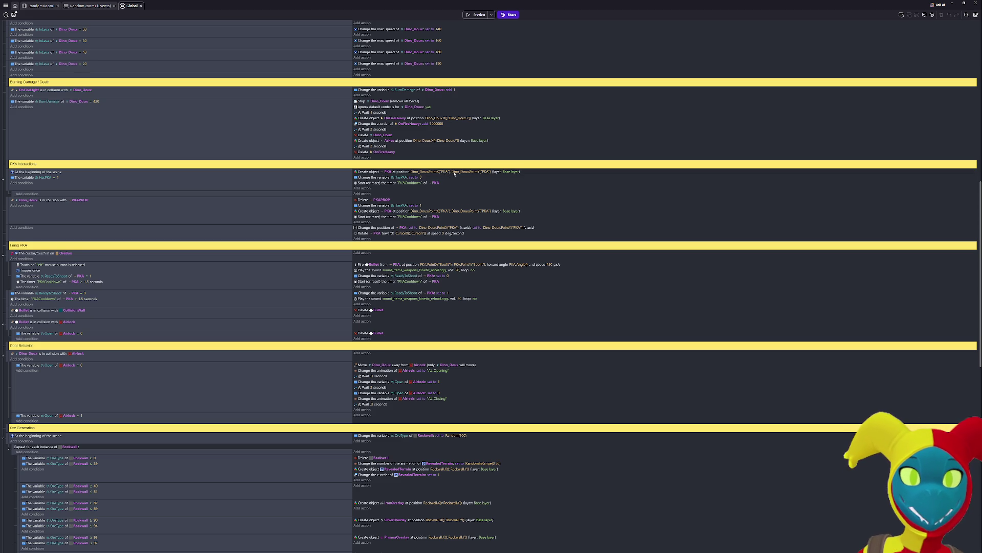
pyautogui.scroll(-15, 474, 173)
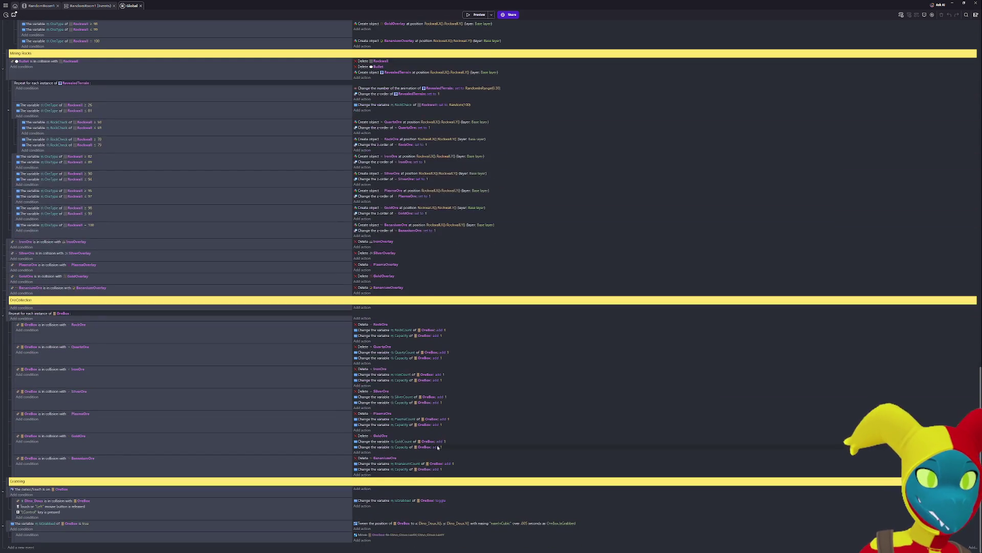
# - Change the OreBox tween's To X from Dino_Doux.X() to Dino_Doux.PointX("Dragging"), keeping Y unchanged
pyautogui.click(410, 537)
pyautogui.press('Escape')
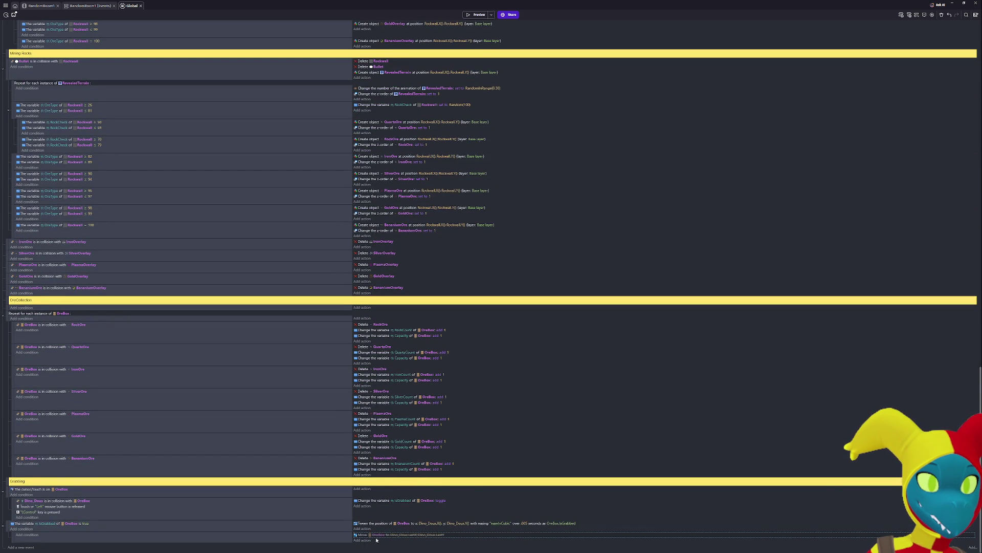
pyautogui.click(434, 524)
pyautogui.press('End')
pyautogui.press('BackSpace')
pyautogui.press('BackSpace')
pyautogui.press('BackSpace')
pyautogui.write('Poi')
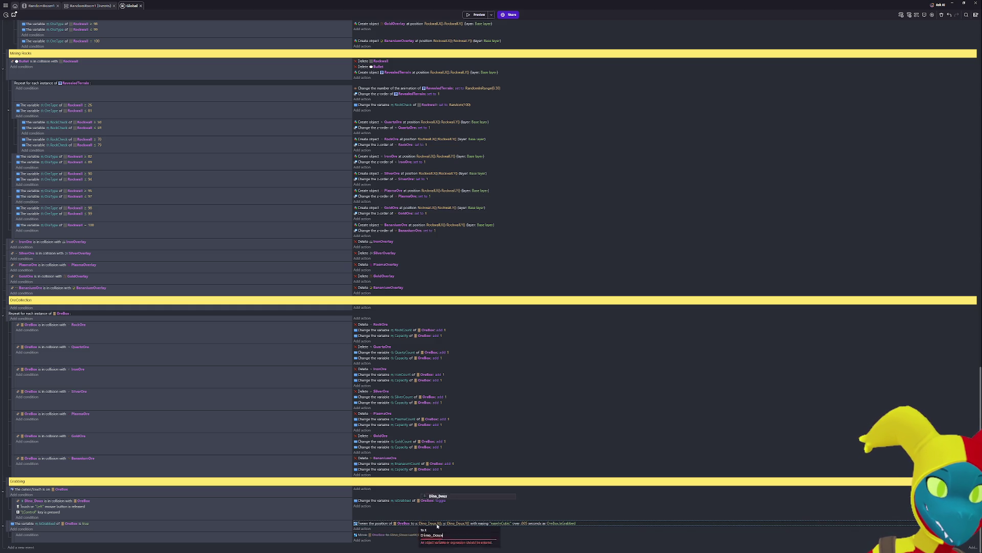
pyautogui.write('Point')
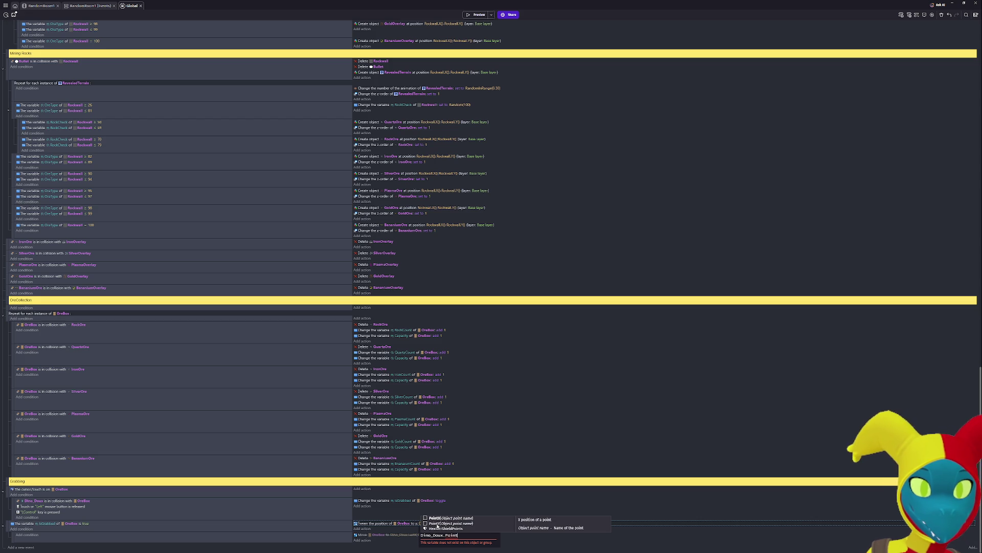
pyautogui.write('X("')
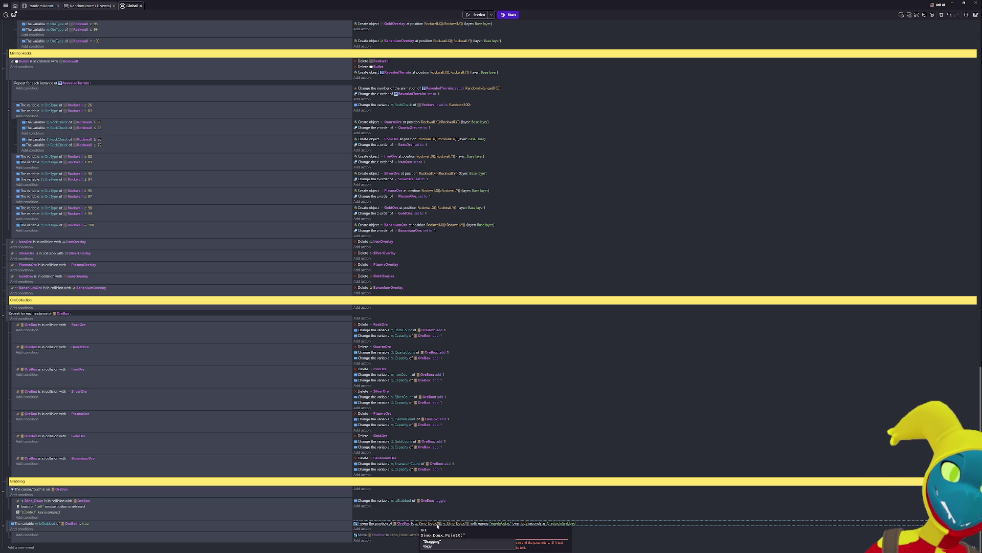
pyautogui.press('Return')
pyautogui.write(')')
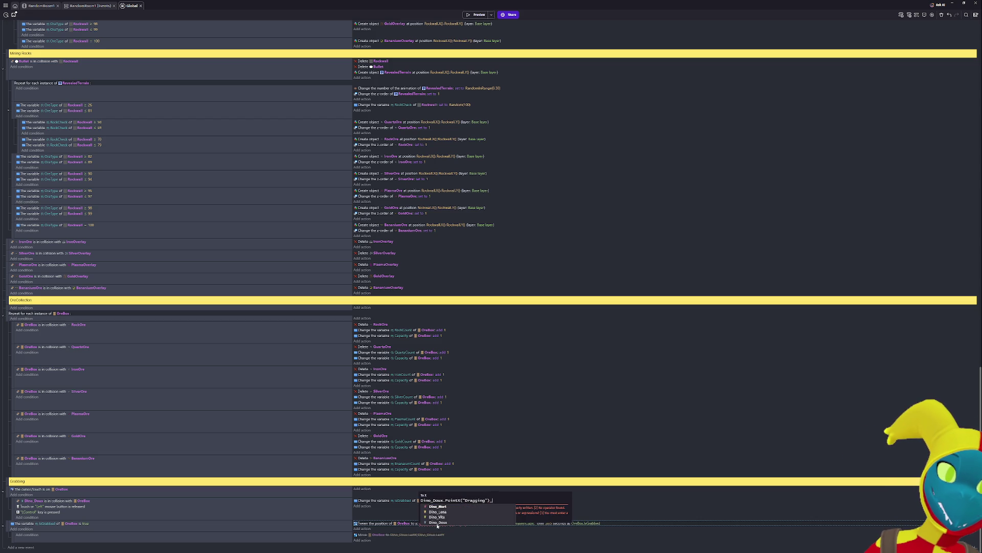
pyautogui.press('Return')
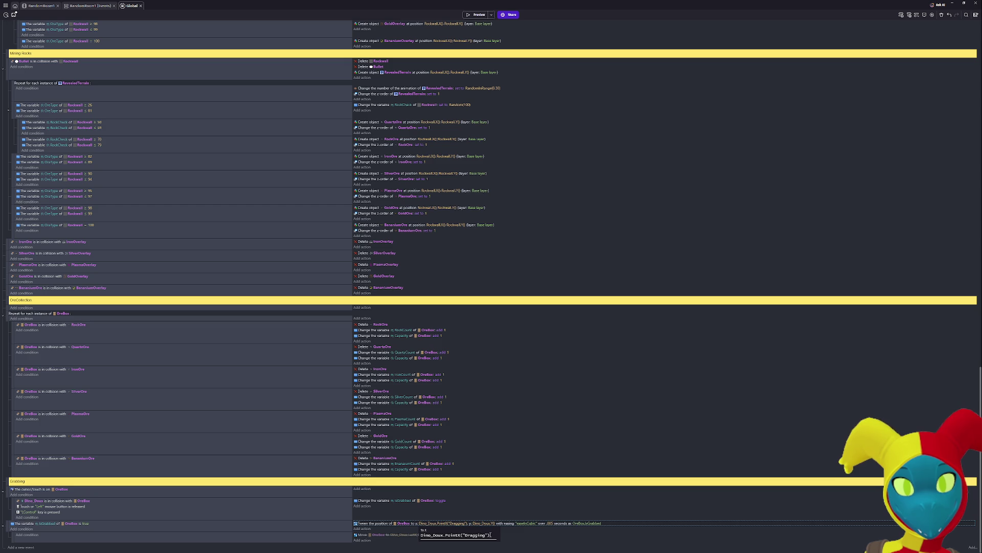
pyautogui.click(478, 514)
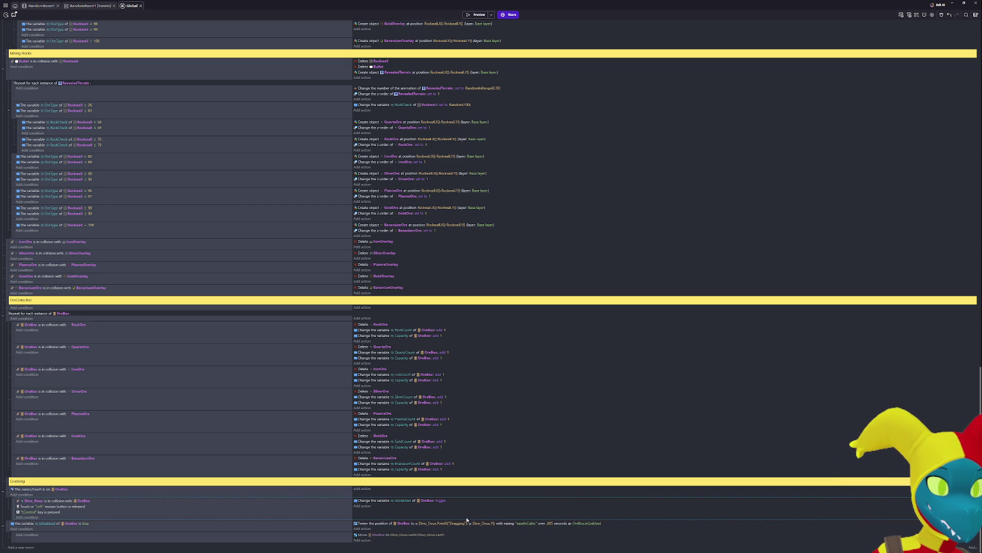
# - Preview the game, walking the dino down, right and left to check the ore box follows, then close it
pyautogui.click(476, 15)
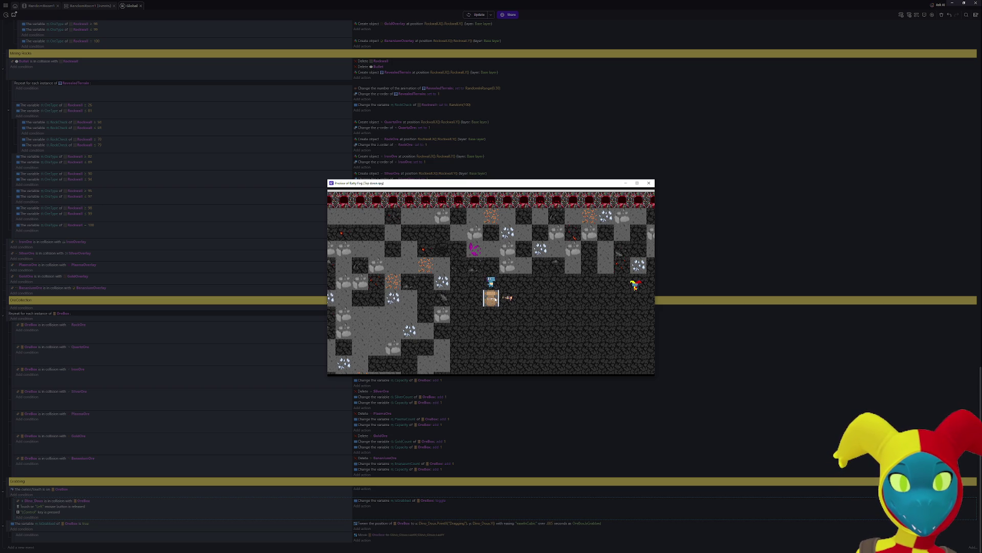
pyautogui.press('Down')
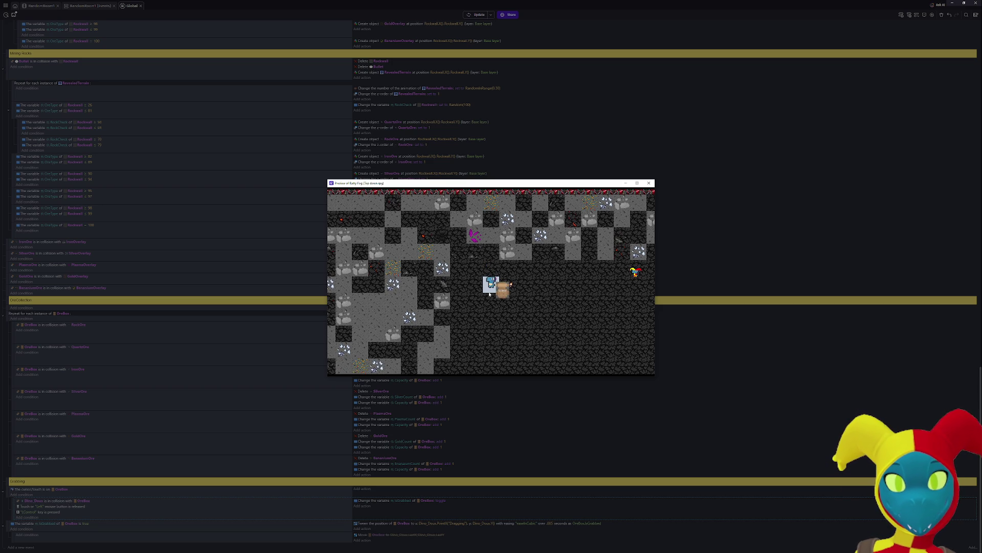
pyautogui.press('Right')
pyautogui.press('Right')
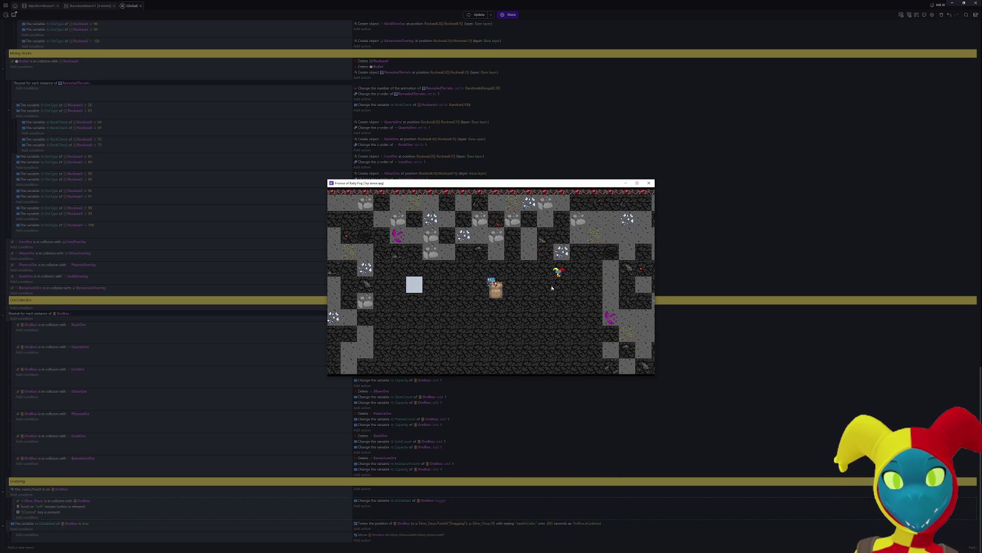
pyautogui.press('Left')
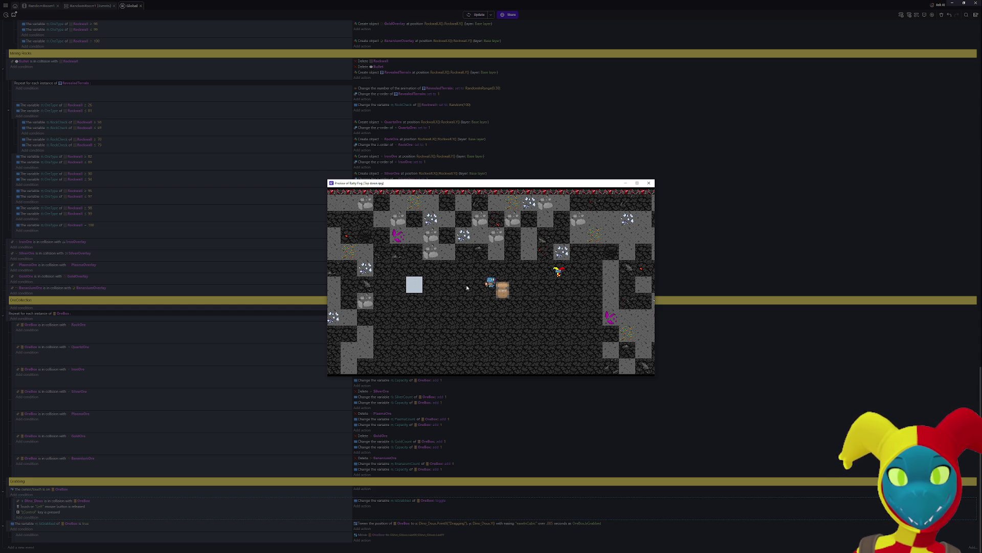
pyautogui.press('Right')
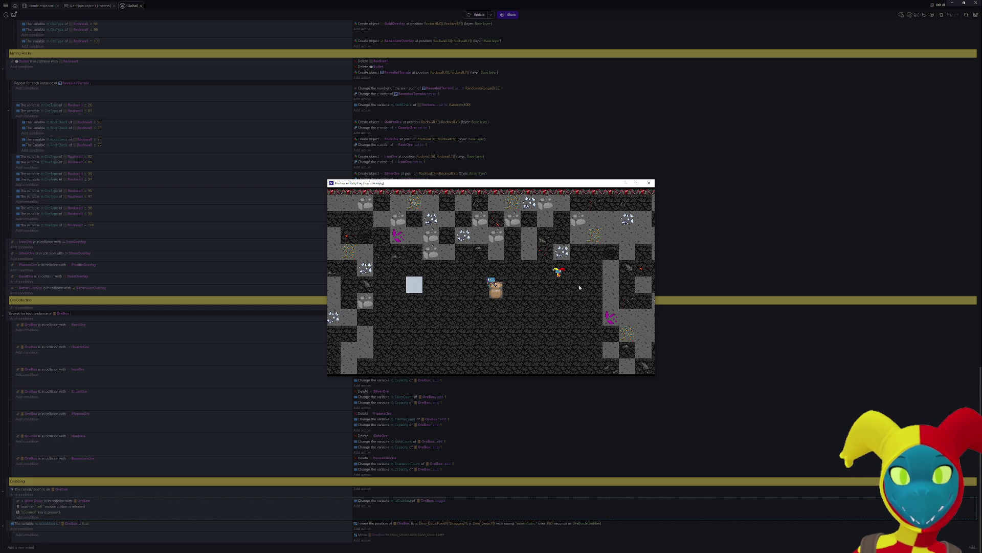
pyautogui.click(649, 182)
pyautogui.click(553, 317)
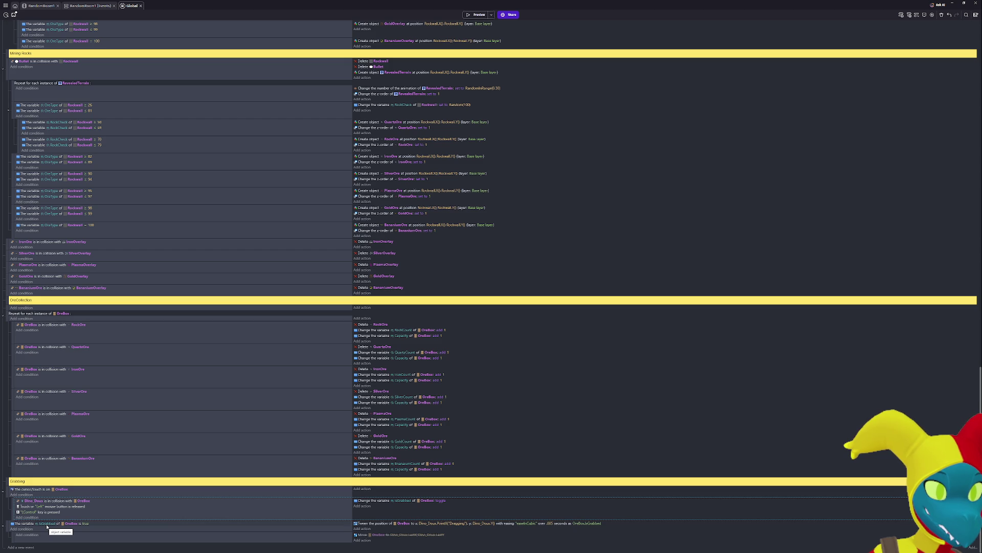
# - Move the cursor-position facing events from higher up the sheet into the Grabbing section
pyautogui.scroll(20, 56, 507)
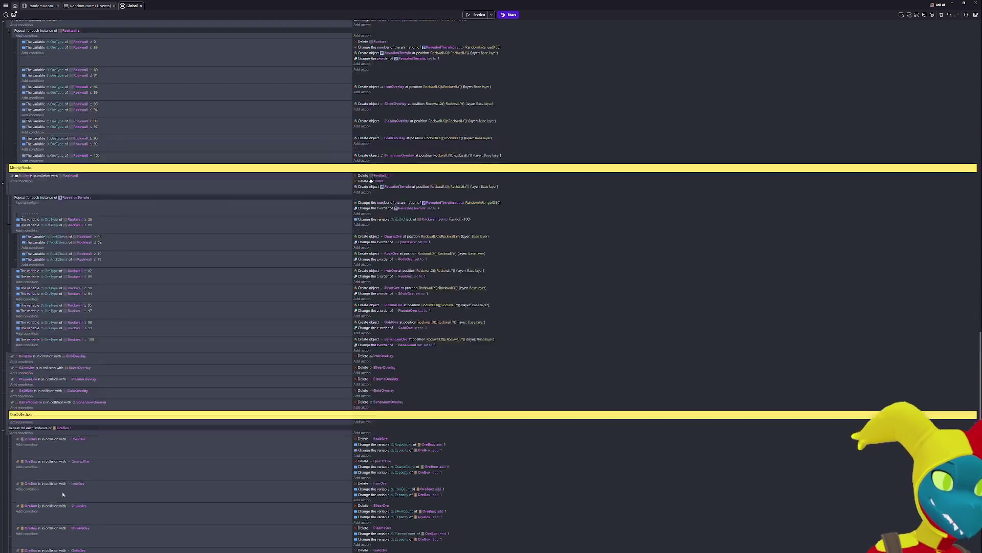
pyautogui.scroll(5, 66, 488)
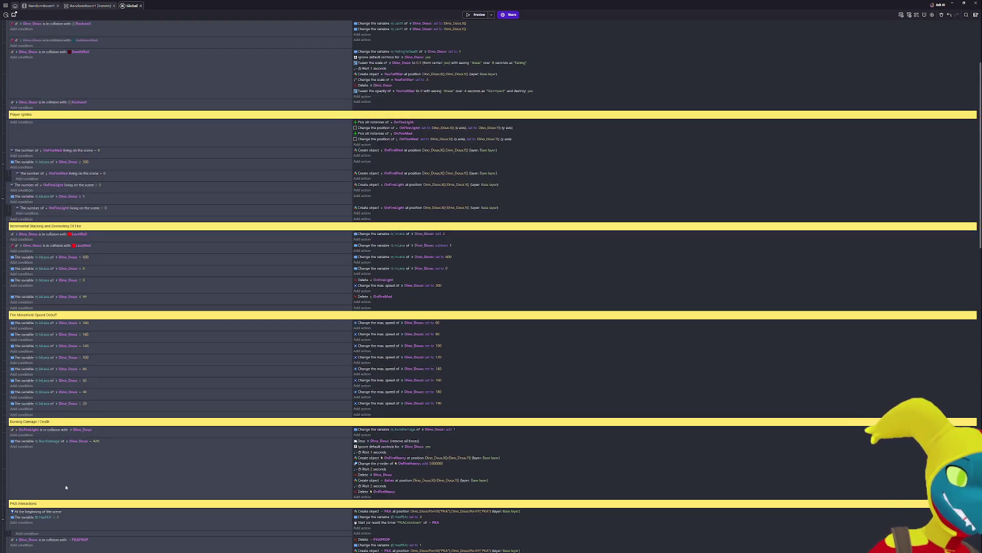
pyautogui.scroll(-8, 66, 488)
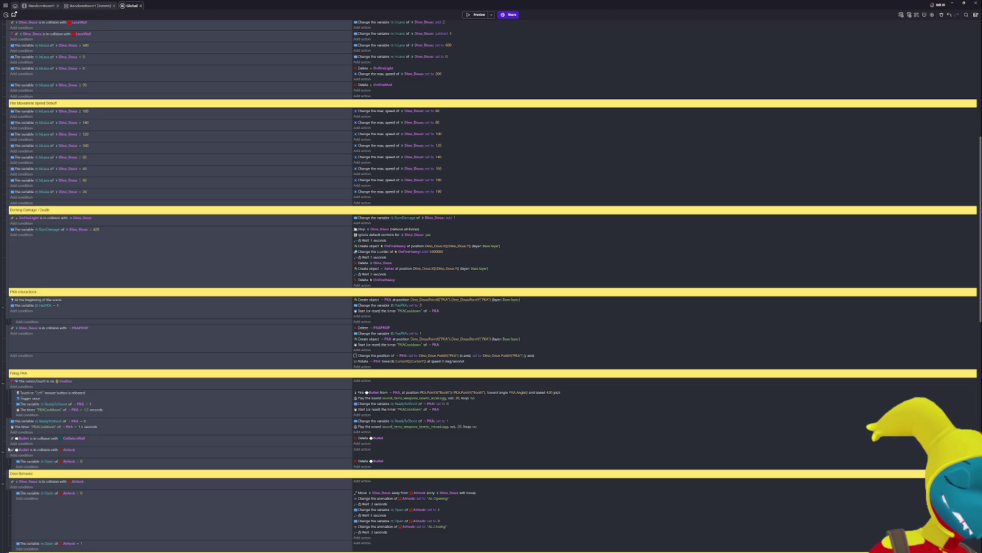
pyautogui.scroll(5, 11, 392)
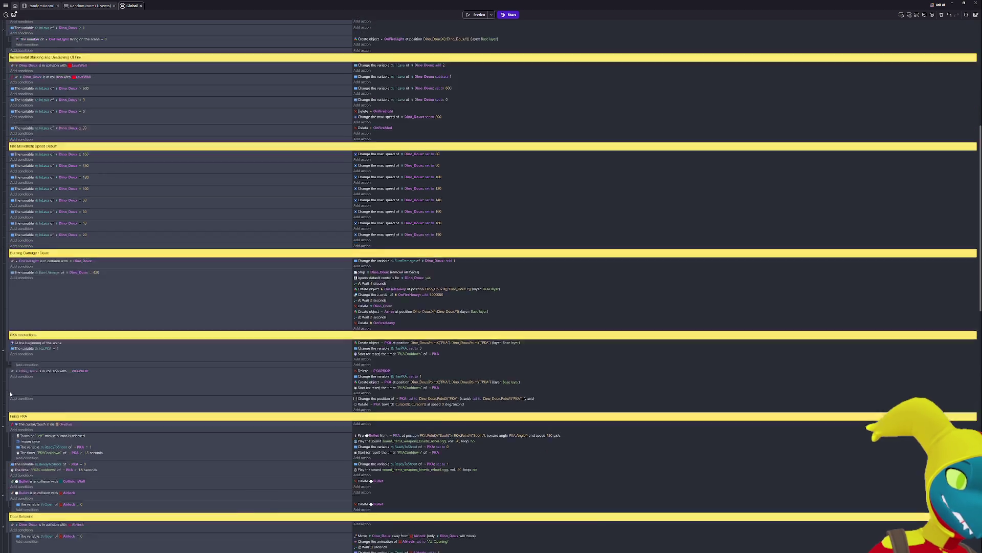
pyautogui.scroll(1, 12, 407)
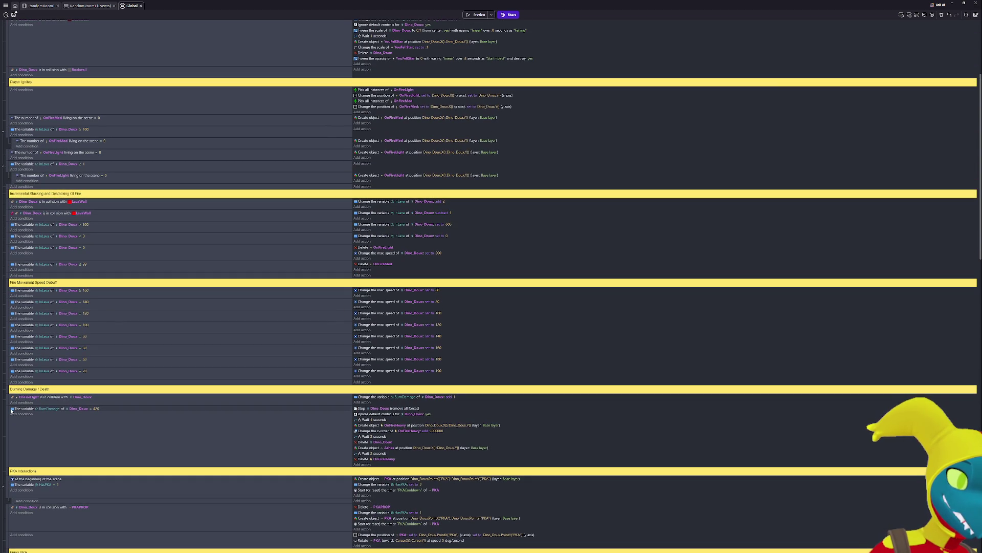
pyautogui.scroll(-2, 11, 410)
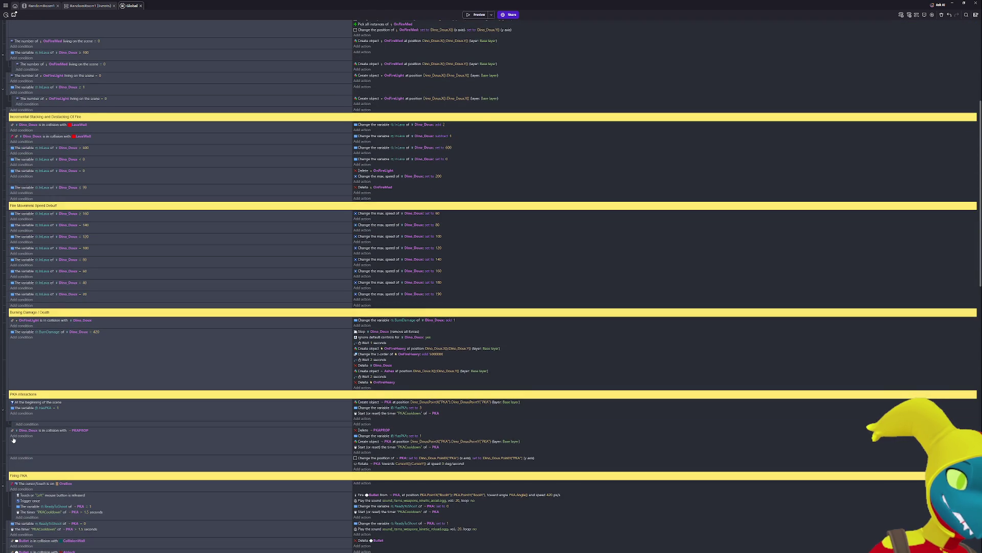
pyautogui.scroll(6, 13, 440)
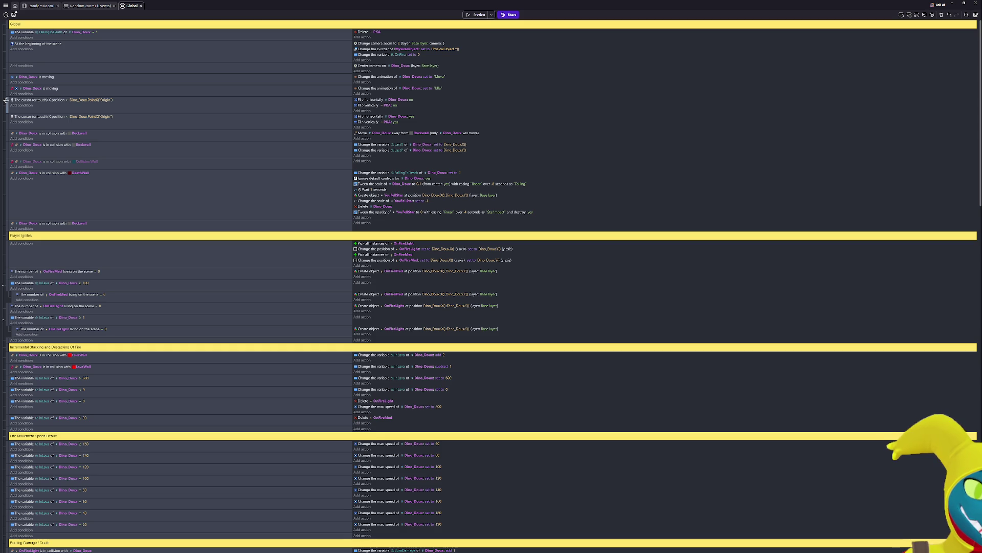
pyautogui.moveTo(6, 100)
pyautogui.mouseDown()
pyautogui.moveTo(7, 116)
pyautogui.moveTo(87, 145)
pyautogui.mouseUp()
pyautogui.scroll(-15, 224, 309)
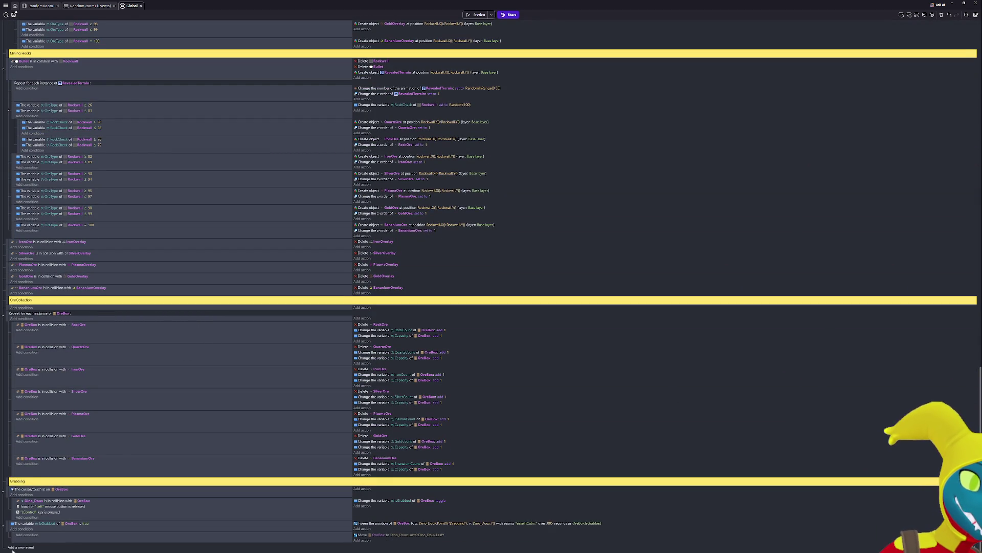
pyautogui.moveTo(12, 538)
pyautogui.mouseDown()
pyautogui.moveTo(21, 541)
pyautogui.moveTo(20, 515)
pyautogui.moveTo(78, 503)
pyautogui.mouseUp()
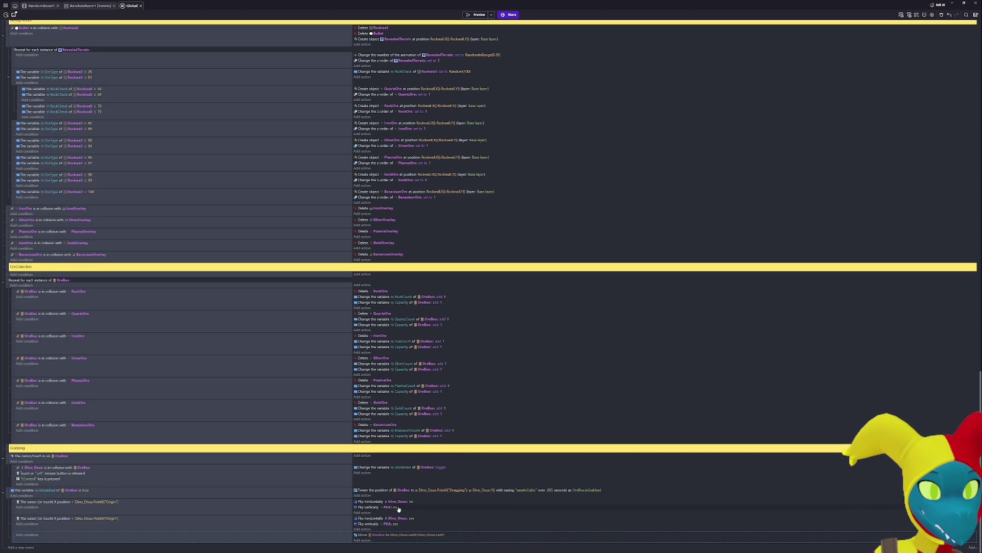
# - Switch both Flip vertically actions from PKA to OreBox and launch a preview
pyautogui.click(388, 507)
pyautogui.write('Ore')
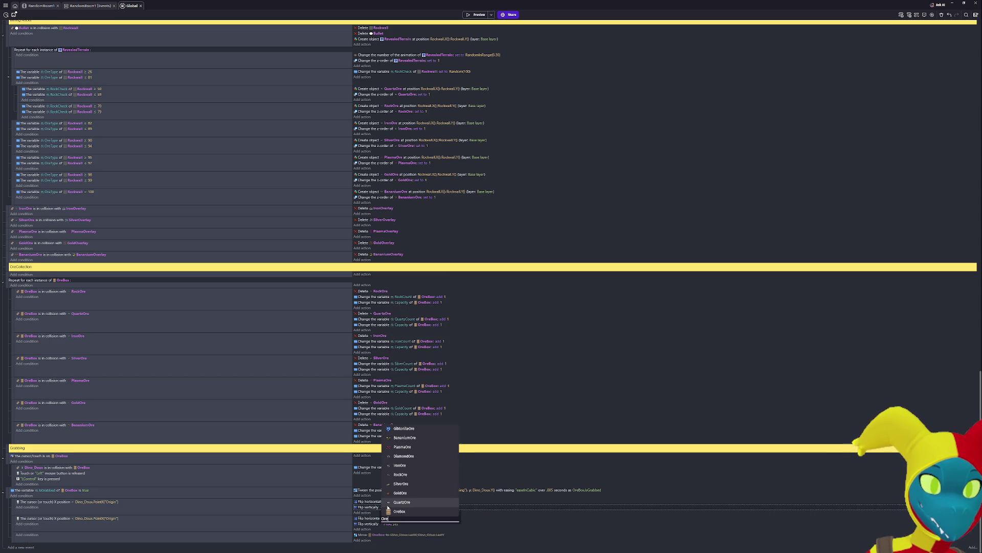
pyautogui.click(397, 511)
pyautogui.click(388, 525)
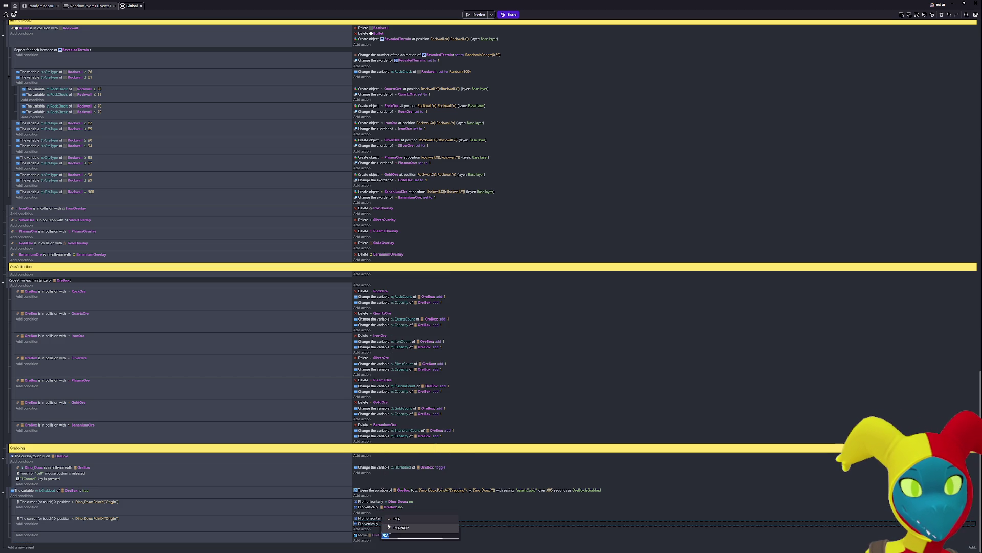
pyautogui.write('Ore')
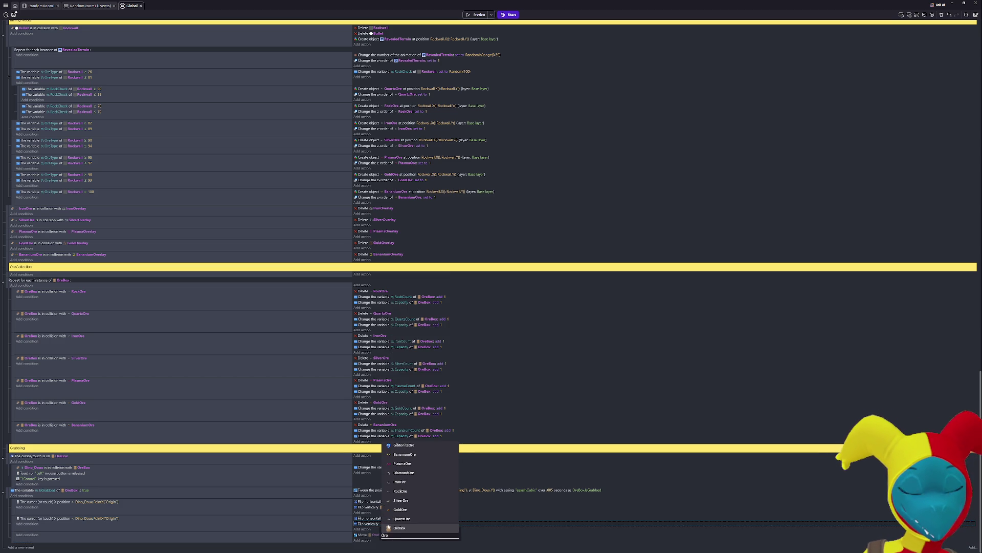
pyautogui.click(389, 527)
pyautogui.click(476, 15)
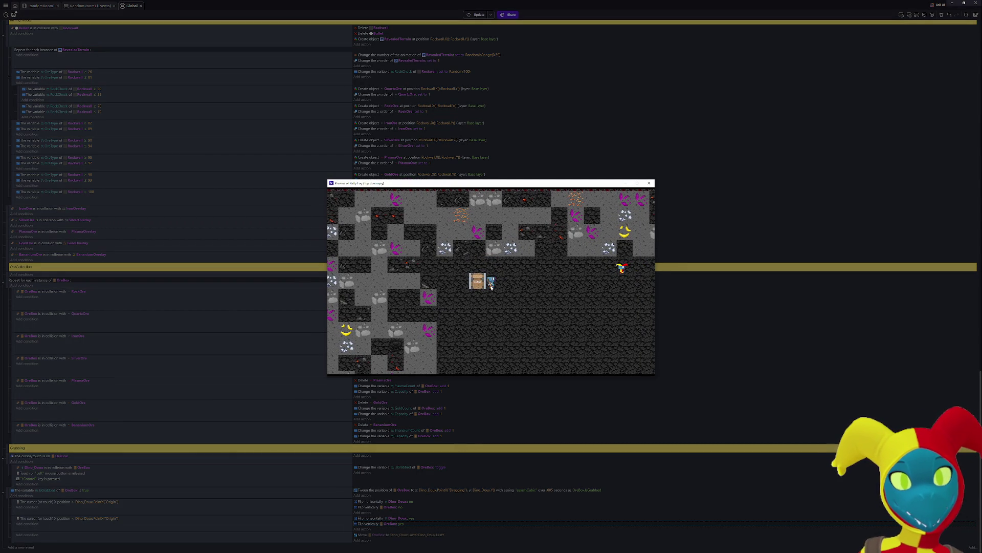
# - Walk the player left onto the ore box and down-right away, then close the preview and diagnostic report
pyautogui.press('Left')
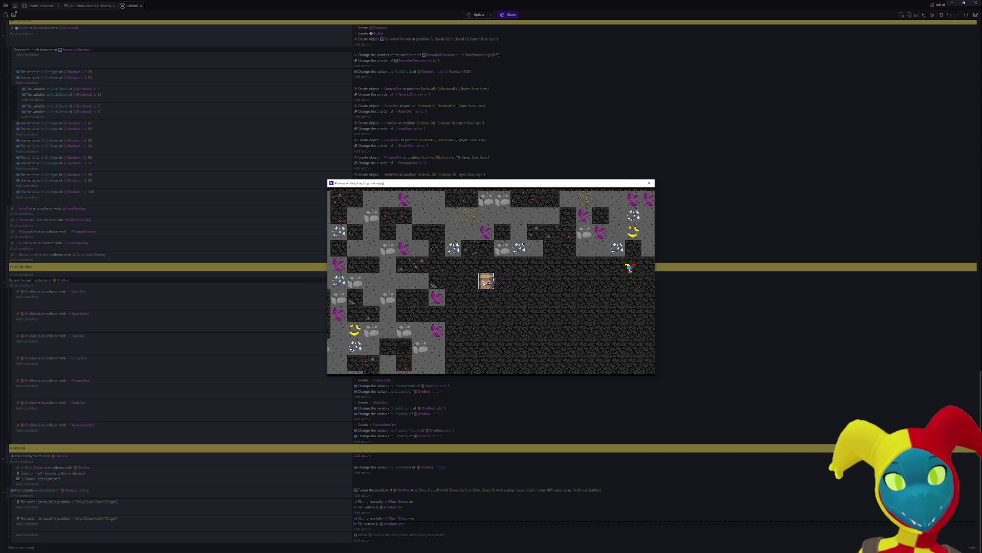
pyautogui.press('Down')
pyautogui.press('Right')
pyautogui.press('Right')
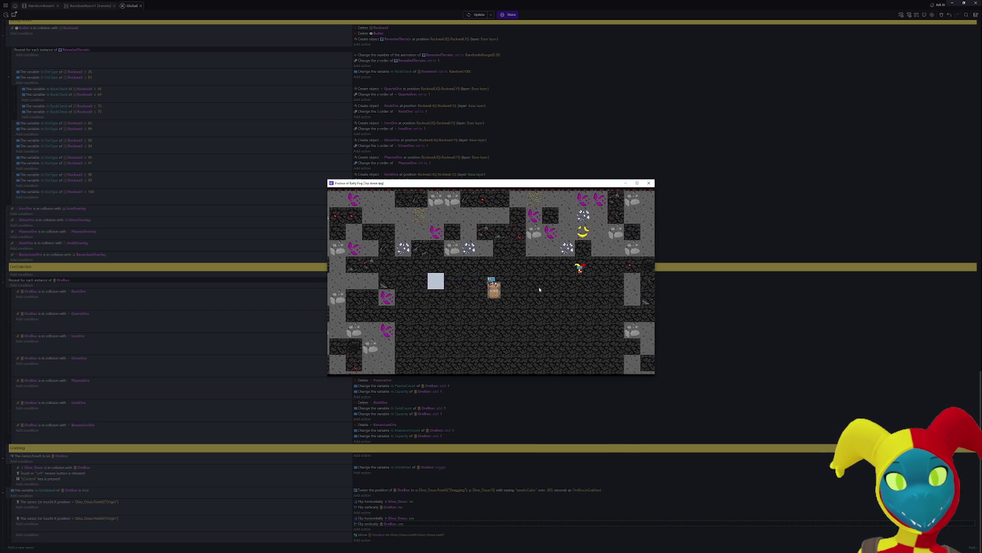
pyautogui.click(649, 182)
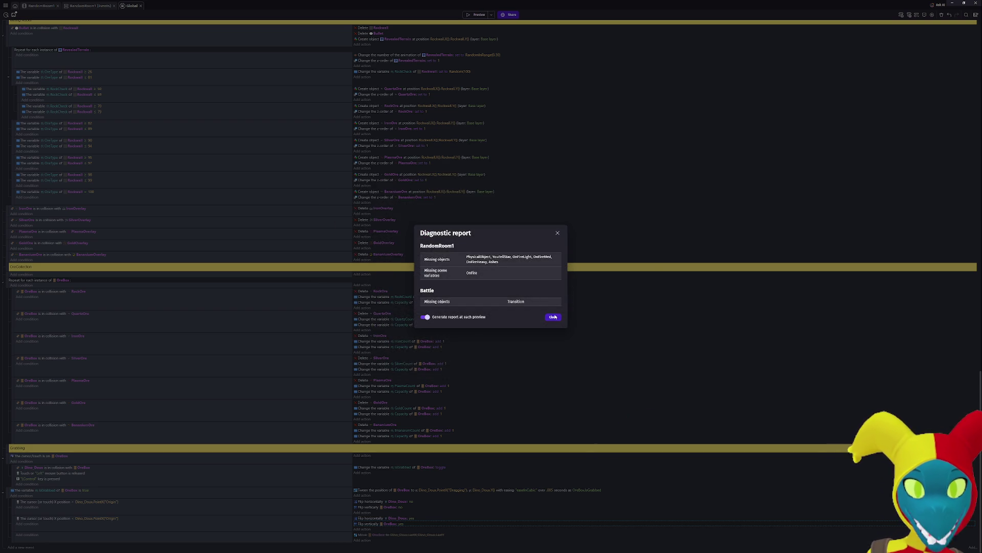
pyautogui.click(553, 316)
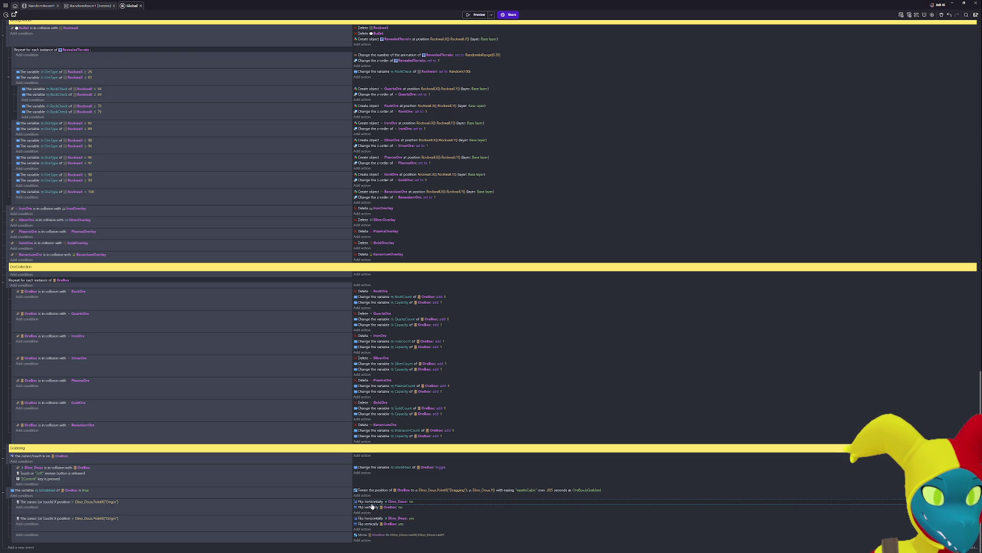
# - Replace the Flip actions in both cursor-position sub-events with copies of the OreBox tween action
pyautogui.press('Delete')
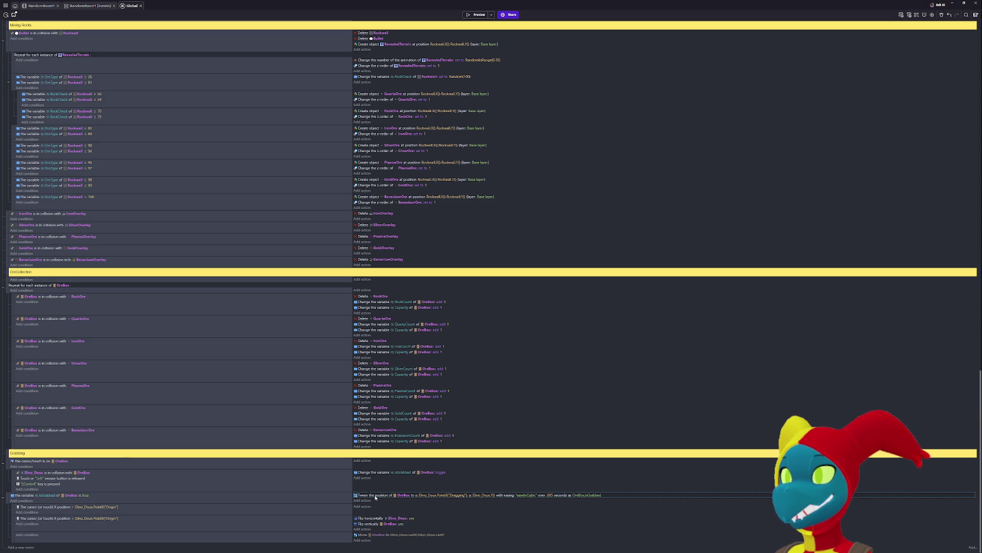
pyautogui.click(370, 510)
pyautogui.hotkey('ctrl', 'v')
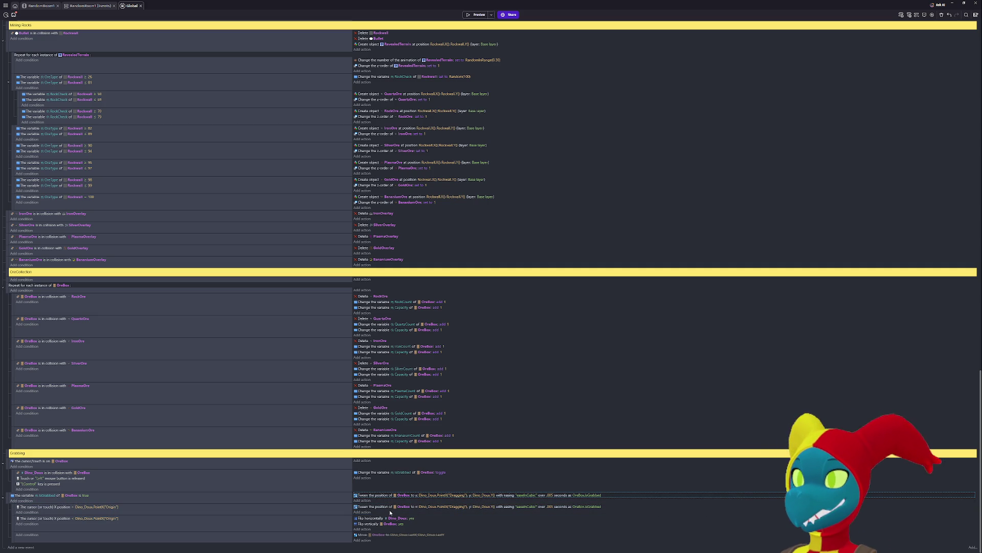
pyautogui.hotkey('ctrl', 'x')
pyautogui.click(377, 525)
pyautogui.hotkey('ctrl', 'v')
pyautogui.click(369, 518)
pyautogui.keyDown('shift'); pyautogui.click(368, 523); pyautogui.keyUp('shift')
pyautogui.press('Delete')
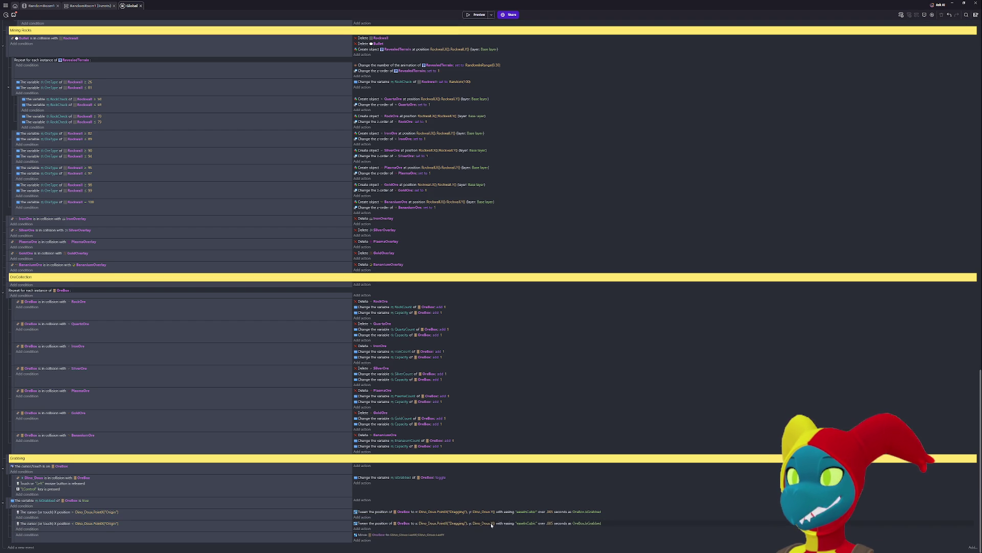
# - Change the second tween's To Y to Dino_Doux.Y() - 32 and start a preview
pyautogui.click(492, 524)
pyautogui.press('End')
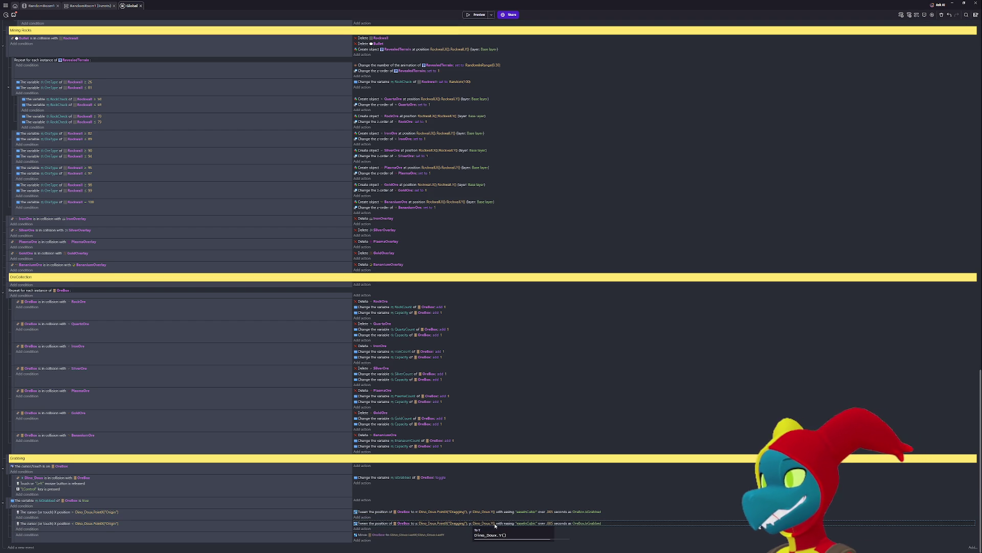
pyautogui.write('- 32')
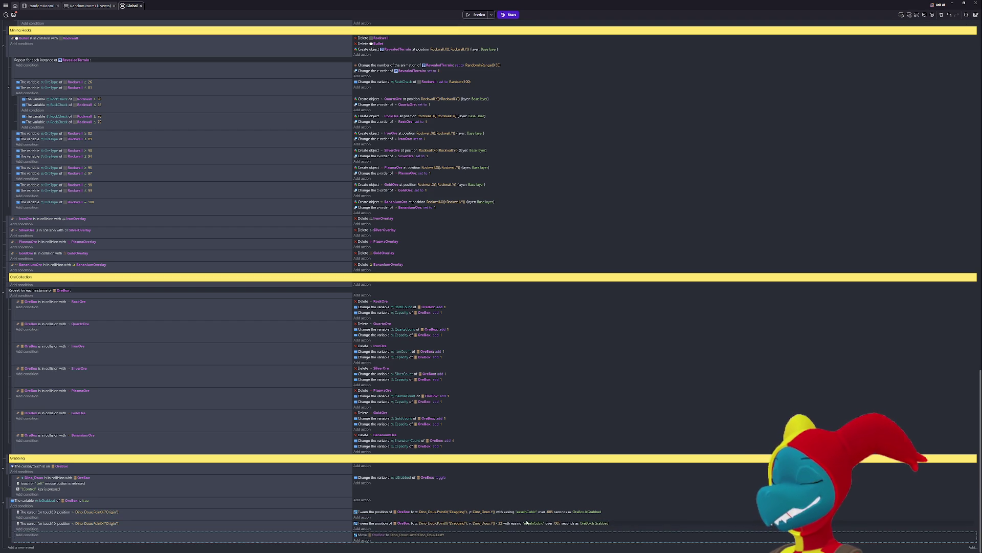
pyautogui.click(476, 14)
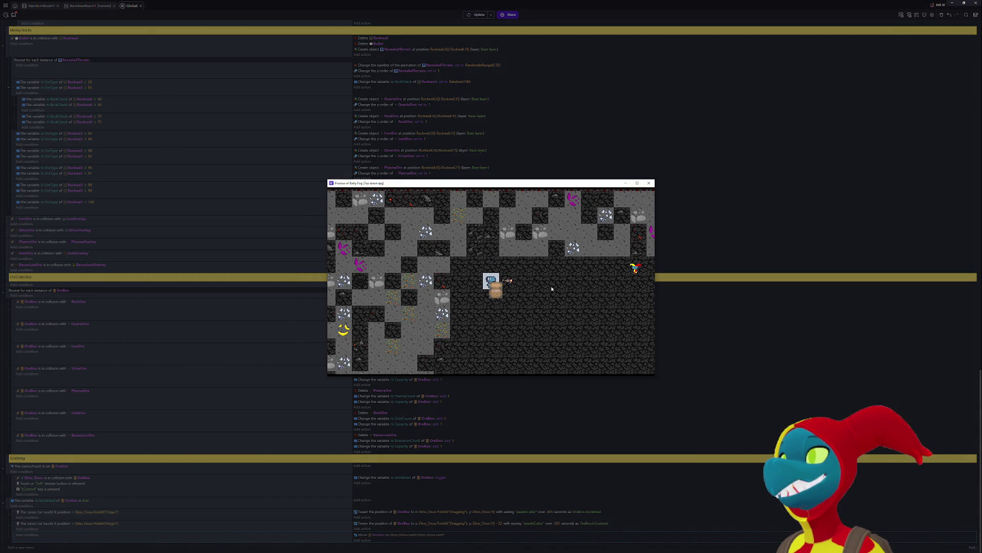
# - Close the preview and append - 8 to the second tween's To X expression, then preview again
pyautogui.click(649, 183)
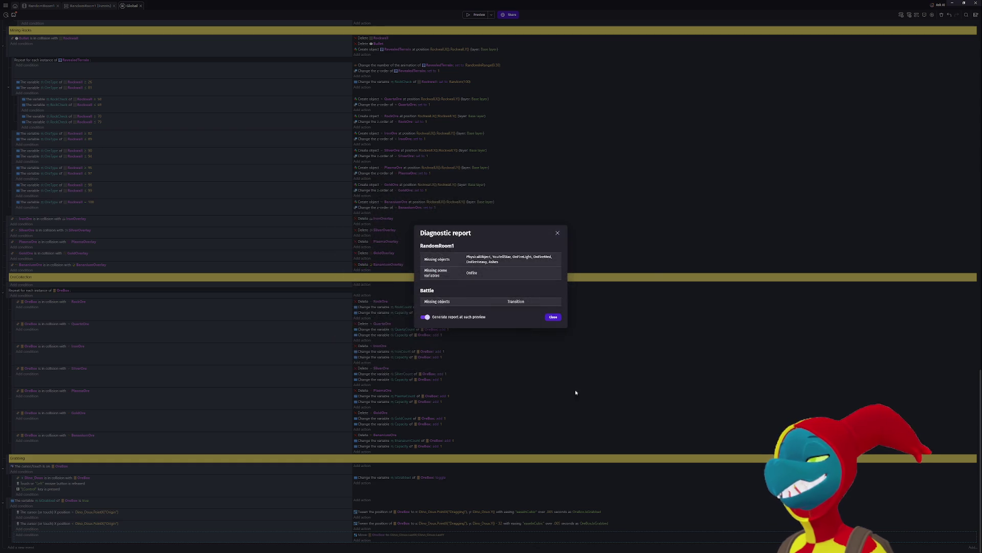
pyautogui.click(553, 316)
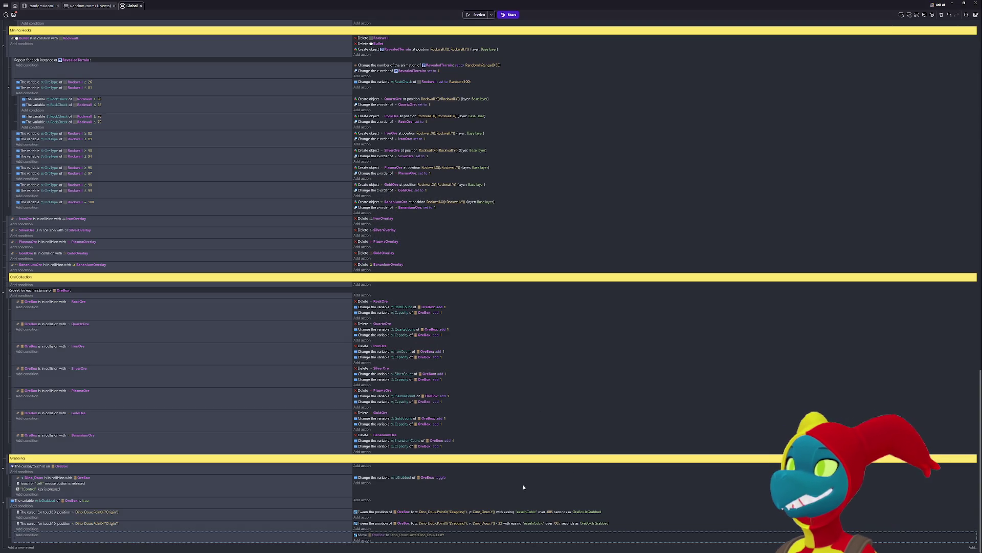
pyautogui.click(502, 523)
pyautogui.press('End')
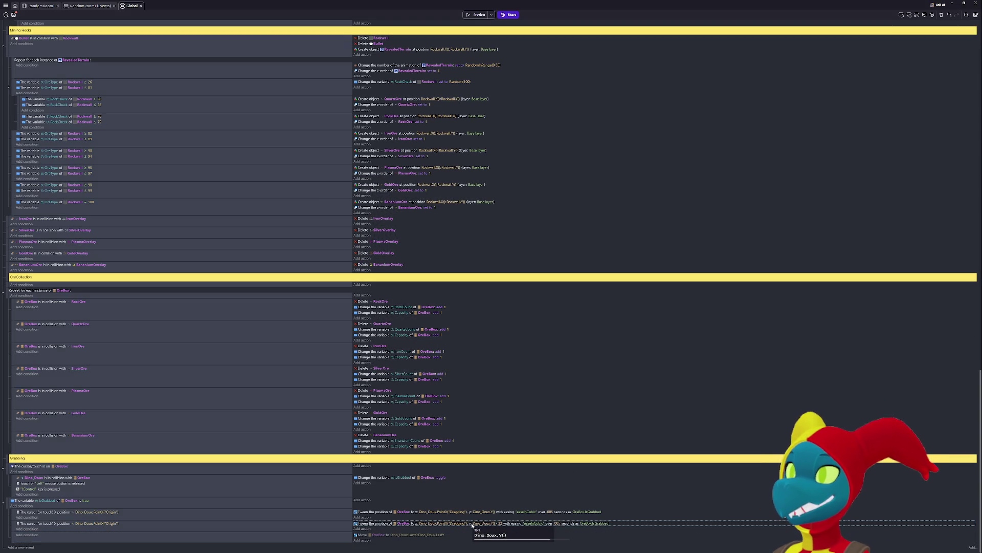
pyautogui.click(449, 523)
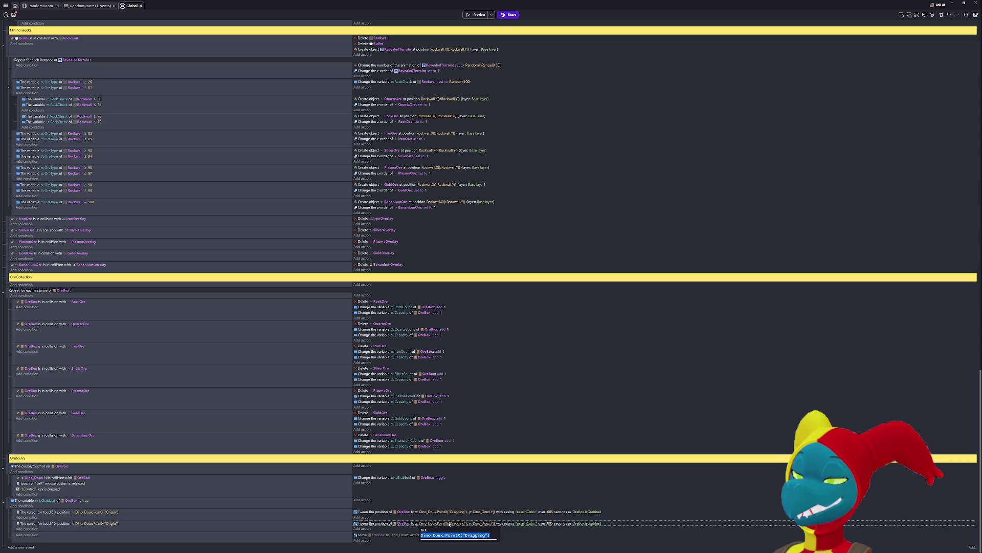
pyautogui.click(471, 536)
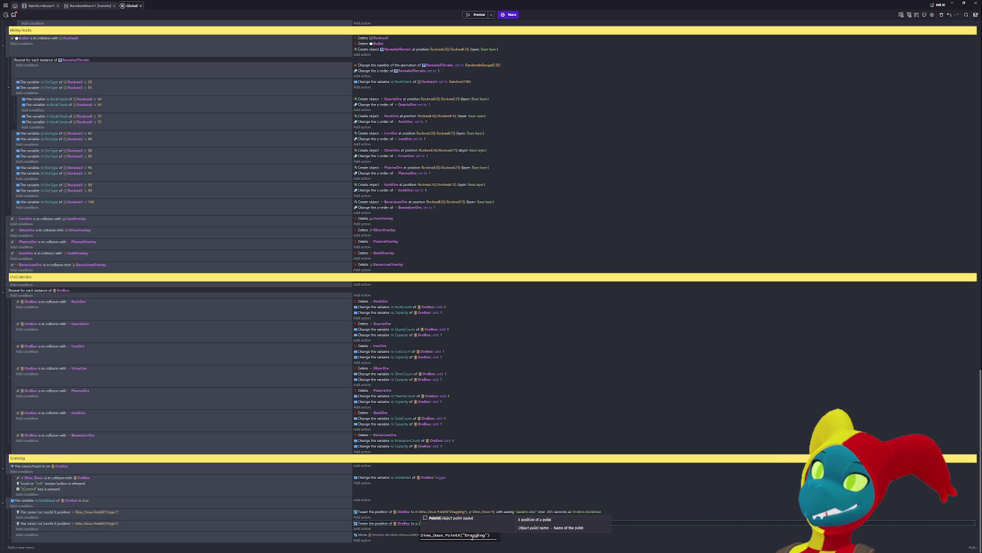
pyautogui.click(472, 536)
pyautogui.write('- 7')
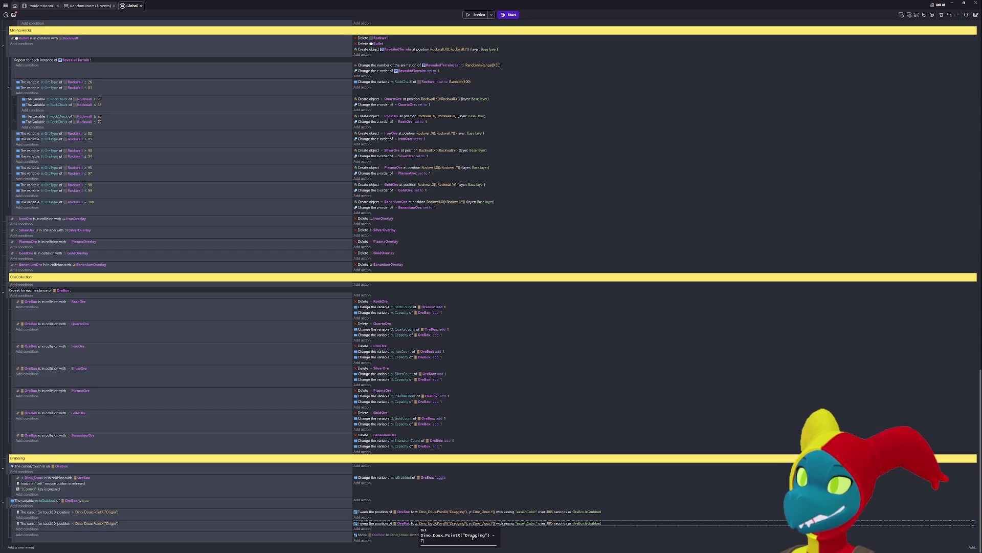
pyautogui.press('BackSpace')
pyautogui.write('8')
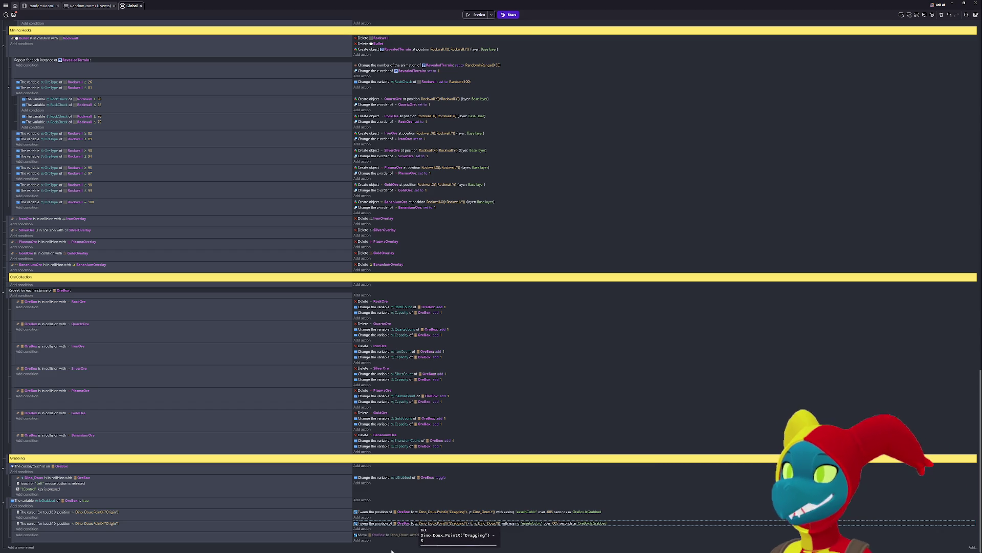
pyautogui.press('Return')
pyautogui.click(478, 15)
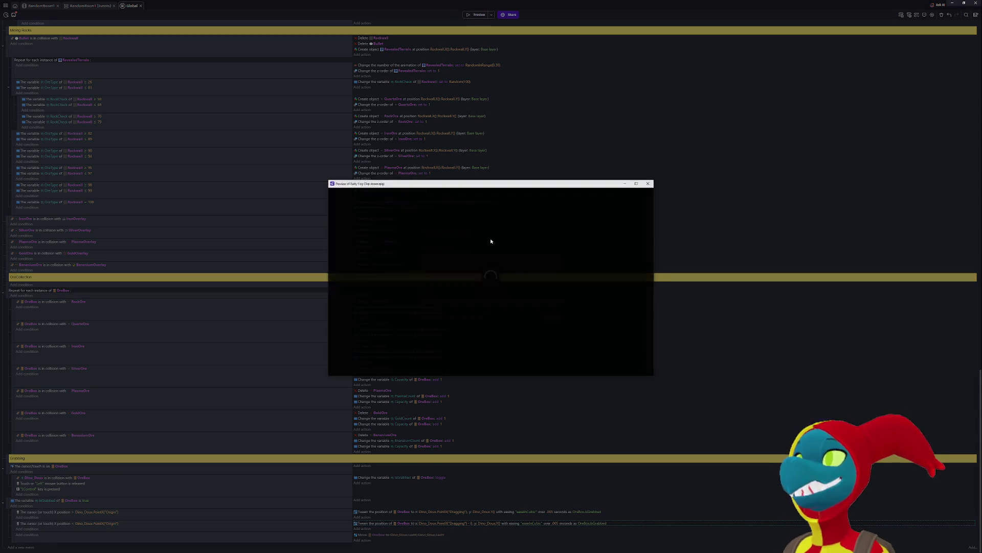
# - Walk the player to the ore box, grab and carry it, then close the preview
pyautogui.press('Right')
pyautogui.press('Down')
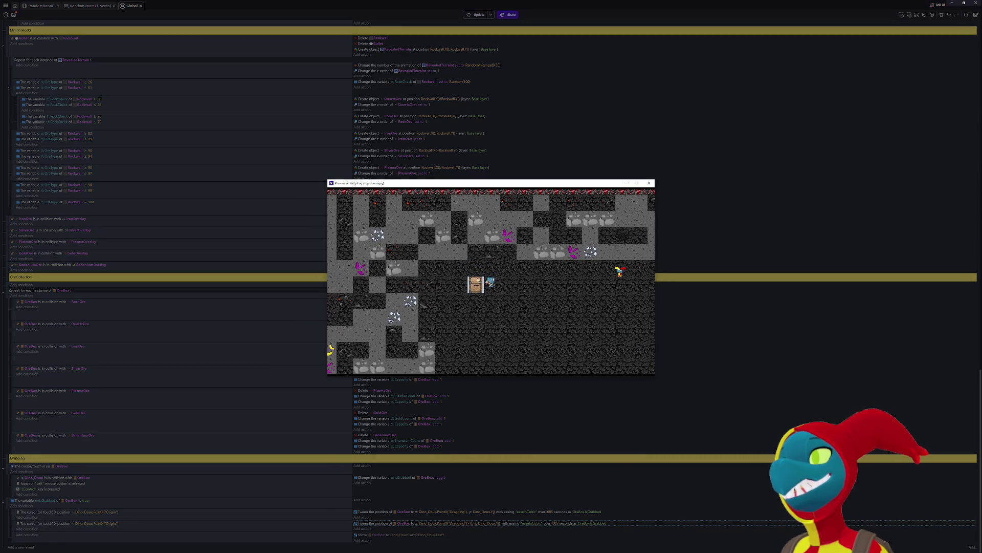
pyautogui.press('Left')
pyautogui.keyDown('ctrl'); pyautogui.click(484, 289); pyautogui.keyUp('ctrl')
pyautogui.press('Right')
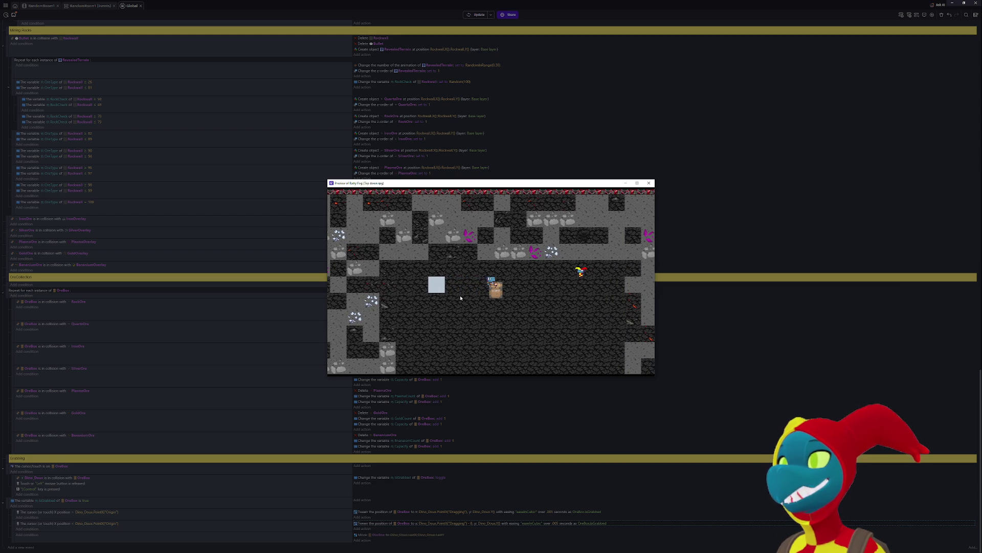
pyautogui.hotkey('alt', 'F4')
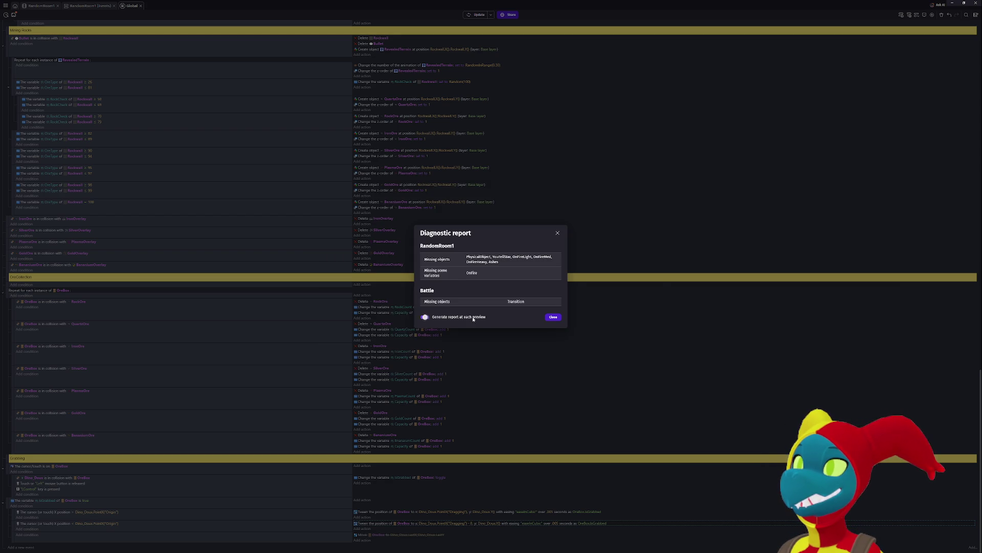
pyautogui.click(552, 317)
pyautogui.click(453, 523)
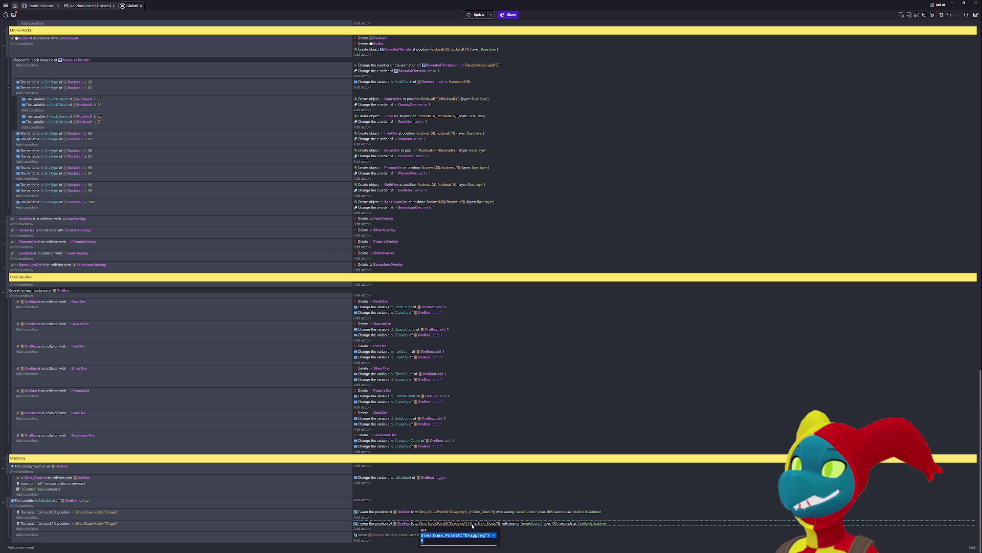
# - Change the second tween's X offset from 8 to 32 and relaunch the preview
pyautogui.click(418, 545)
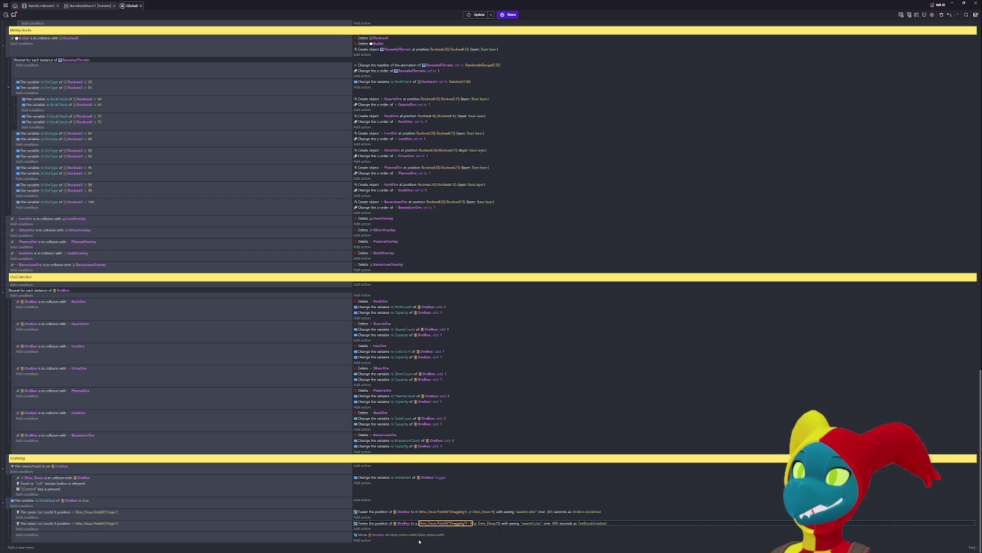
pyautogui.click(453, 527)
pyautogui.click(455, 524)
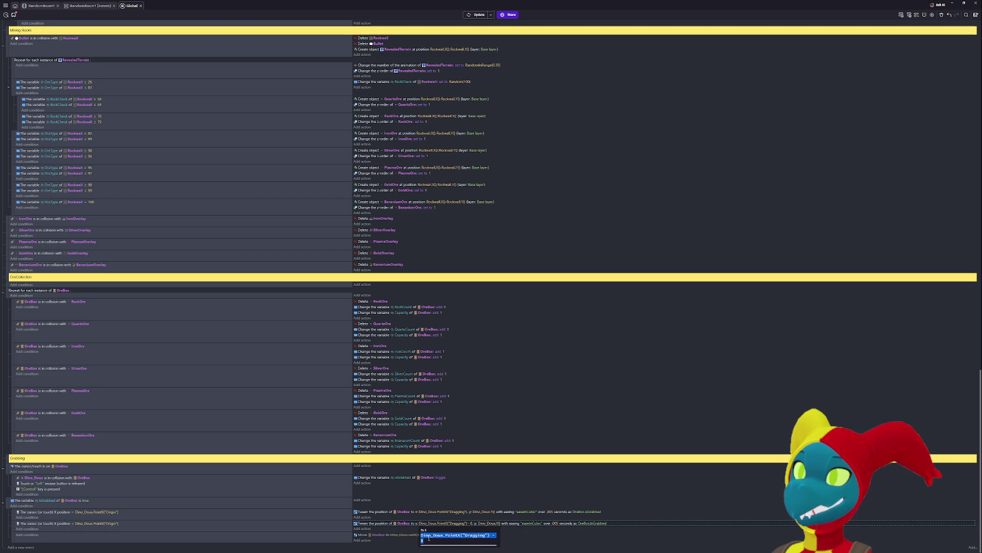
pyautogui.write('n')
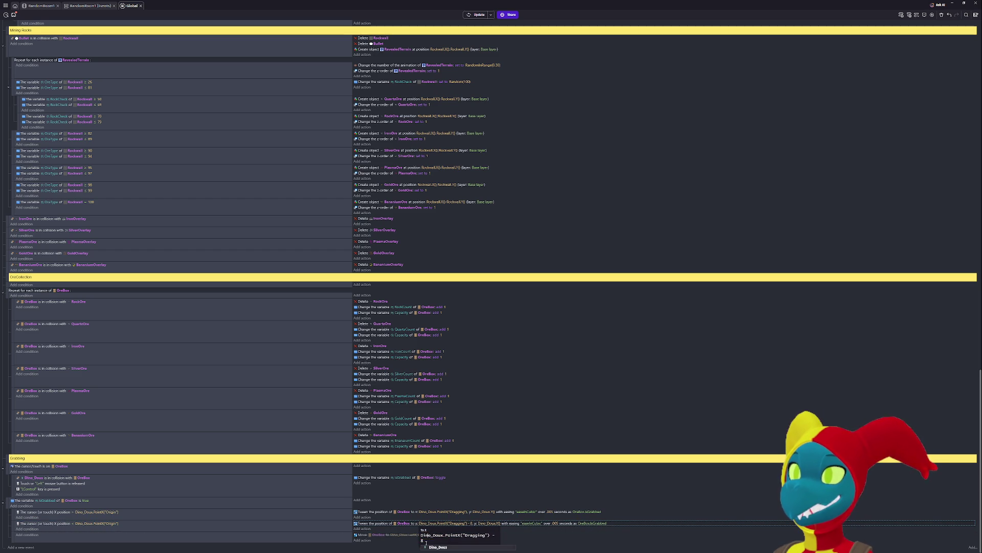
pyautogui.press('BackSpace')
pyautogui.write('32')
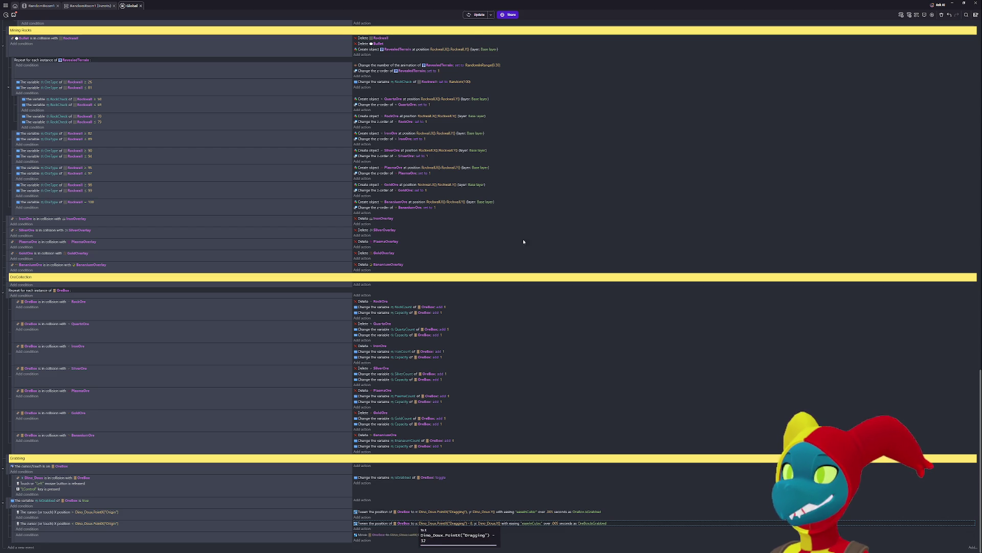
pyautogui.click(478, 14)
# - Walk the player left in the preview, then remove the - 32 from the second tween's X
pyautogui.hotkey('alt', 'Tab')
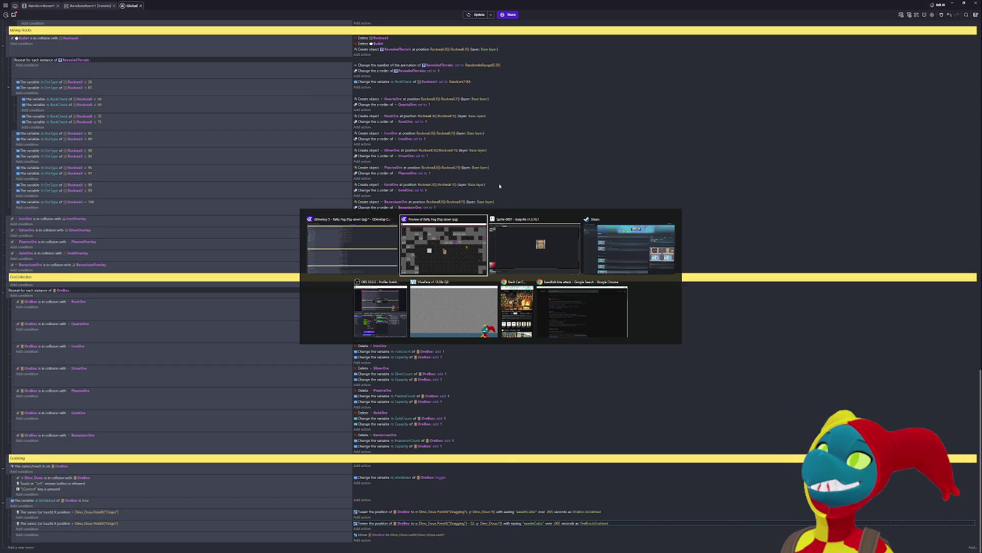
pyautogui.press('Left')
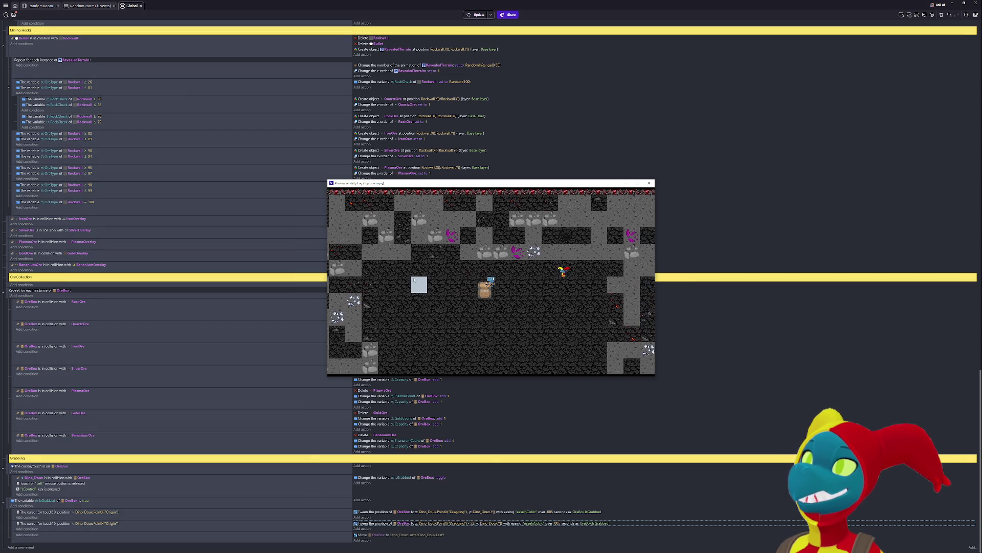
pyautogui.press('Left')
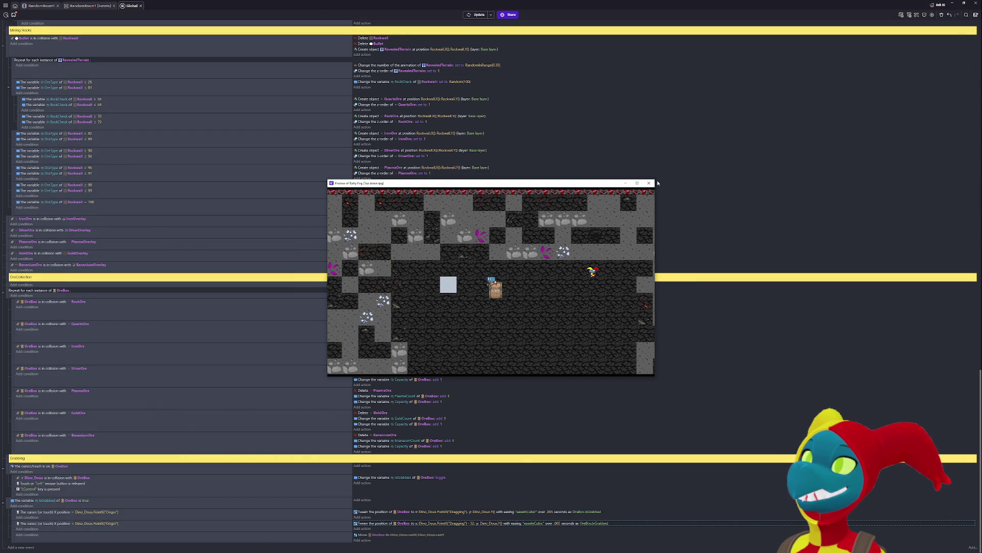
pyautogui.click(649, 183)
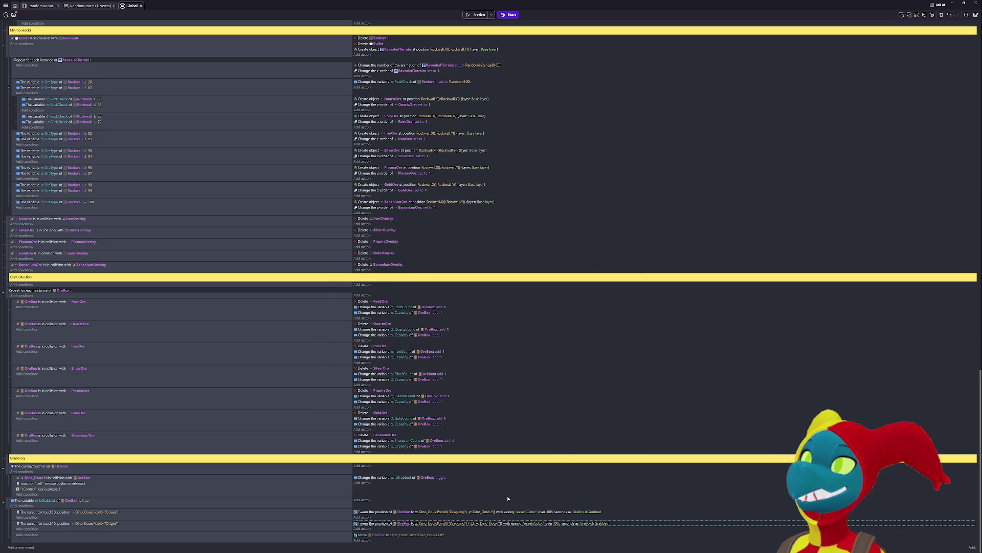
pyautogui.click(473, 523)
pyautogui.press('End')
pyautogui.press('BackSpace')
pyautogui.press('BackSpace')
pyautogui.press('BackSpace')
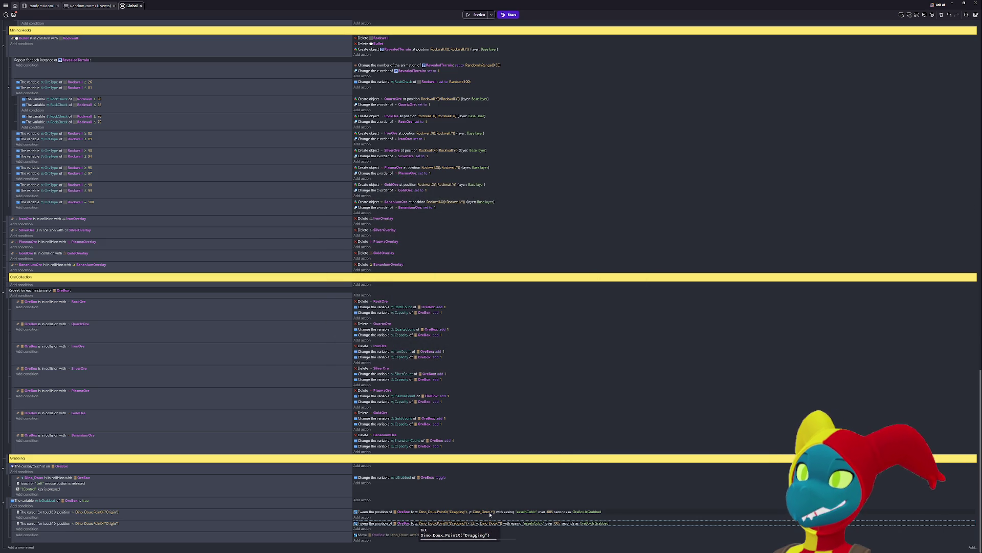
# - Add - 32 to the first tween's To X expression and launch a preview
pyautogui.click(463, 513)
pyautogui.press('End')
pyautogui.write('- 32')
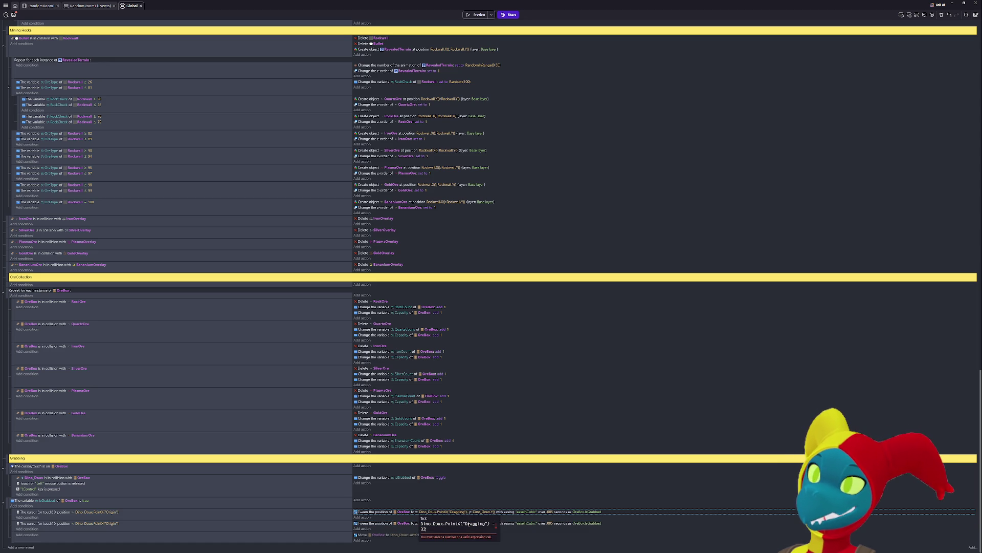
pyautogui.click(623, 418)
pyautogui.click(477, 14)
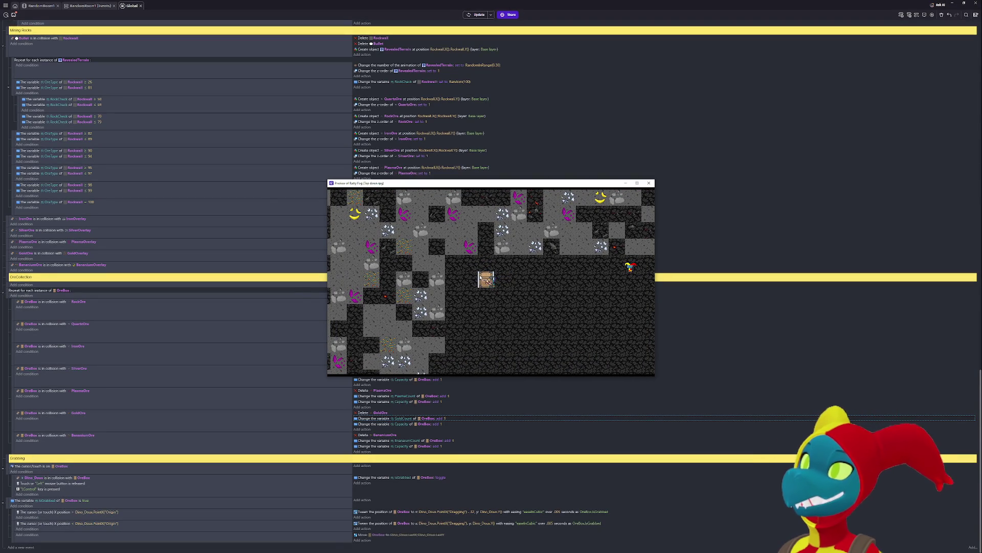
# - Walk the player right and left carrying the ore box, then close the preview
pyautogui.press('Right')
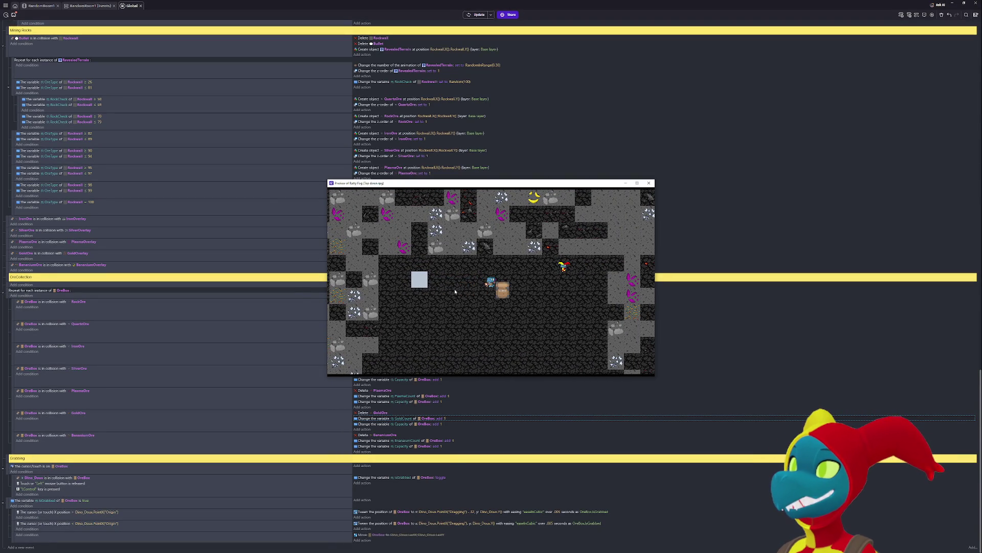
pyautogui.press('Left')
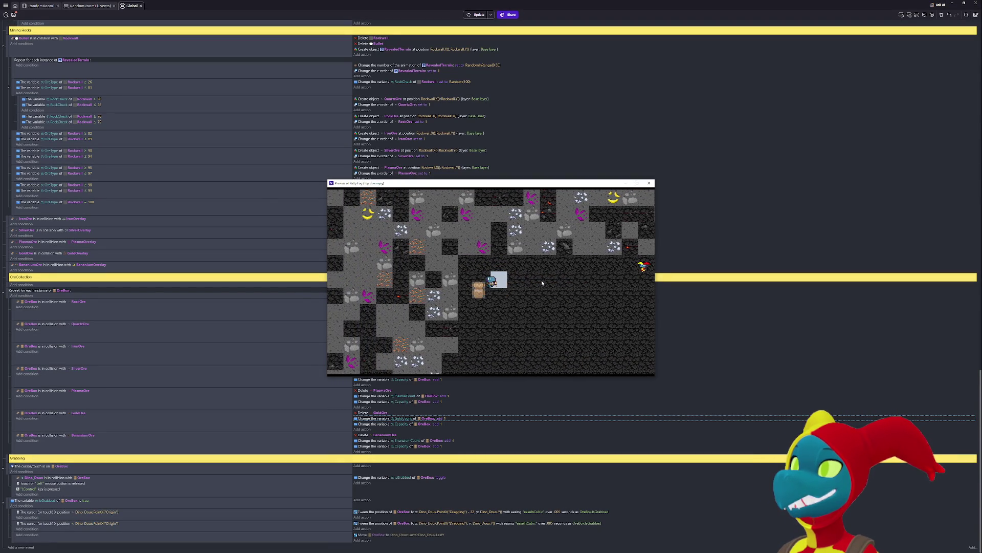
pyautogui.press('Right')
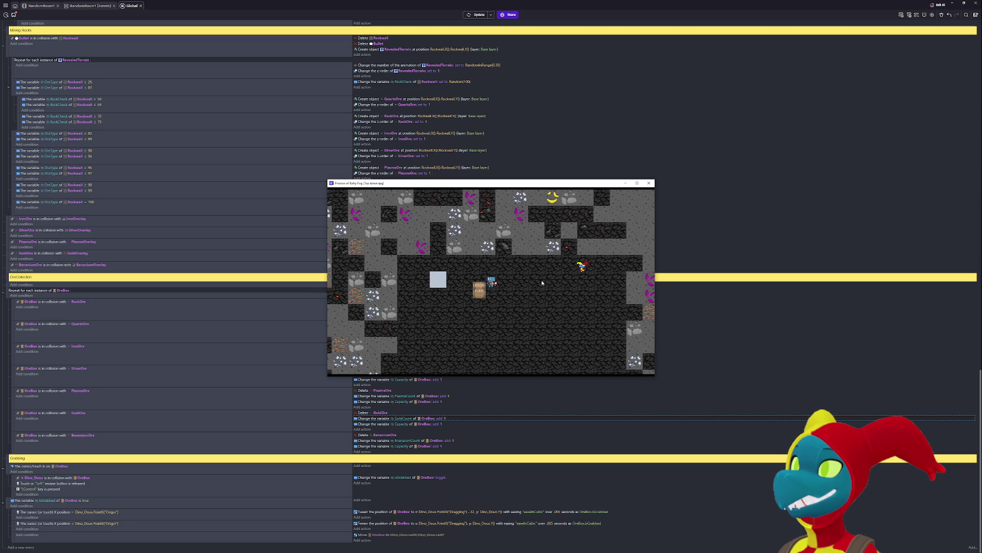
pyautogui.click(650, 184)
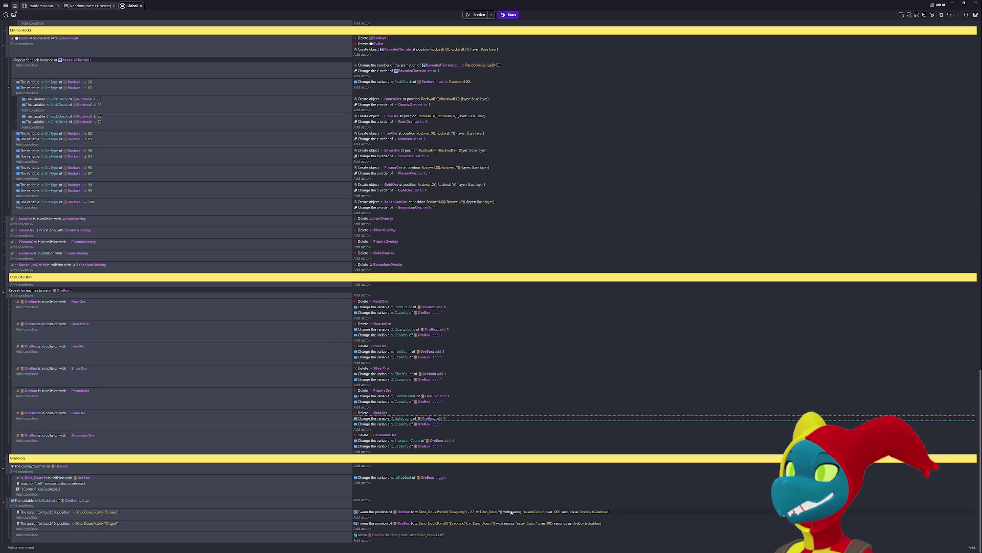
# - Change the first tween's X offset from - 32 to - 28 and preview again
pyautogui.click(472, 512)
pyautogui.click(431, 532)
pyautogui.press('BackSpace')
pyautogui.press('BackSpace')
pyautogui.write('2')
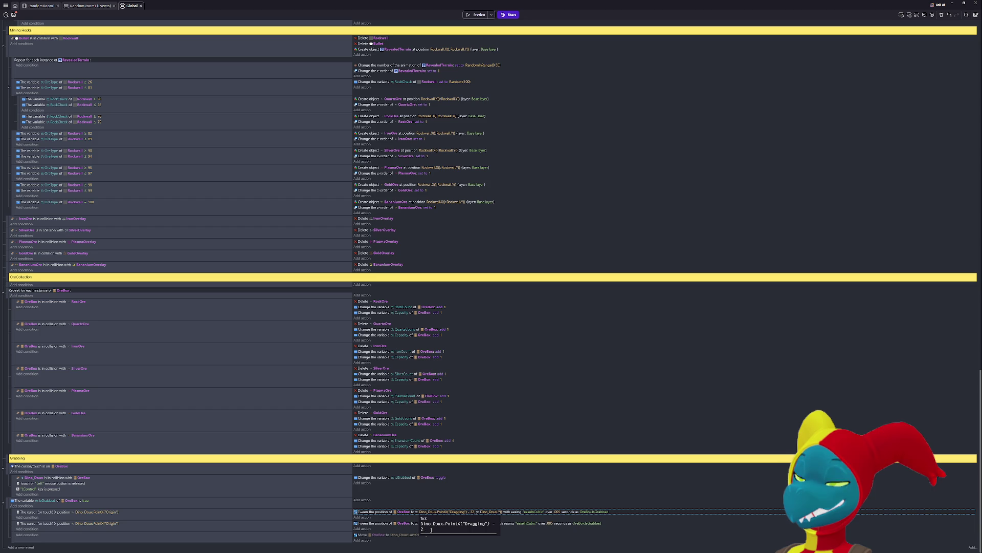
pyautogui.press('Return')
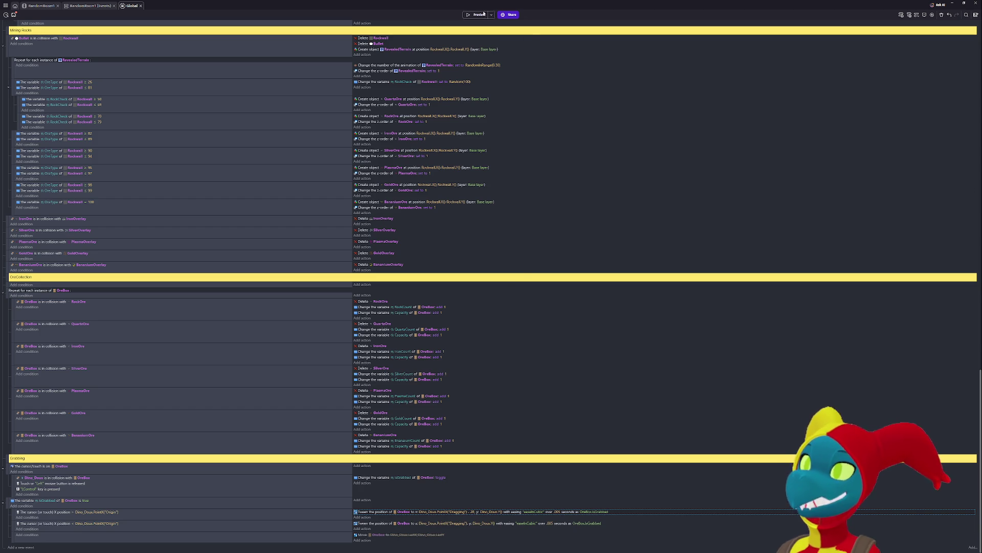
pyautogui.click(476, 14)
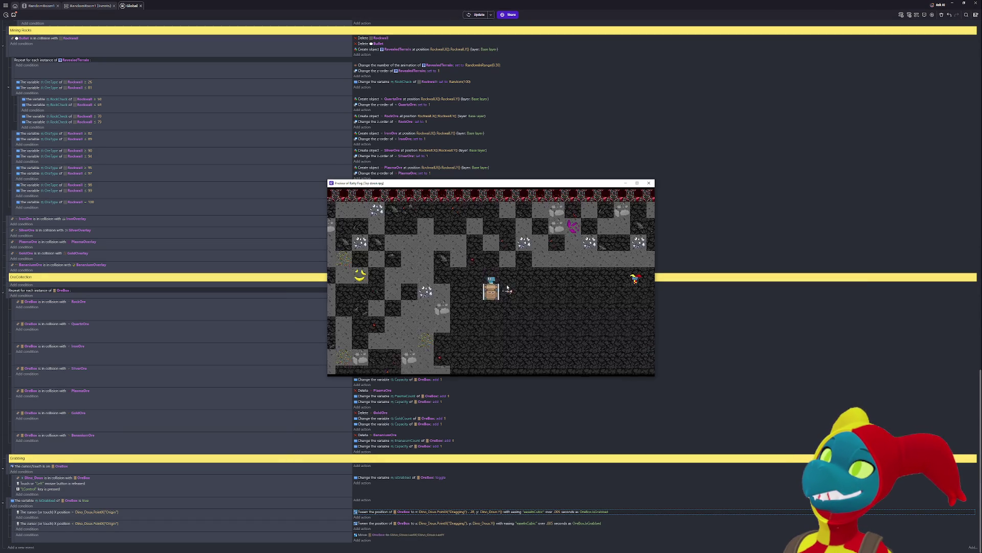
# - Walk the player around to check the ore box placement, then close the preview
pyautogui.press('Down')
pyautogui.press('Right')
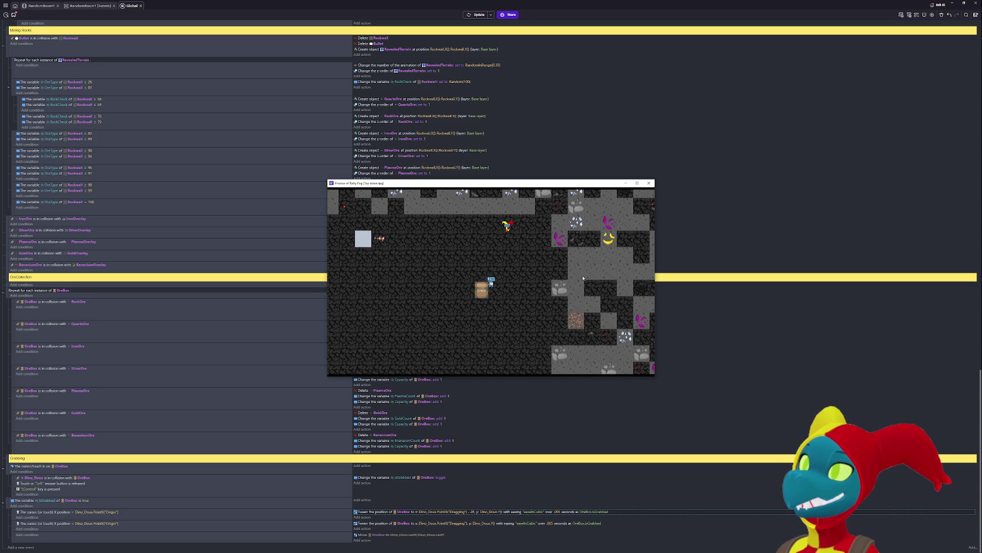
pyautogui.press('Left')
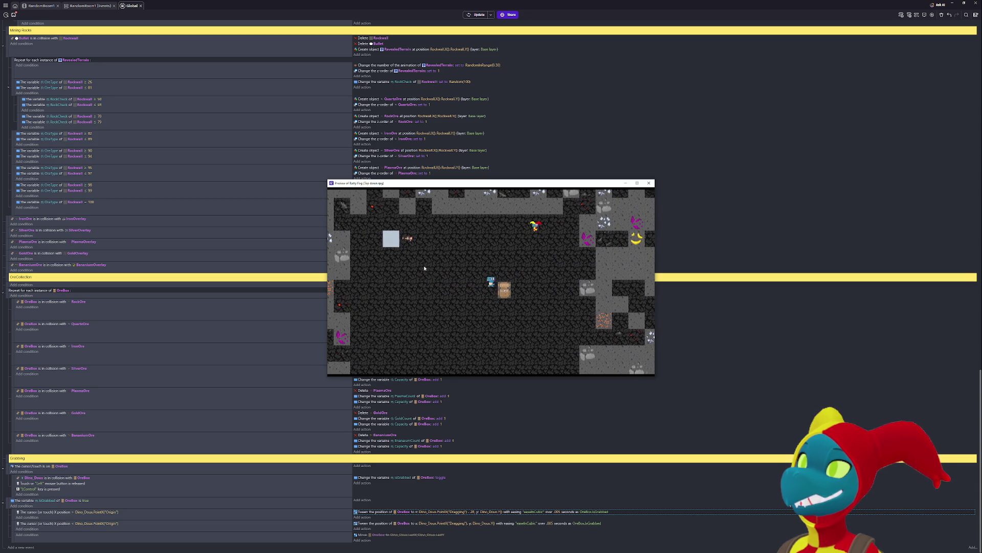
pyautogui.press('Right')
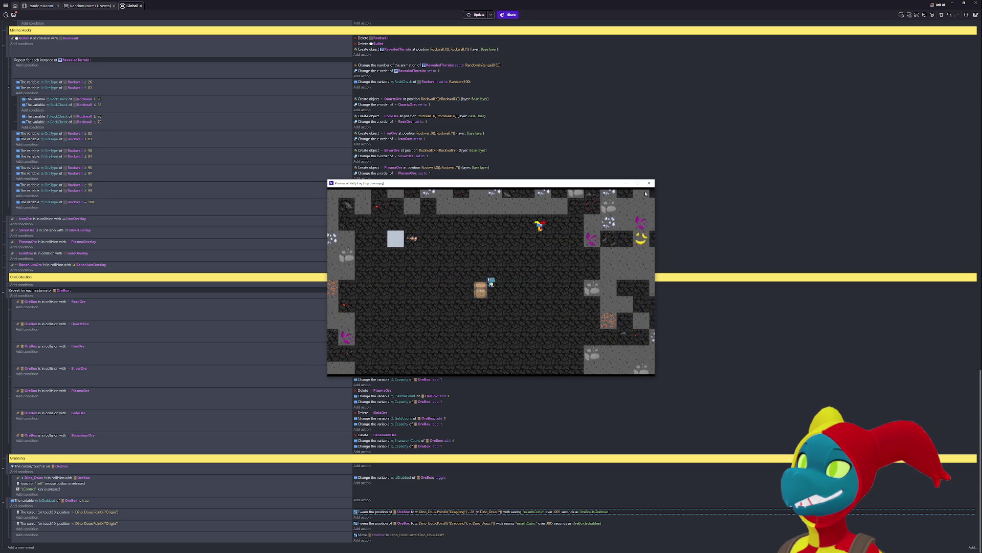
pyautogui.click(649, 184)
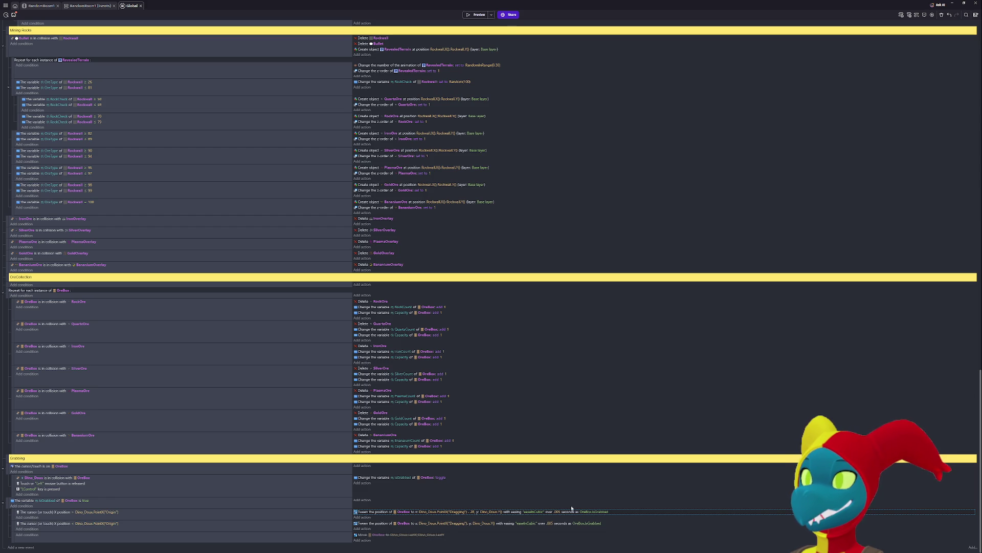
# - Set both OreBox tween durations to .1 seconds and start a preview
pyautogui.click(558, 512)
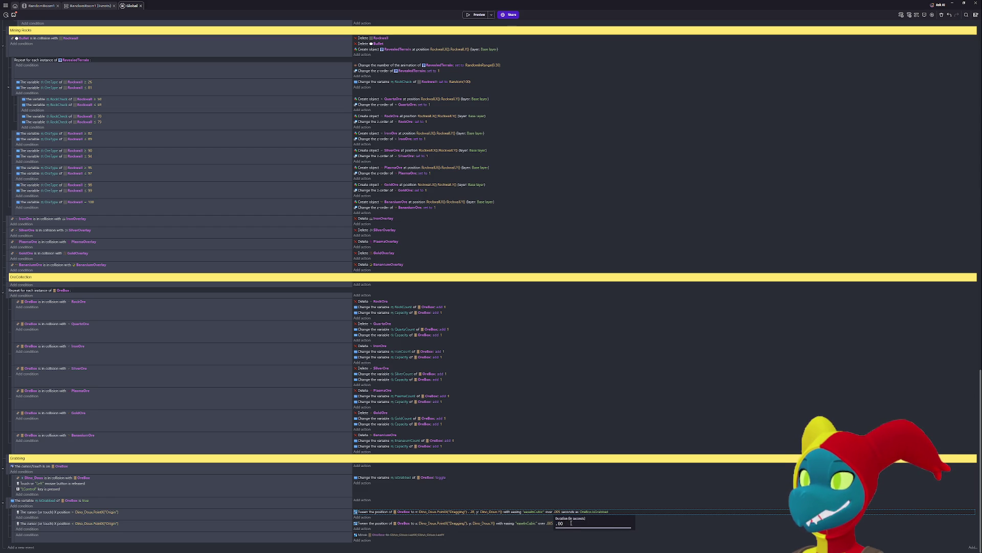
pyautogui.click(586, 535)
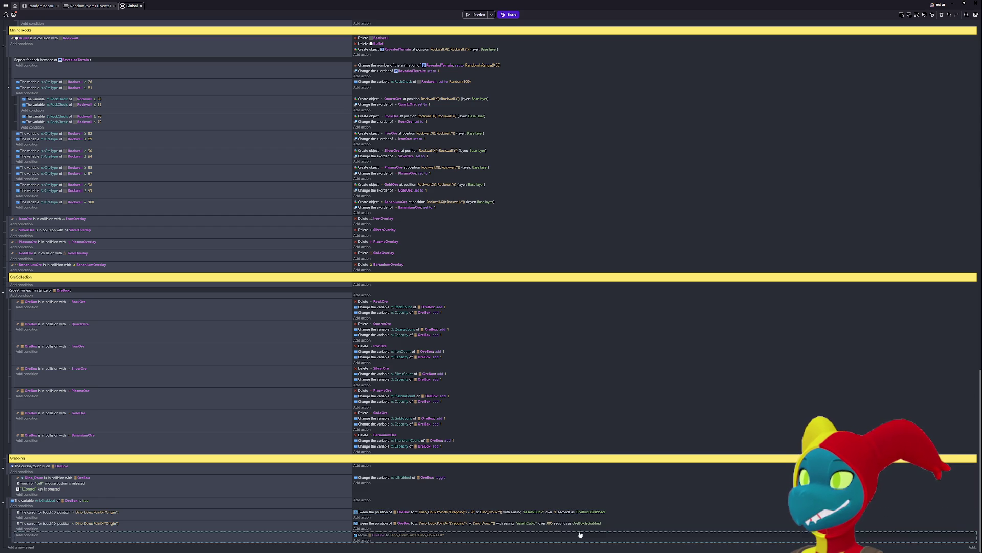
pyautogui.click(550, 523)
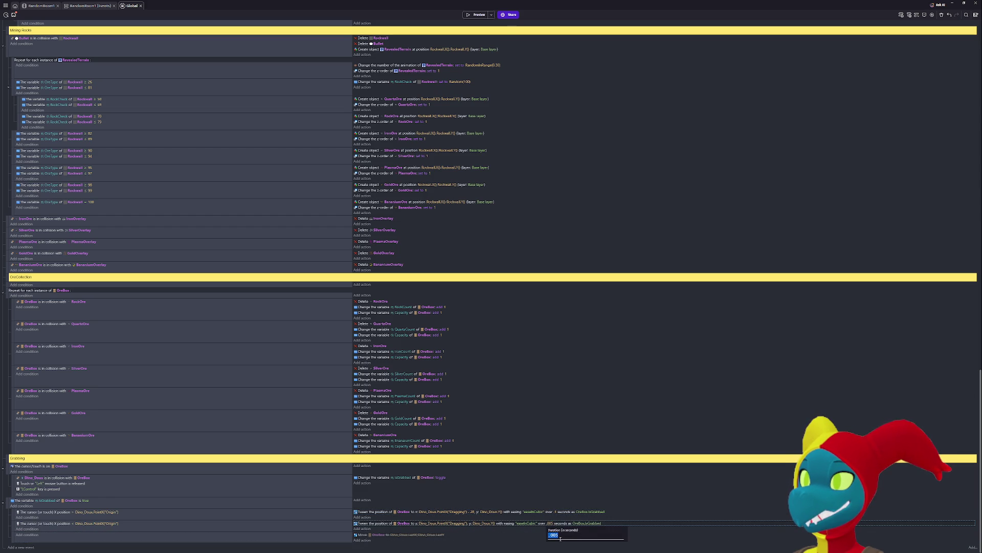
pyautogui.write('1')
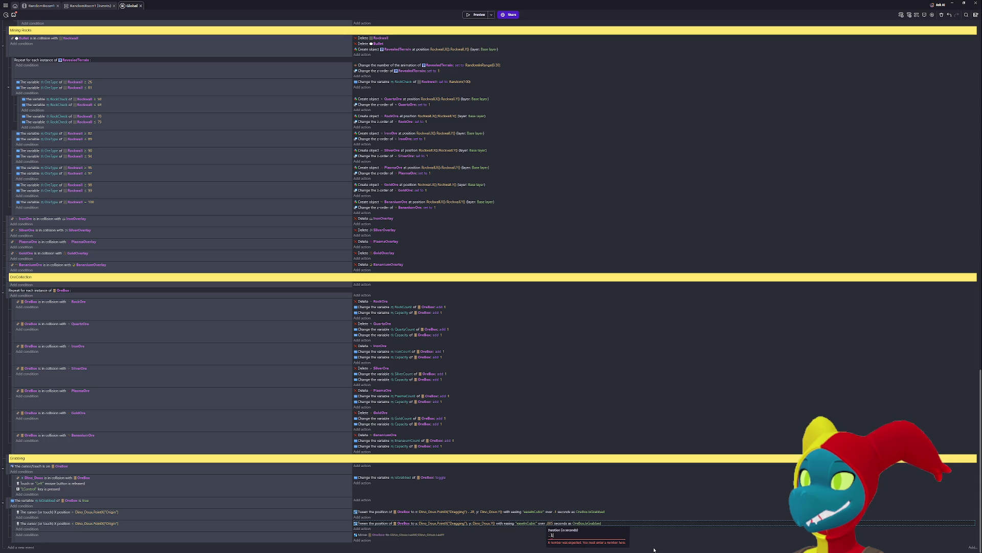
pyautogui.press('Return')
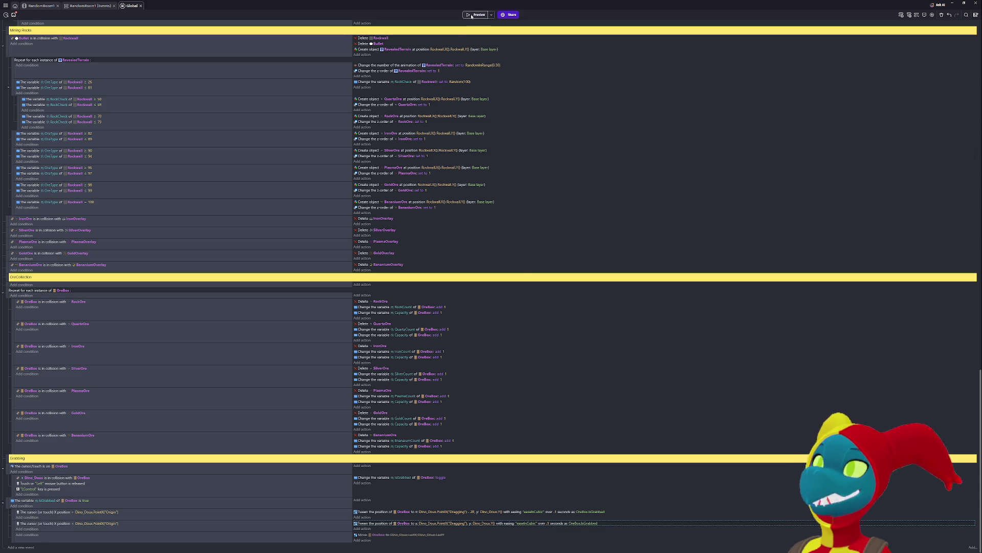
pyautogui.click(476, 15)
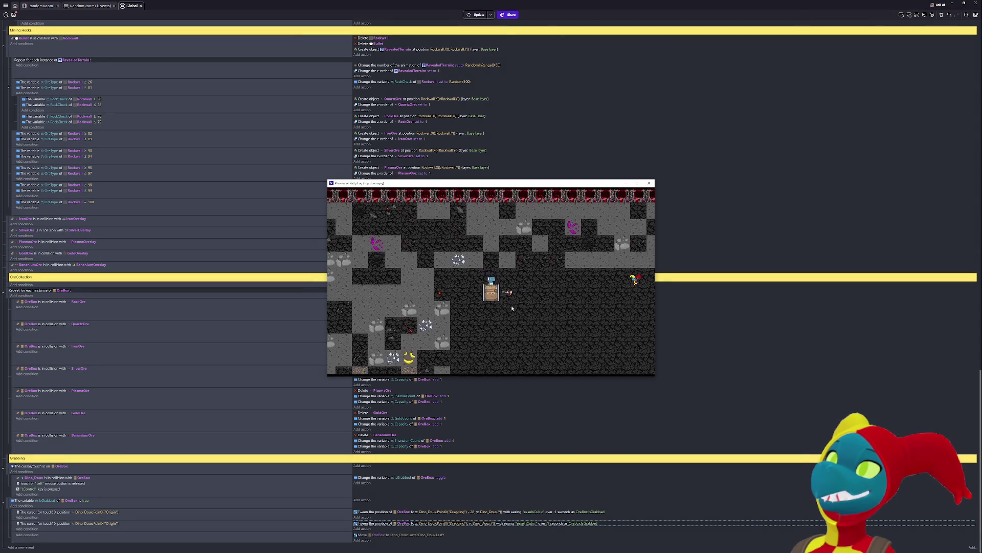
# - After a quick test, shorten both tween durations to .01 seconds
pyautogui.press('Left')
pyautogui.press('Left')
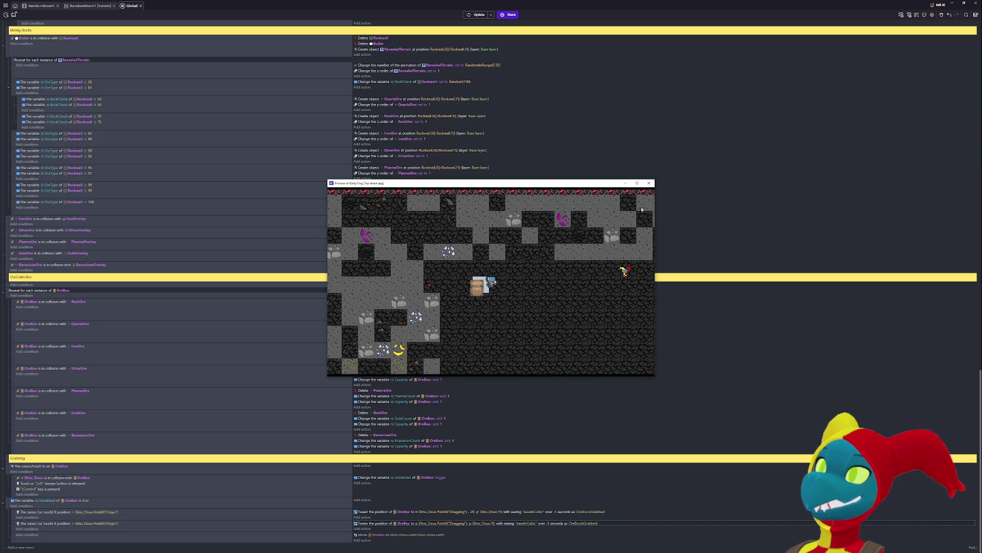
pyautogui.click(552, 523)
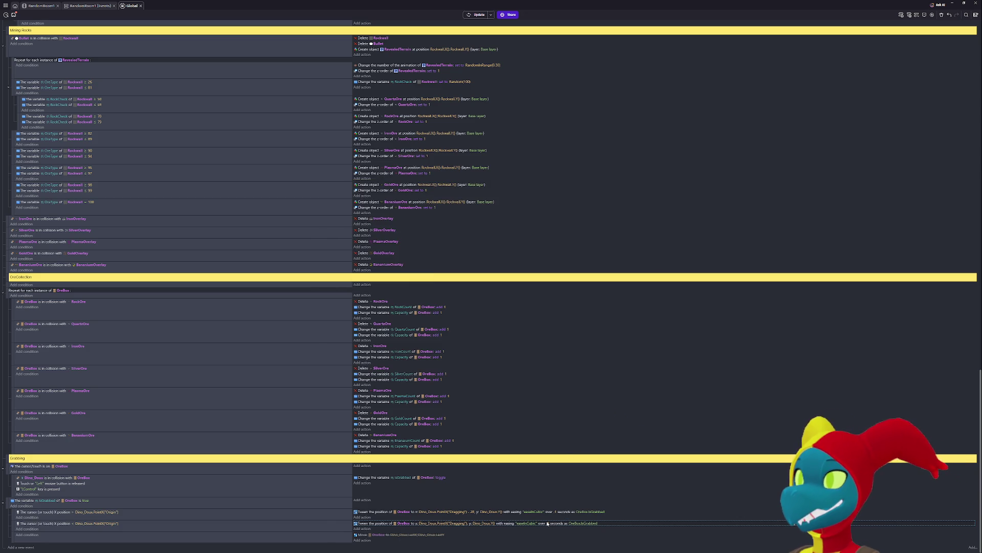
pyautogui.click(552, 523)
pyautogui.write('.1')
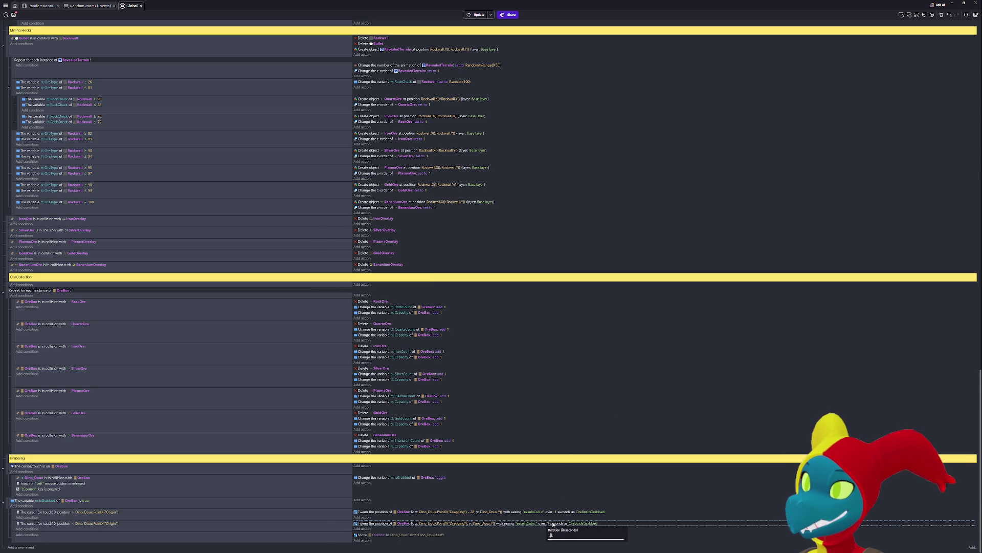
pyautogui.press('Return')
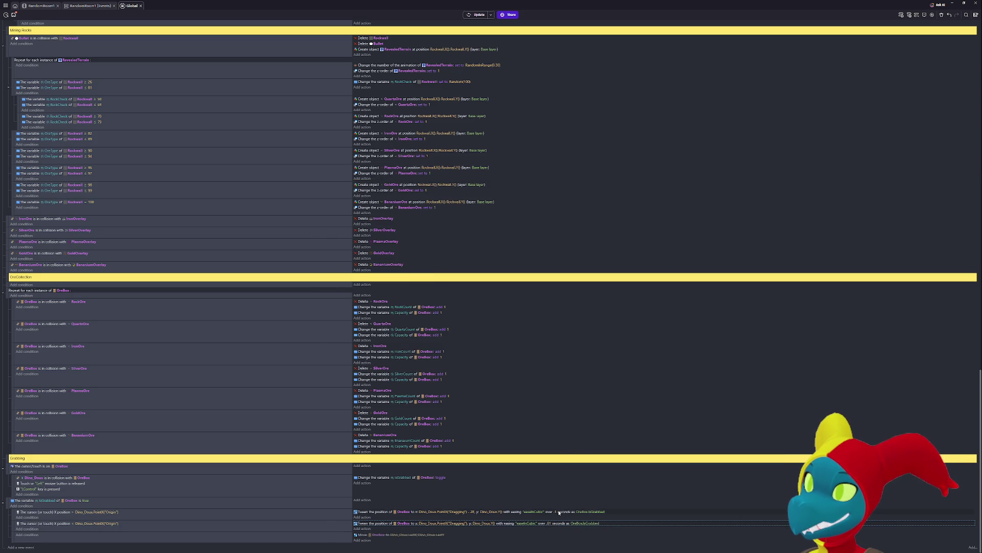
pyautogui.click(556, 511)
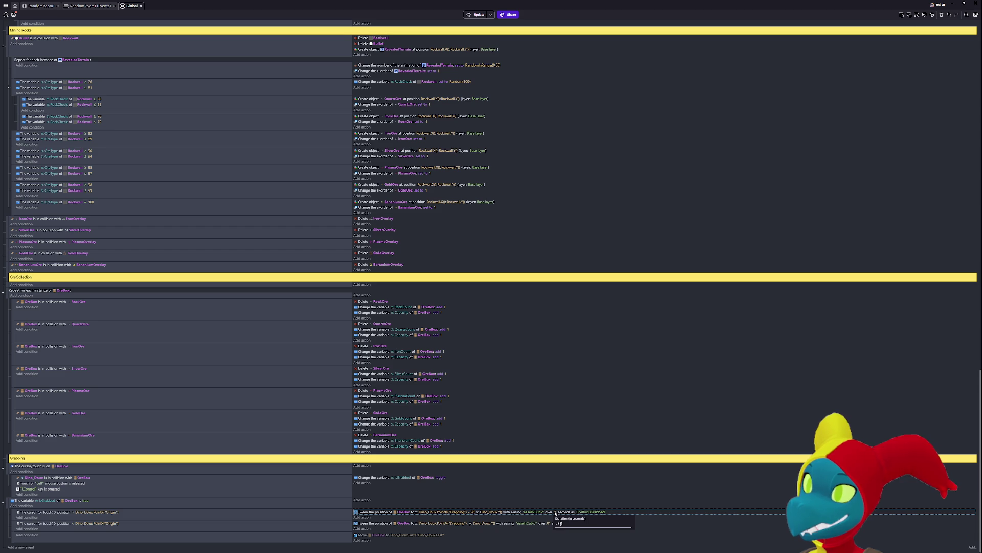
pyautogui.press('Return')
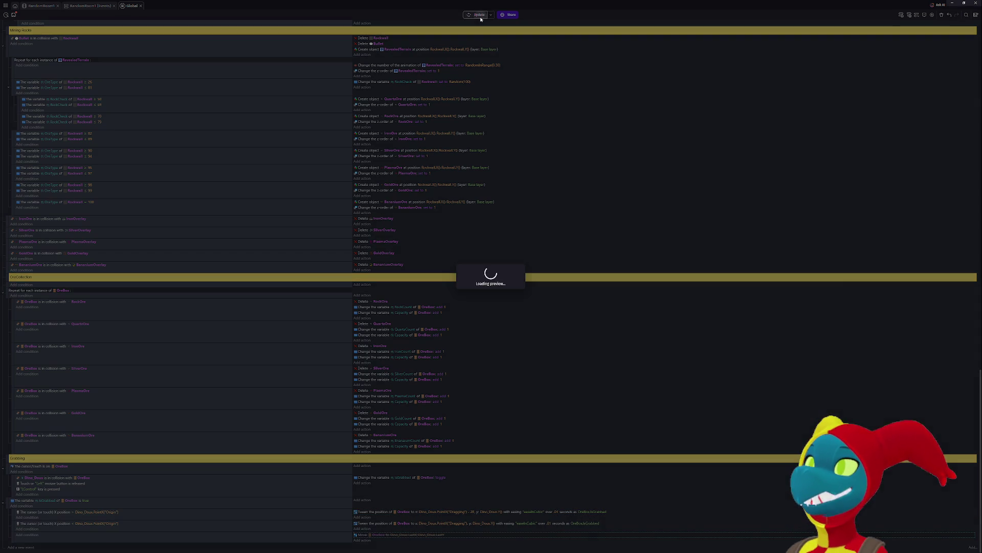
# - Preview briefly, then set both OreBox tween durations to .2 seconds
pyautogui.press('F5')
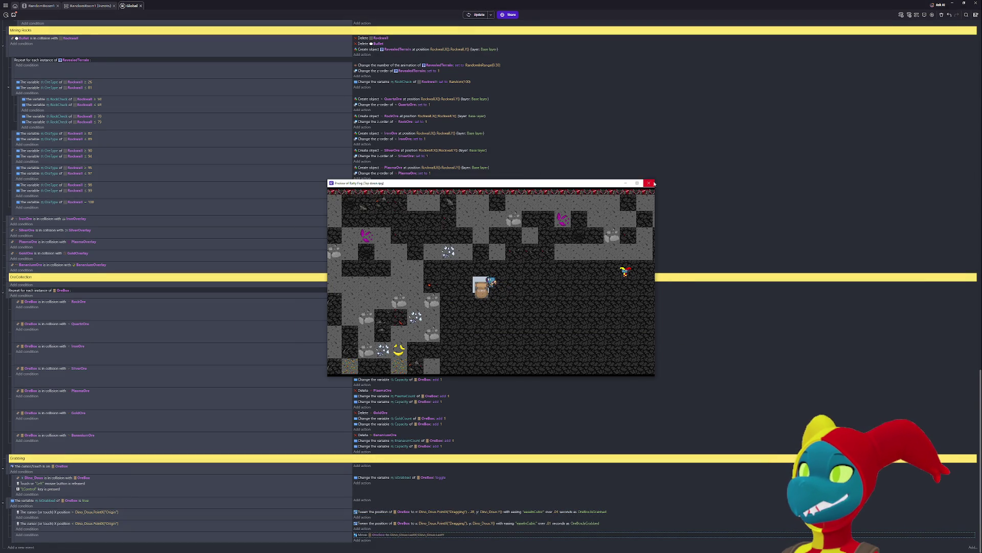
pyautogui.click(649, 182)
pyautogui.click(556, 513)
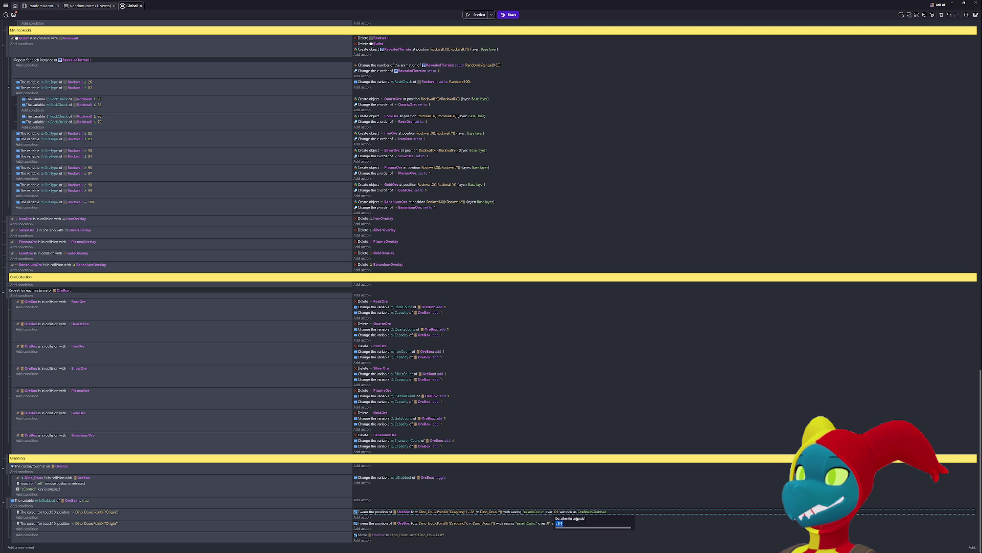
pyautogui.write('.2')
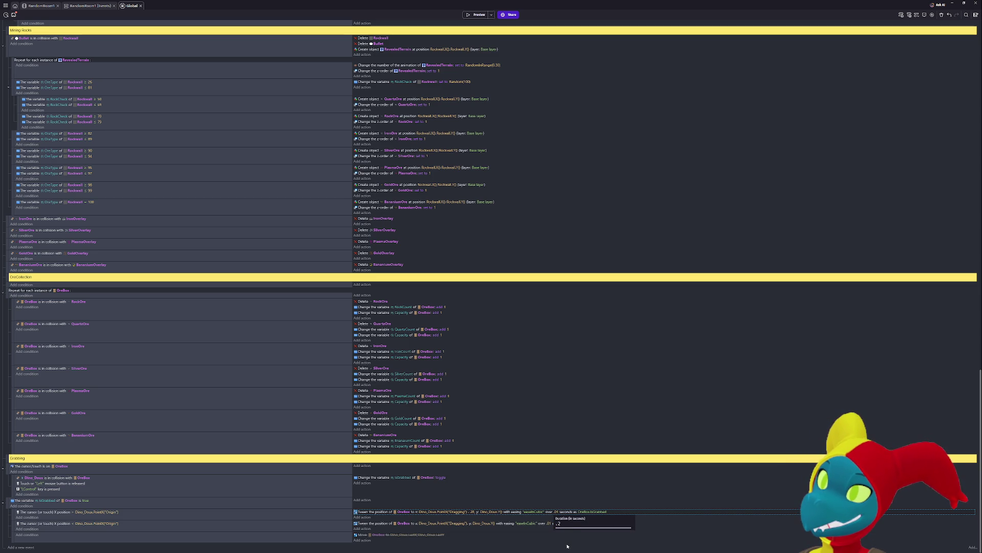
pyautogui.press('Return')
pyautogui.click(549, 523)
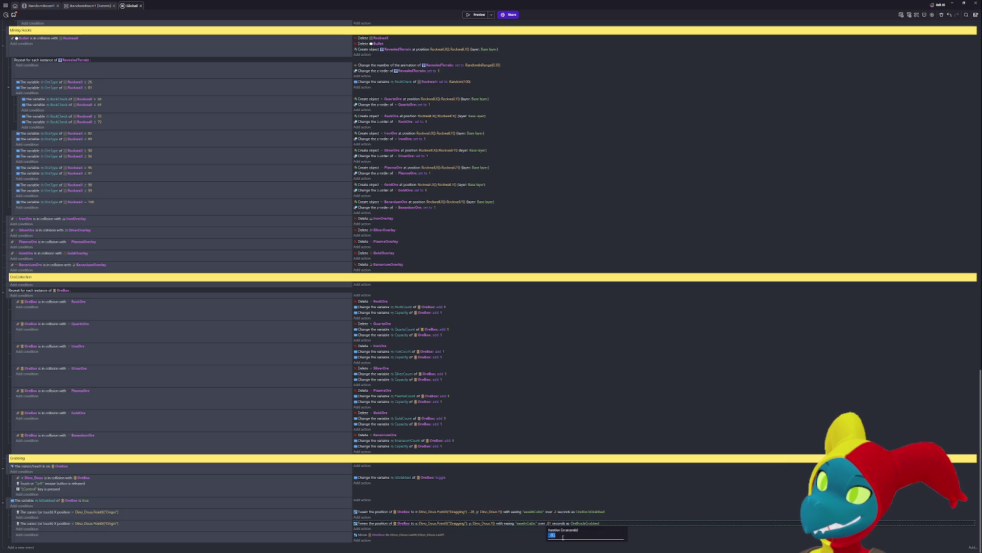
pyautogui.write('.2')
pyautogui.press('Return')
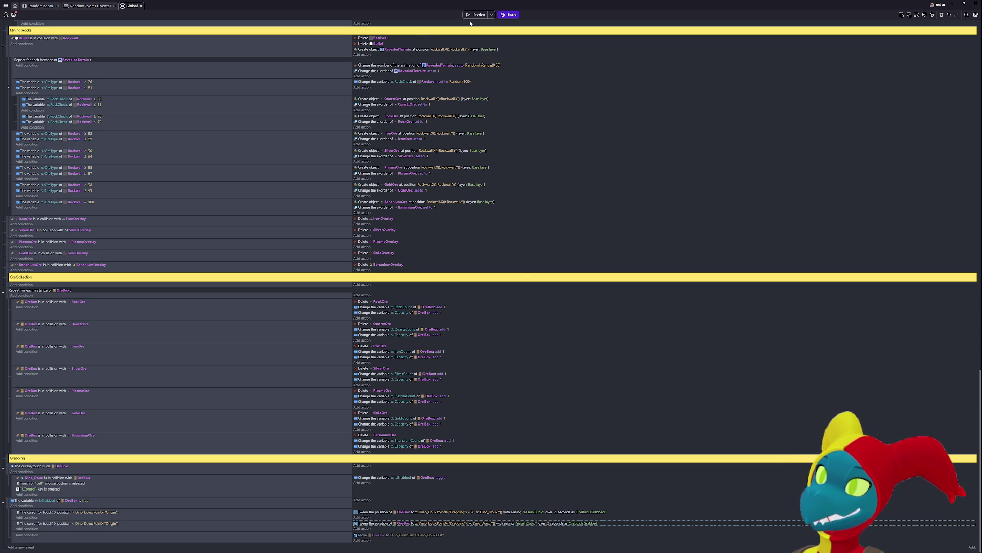
# - Test the .2 second tweens by walking the player left over the ore box
pyautogui.click(477, 14)
pyautogui.hotkey('alt', 'Tab')
pyautogui.press('Up')
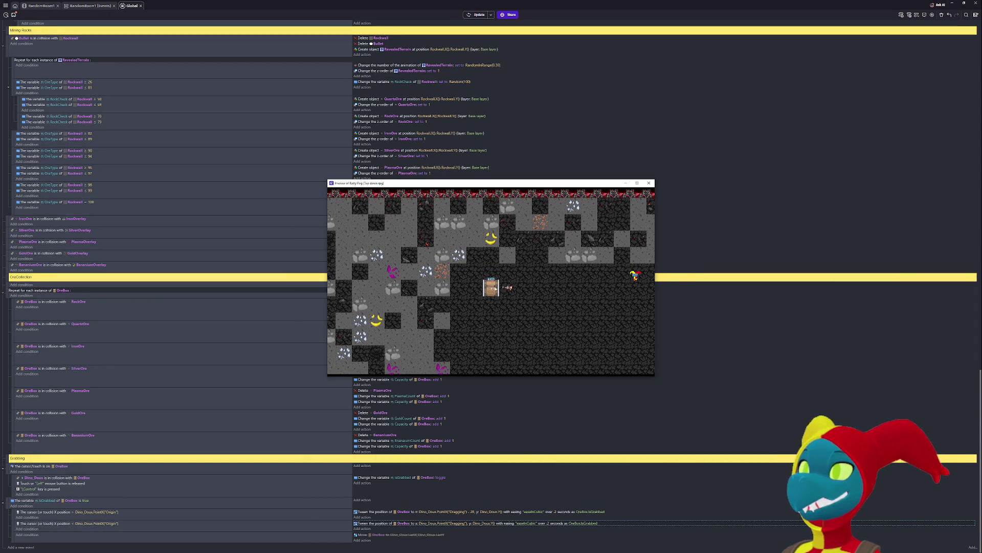
pyautogui.press('Left')
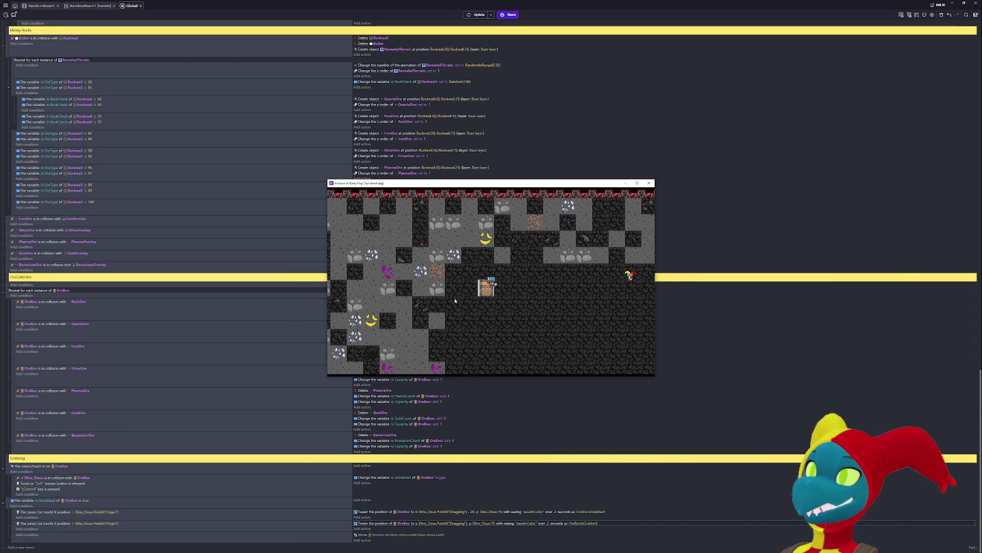
pyautogui.press('Left')
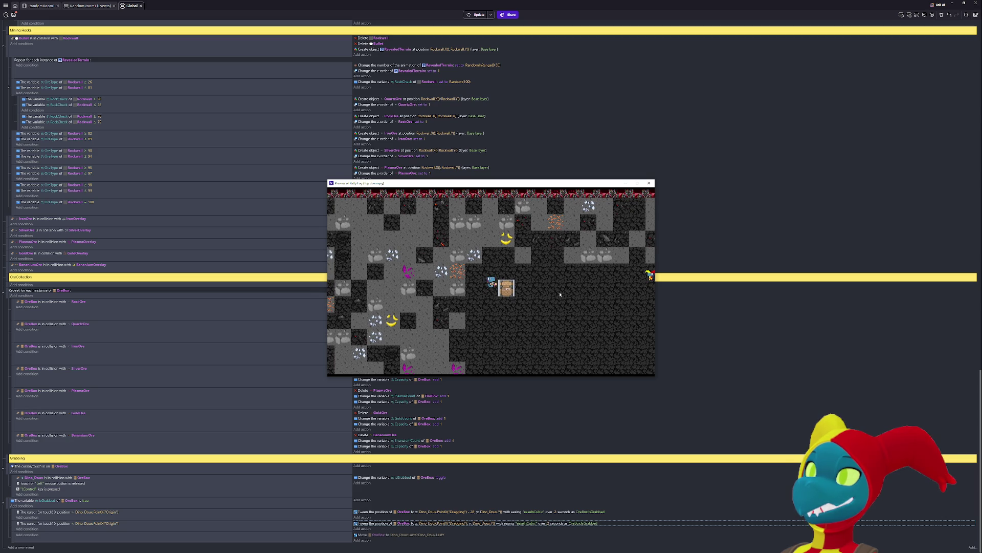
pyautogui.click(649, 182)
# - Change both tween durations to .09 seconds and launch a preview
pyautogui.click(548, 523)
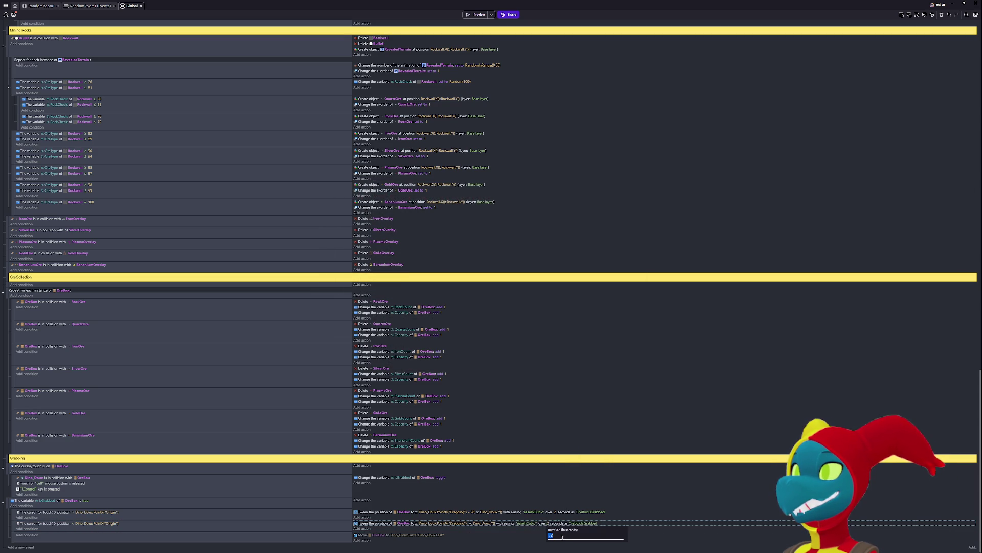
pyautogui.press('BackSpace')
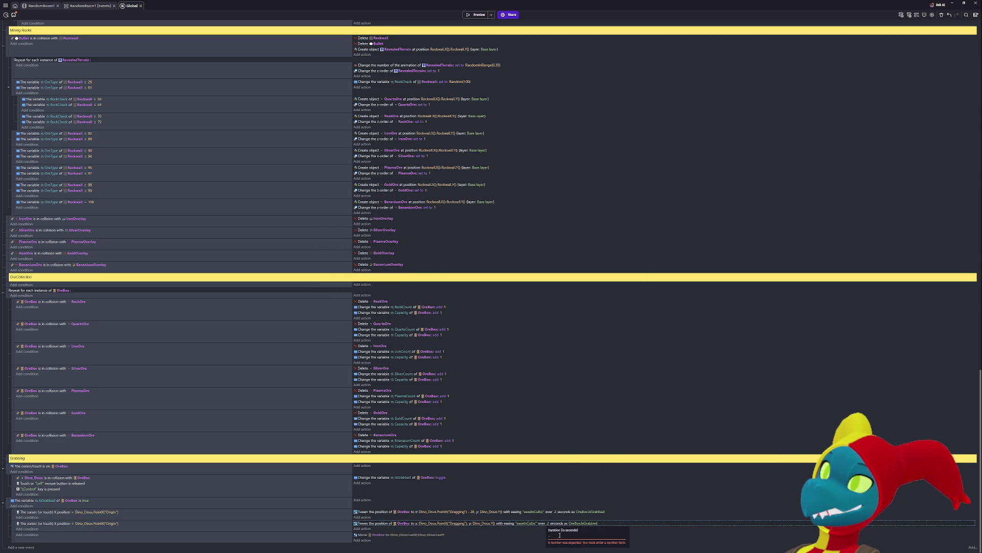
pyautogui.press('BackSpace')
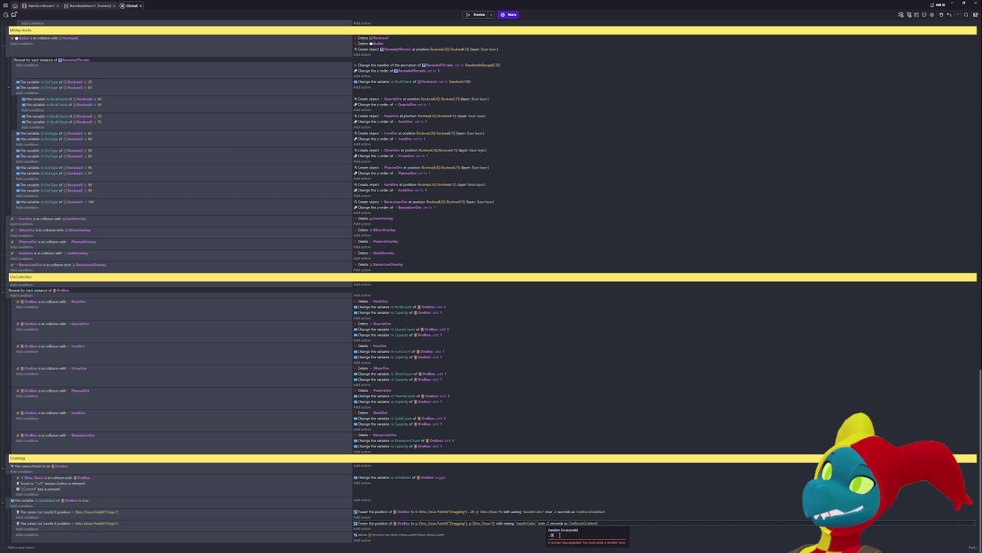
pyautogui.write('9')
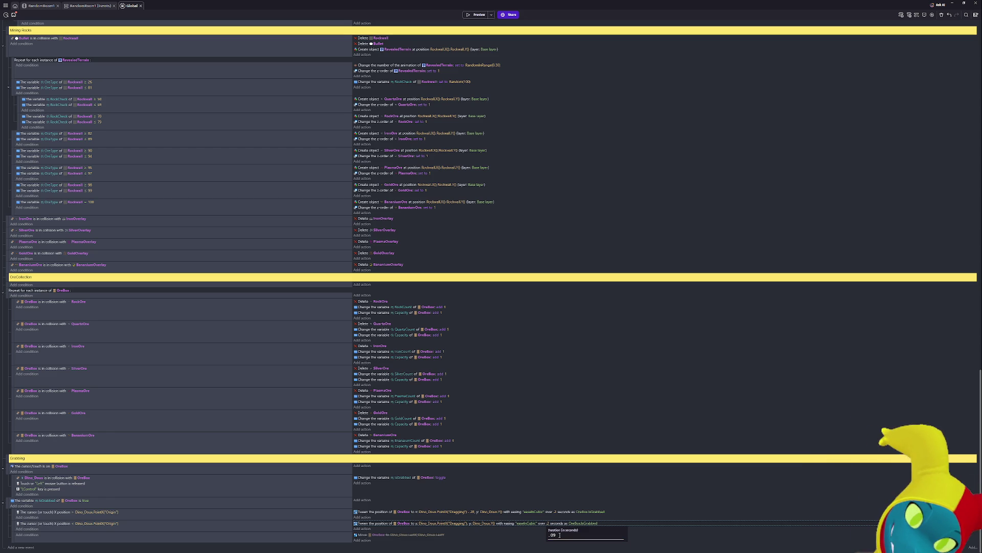
pyautogui.press('Return')
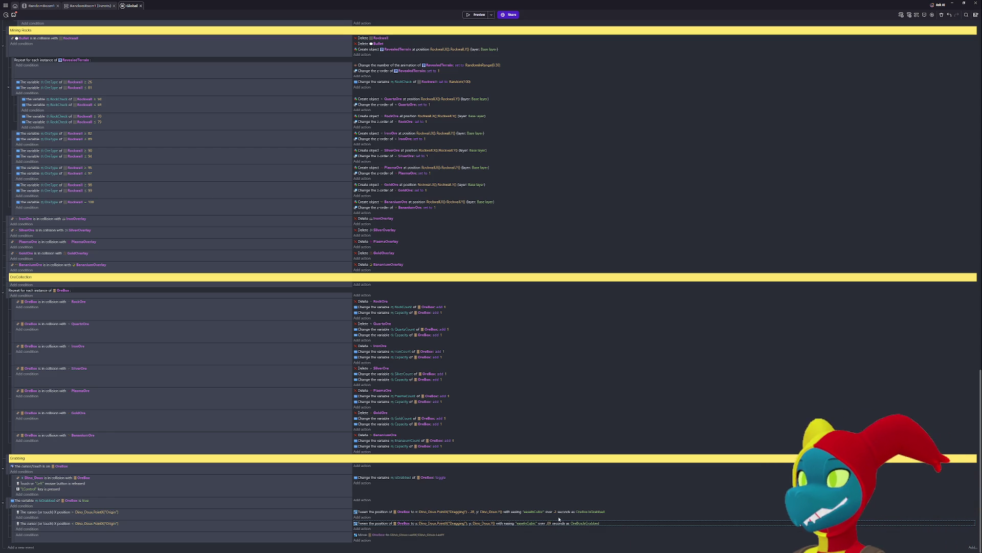
pyautogui.click(555, 512)
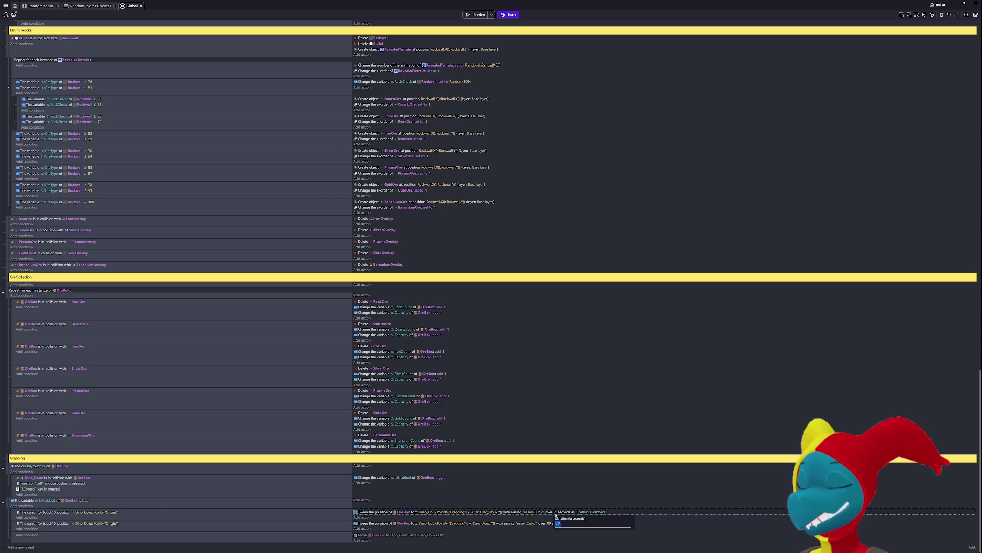
pyautogui.write('.09')
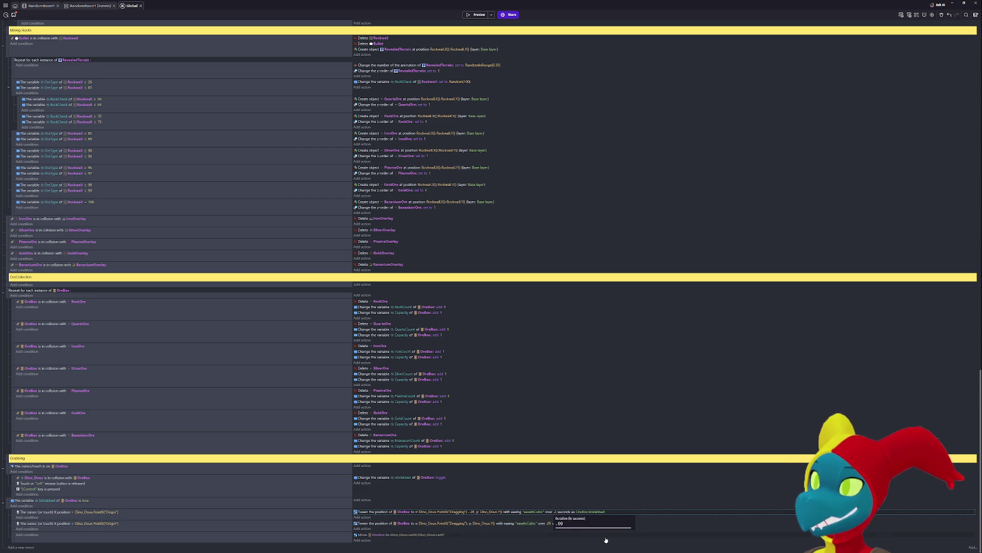
pyautogui.press('Return')
pyautogui.click(476, 15)
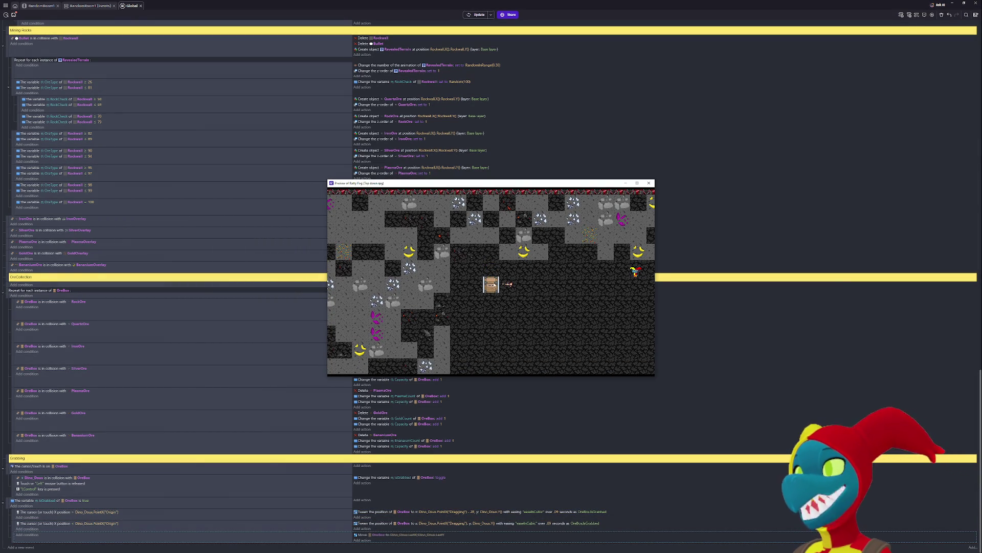
# - After walking right in the preview, shorten both tween durations to .05 seconds
pyautogui.press('d')
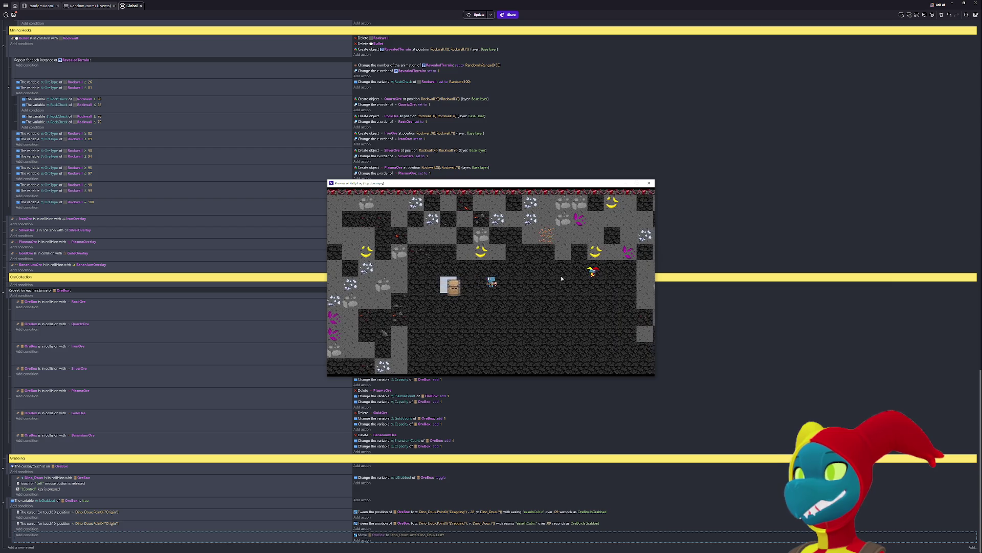
pyautogui.hotkey('alt', 'F4')
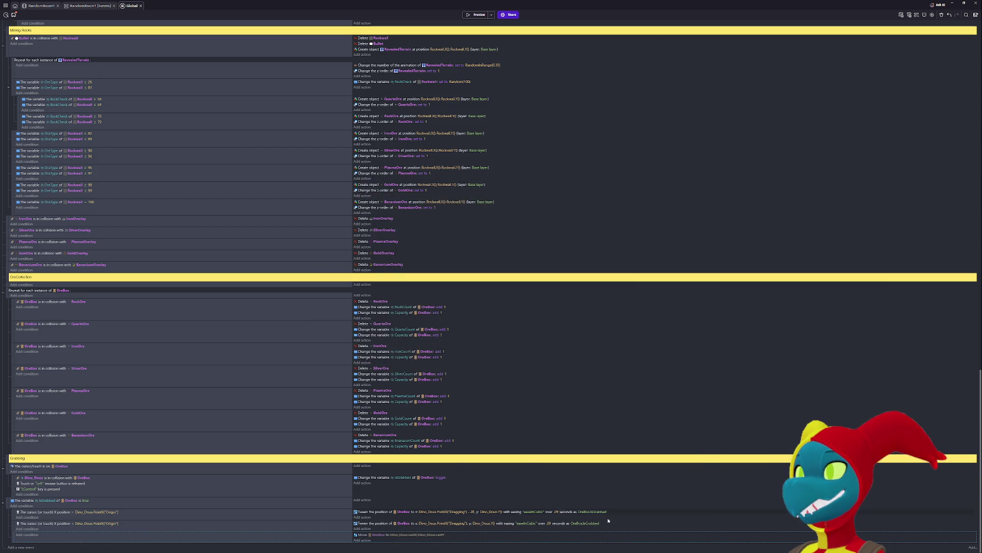
pyautogui.click(559, 511)
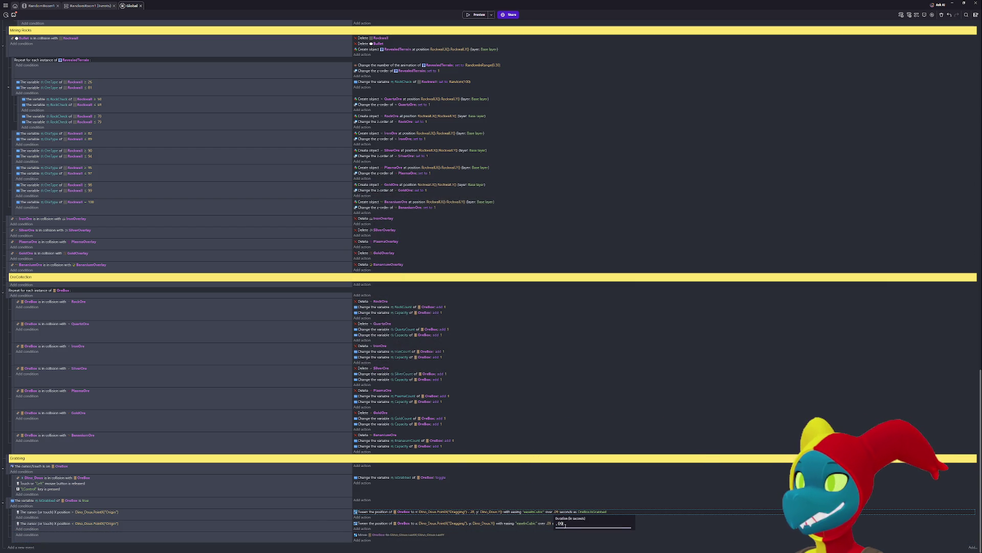
pyautogui.write('.0')
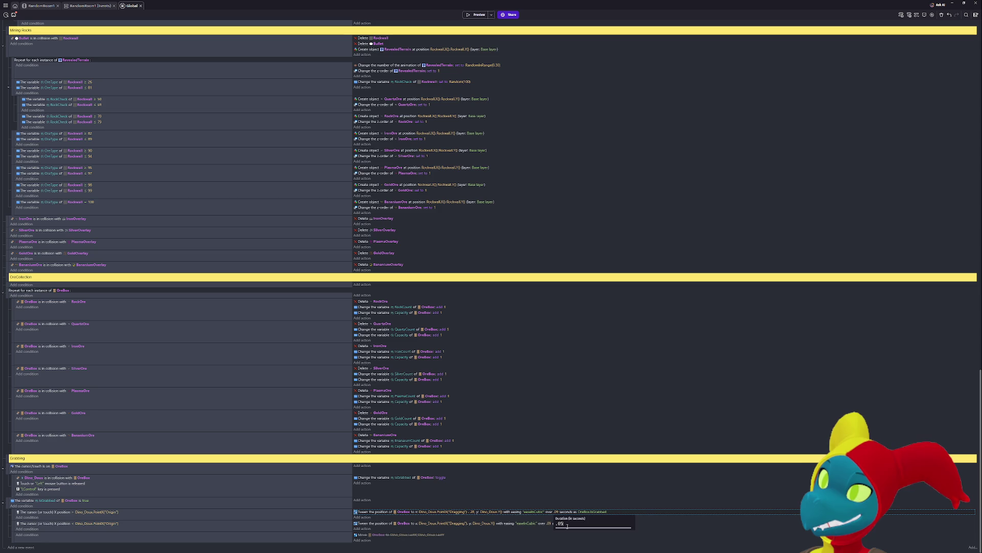
pyautogui.press('Return')
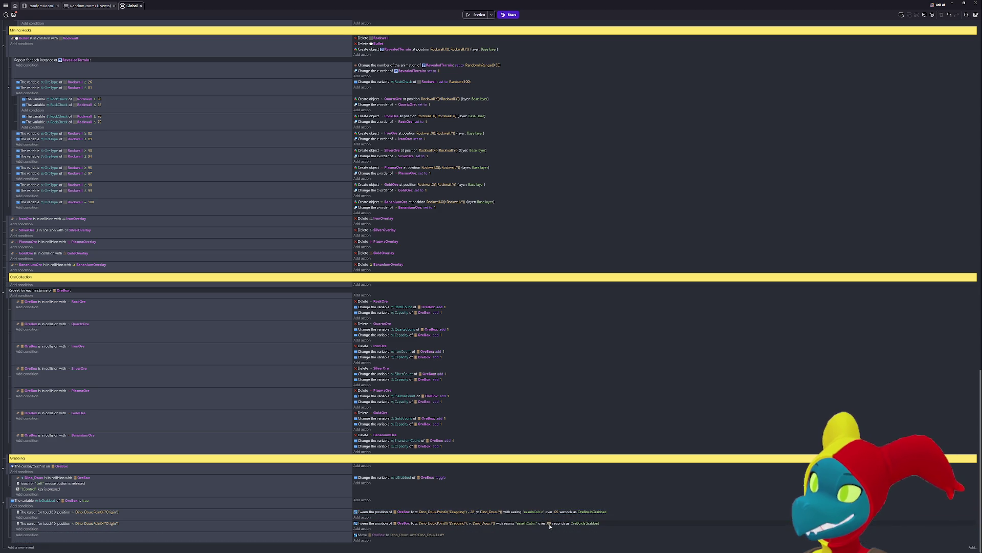
pyautogui.click(550, 523)
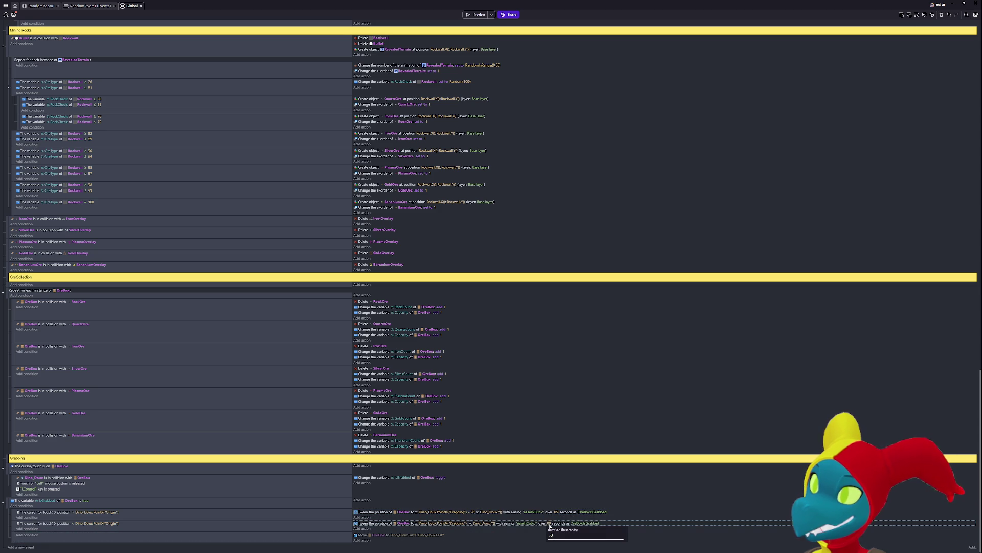
pyautogui.press('Return')
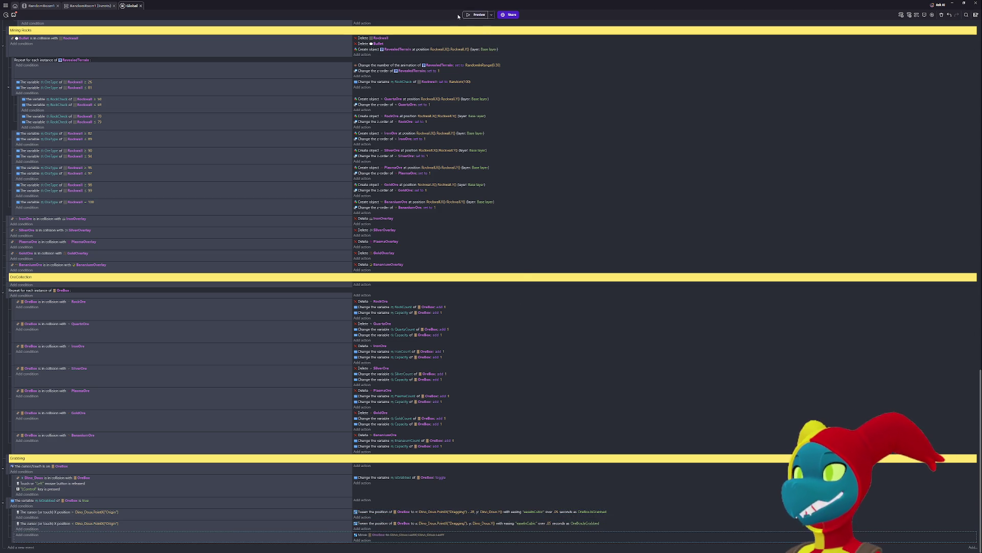
pyautogui.click(469, 15)
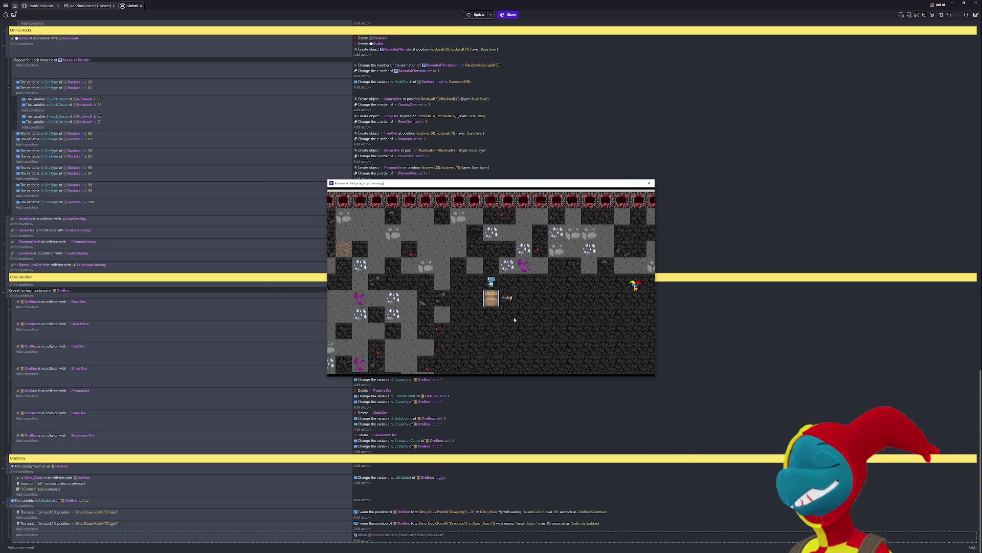
pyautogui.press('Down')
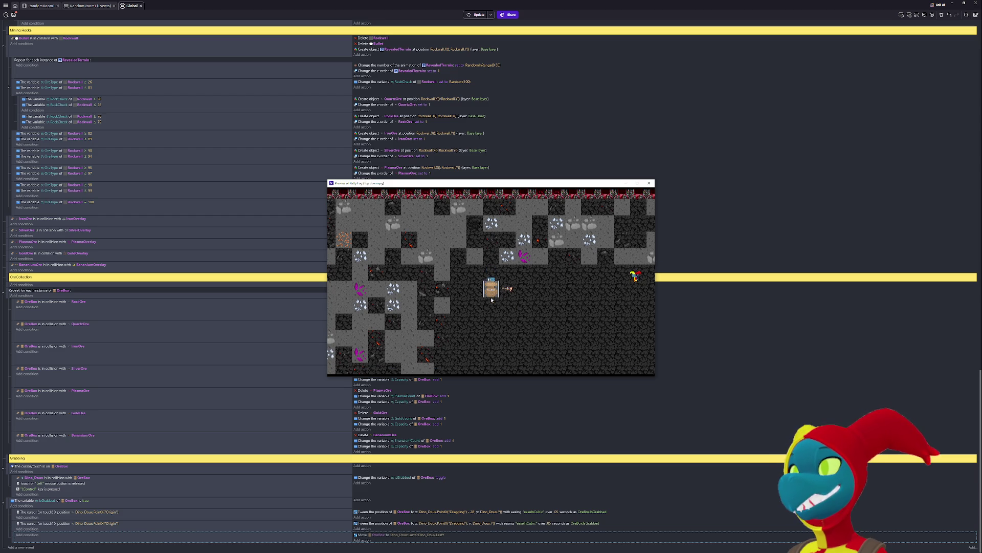
pyautogui.press('Right')
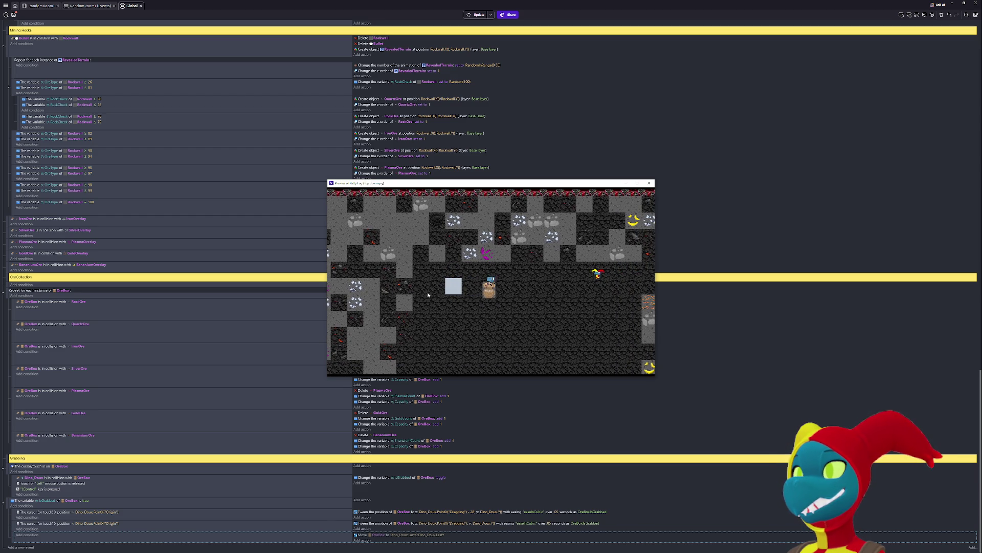
pyautogui.press('Left')
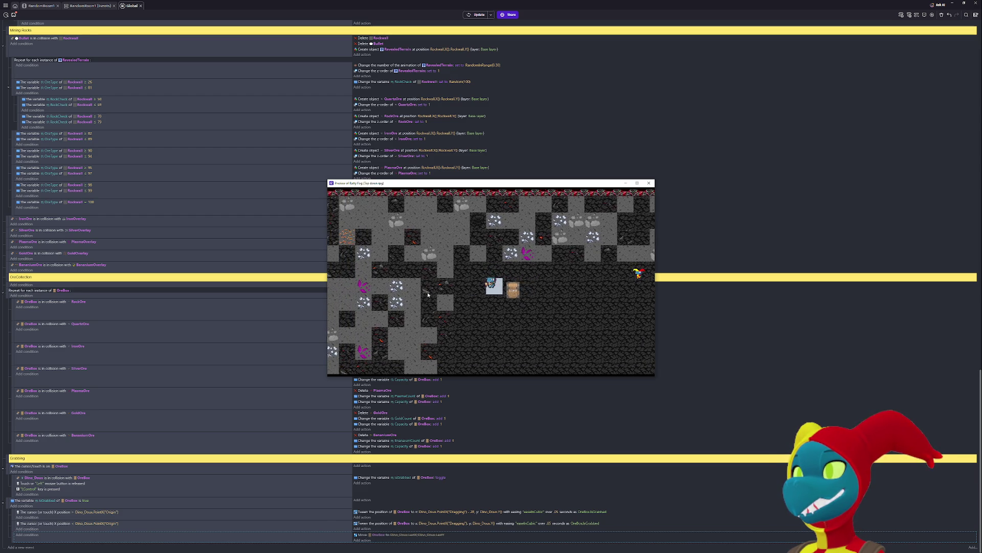
pyautogui.press('Right')
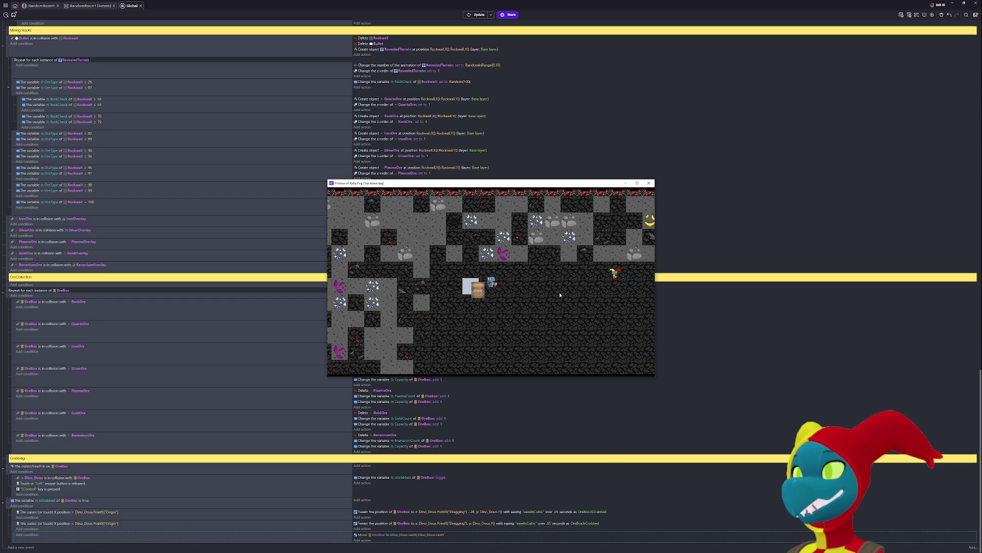
pyautogui.press('Right')
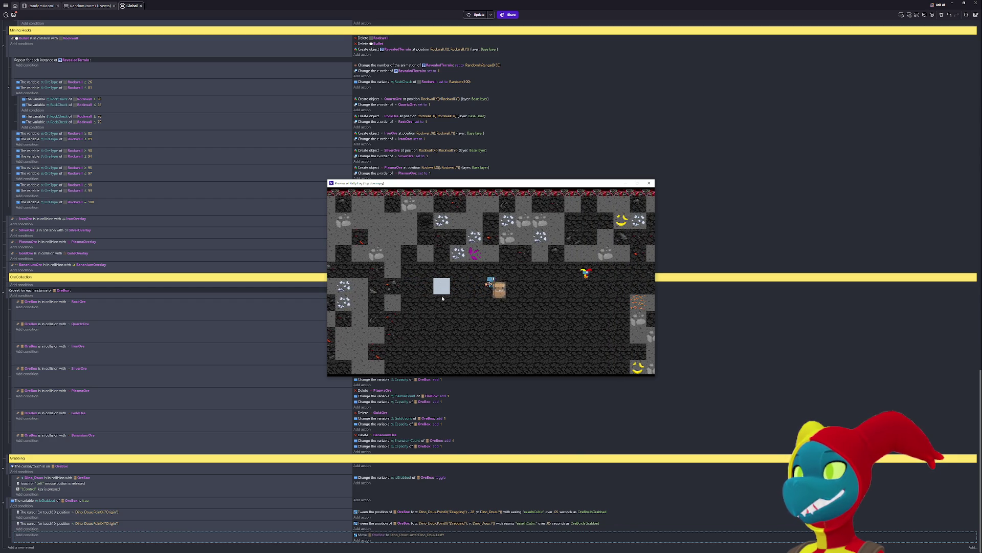
pyautogui.press('Right')
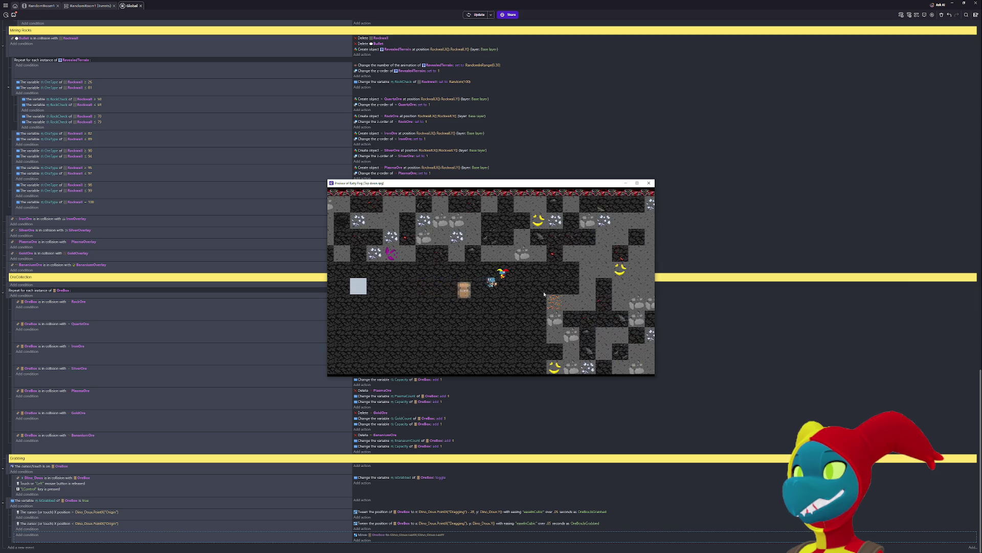
pyautogui.press('Left')
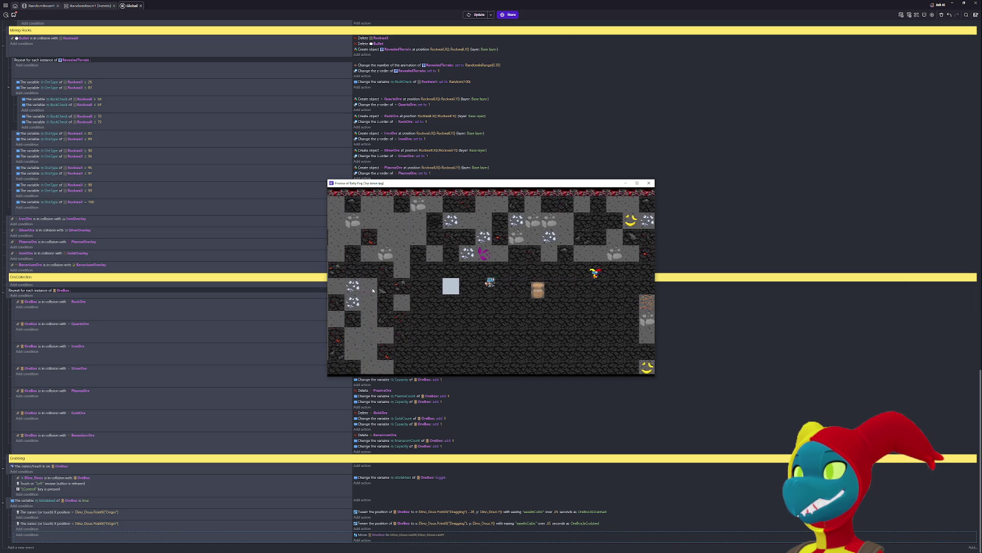
pyautogui.press('Left')
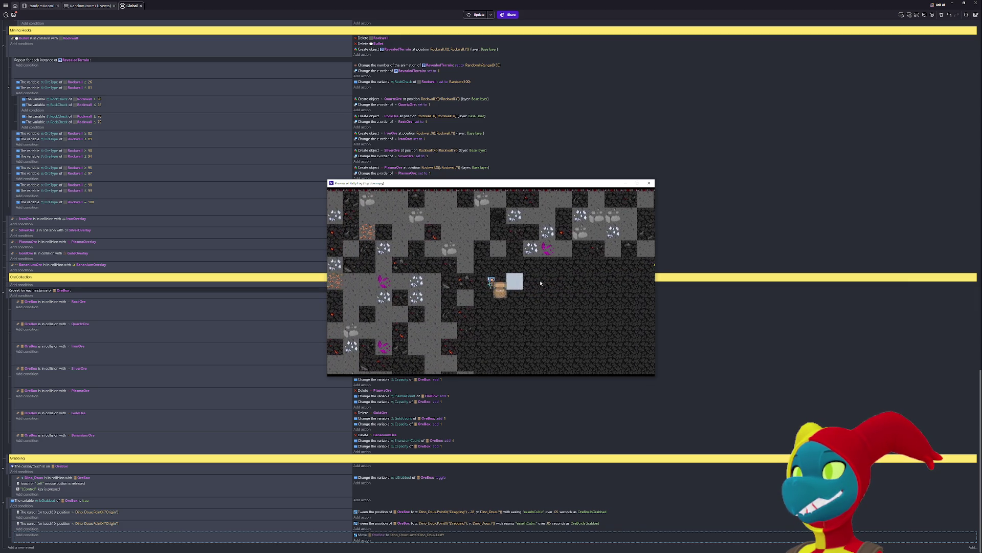
pyautogui.press('Right')
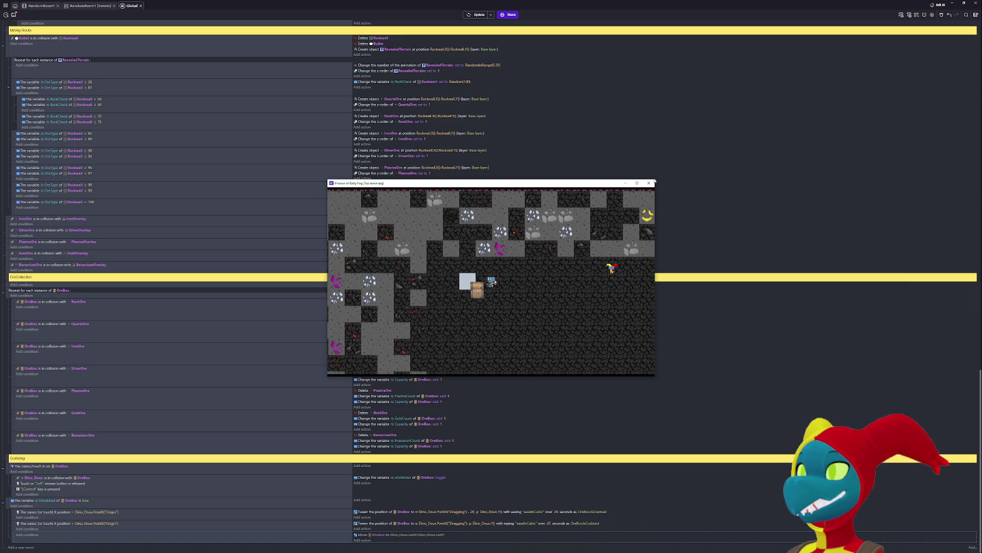
pyautogui.click(648, 182)
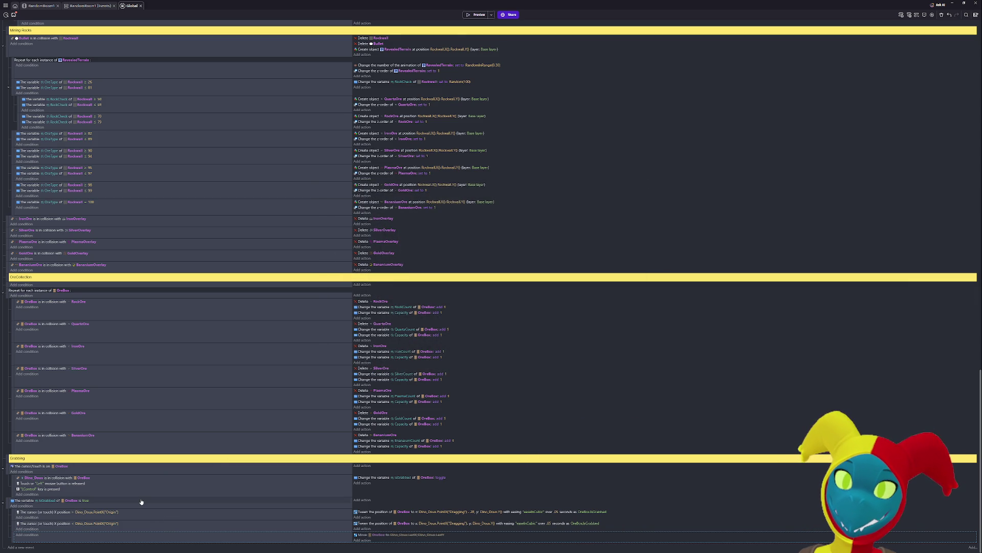
# - Delete the disabled Move OreBox sub-event under isGrabbed, drag the empty event into the Grabbing group, and add an action
pyautogui.click(7, 504)
pyautogui.scroll(-1, 296, 537)
pyautogui.press('Delete')
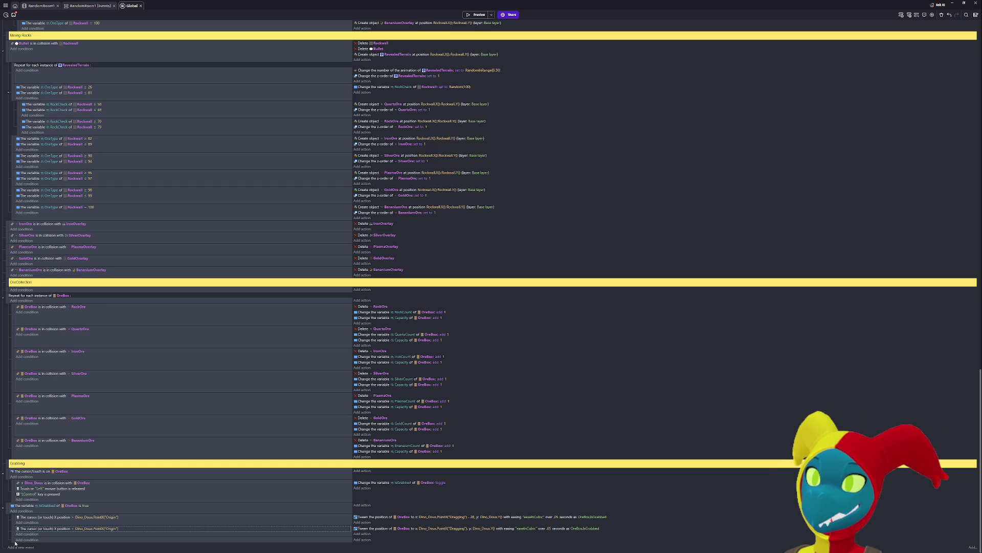
pyautogui.moveTo(13, 540); pyautogui.dragTo(12, 519)
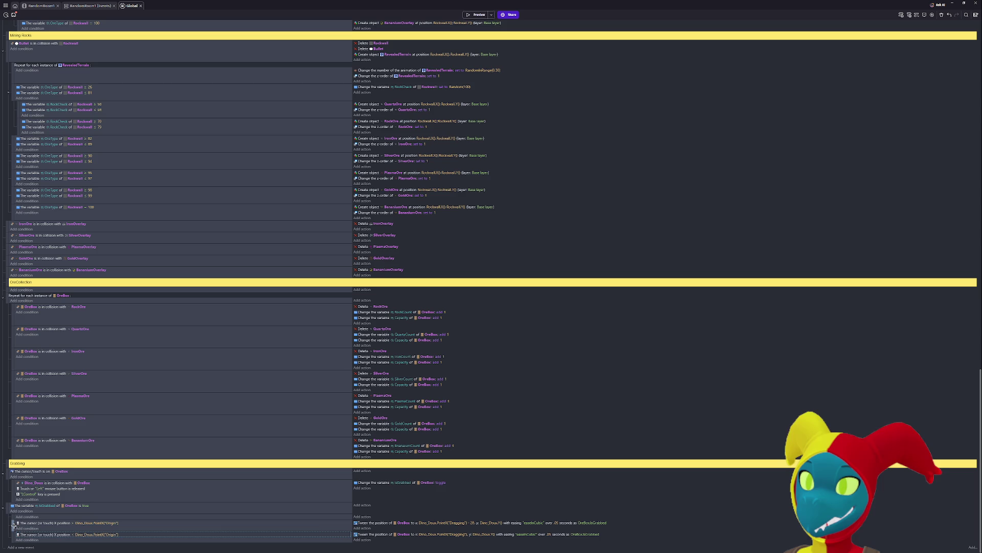
pyautogui.moveTo(13, 516); pyautogui.dragTo(356, 514)
pyautogui.click(361, 511)
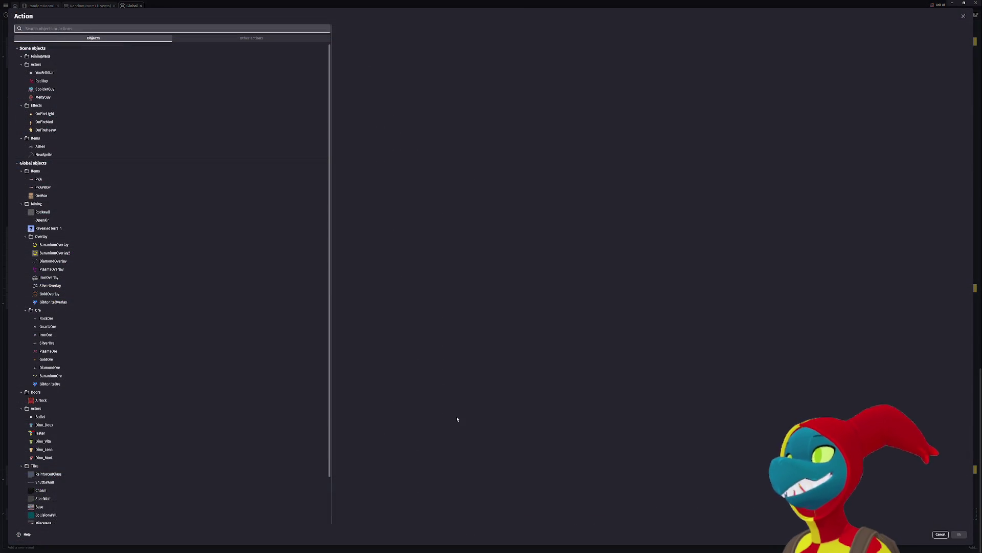
# - Add a speed action for Dino_Doux, set to subtract, to the grabbing event
pyautogui.write('movement')
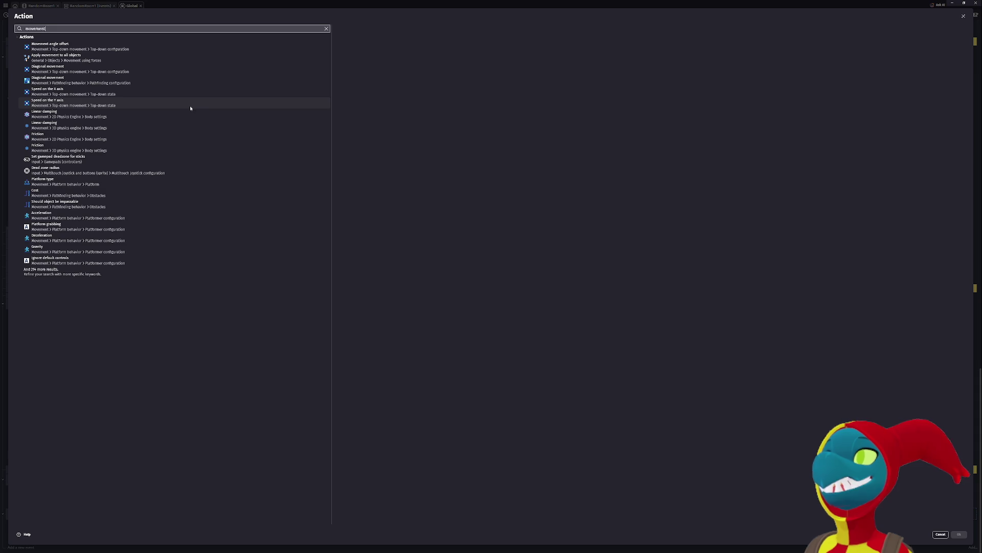
pyautogui.hotkey('ctrl', 'a')
pyautogui.press('BackSpace')
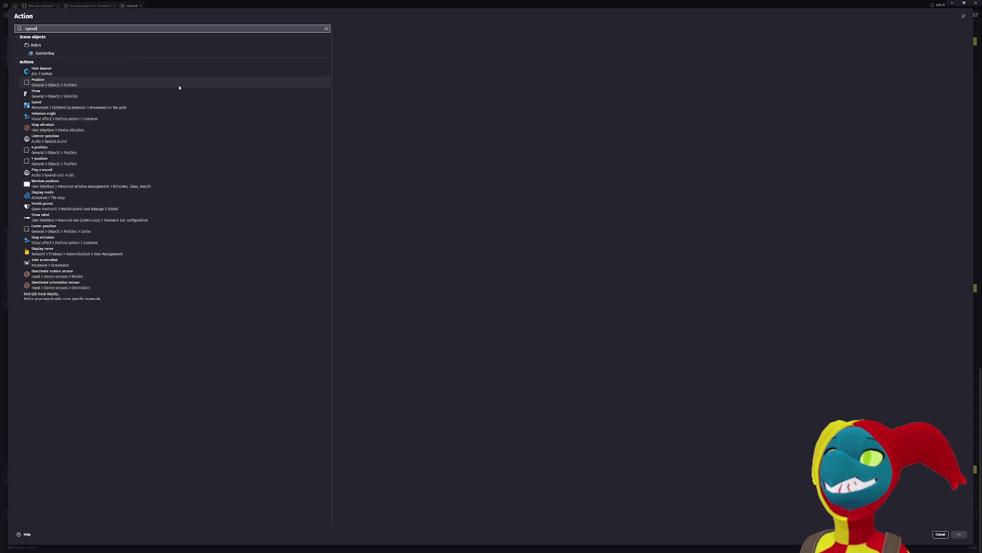
pyautogui.click(184, 49)
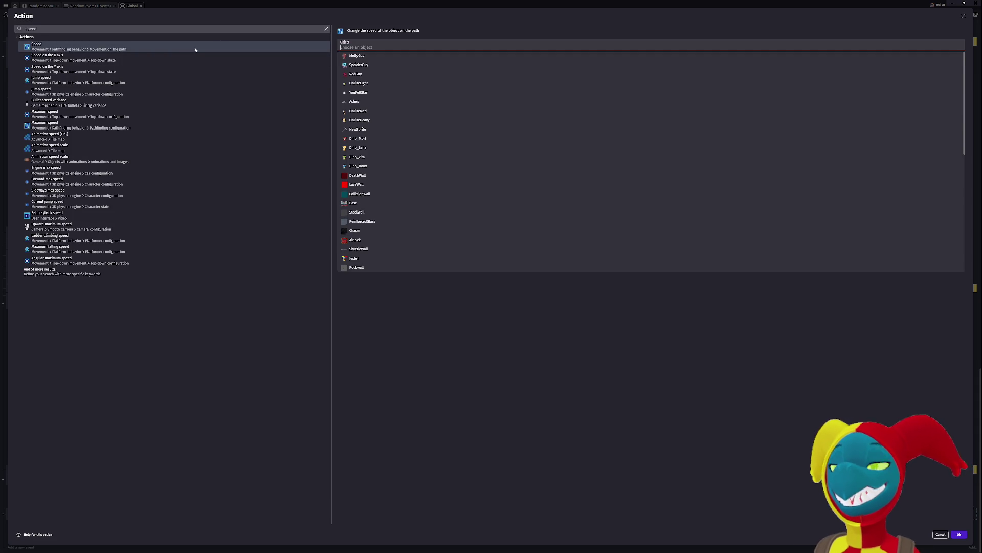
pyautogui.click(424, 48)
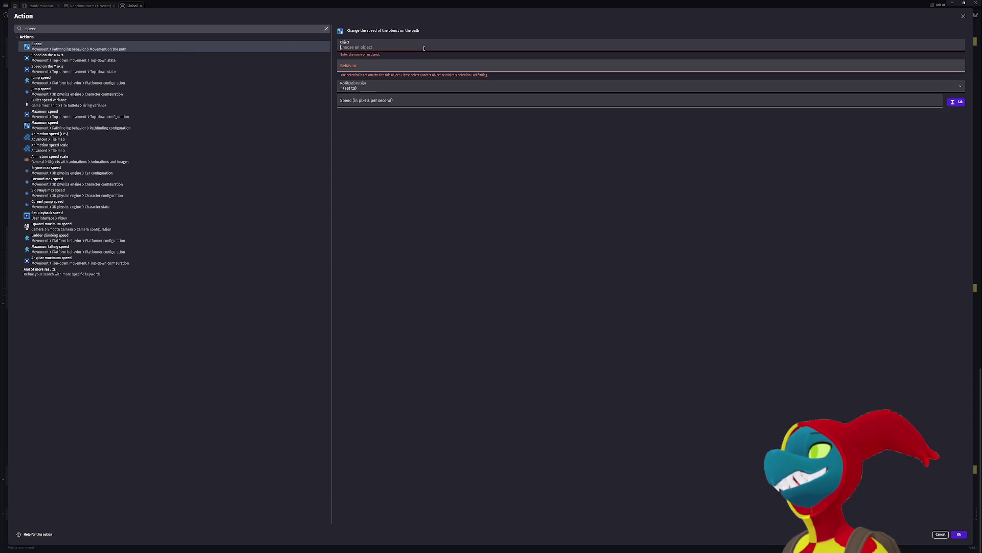
pyautogui.write('dino')
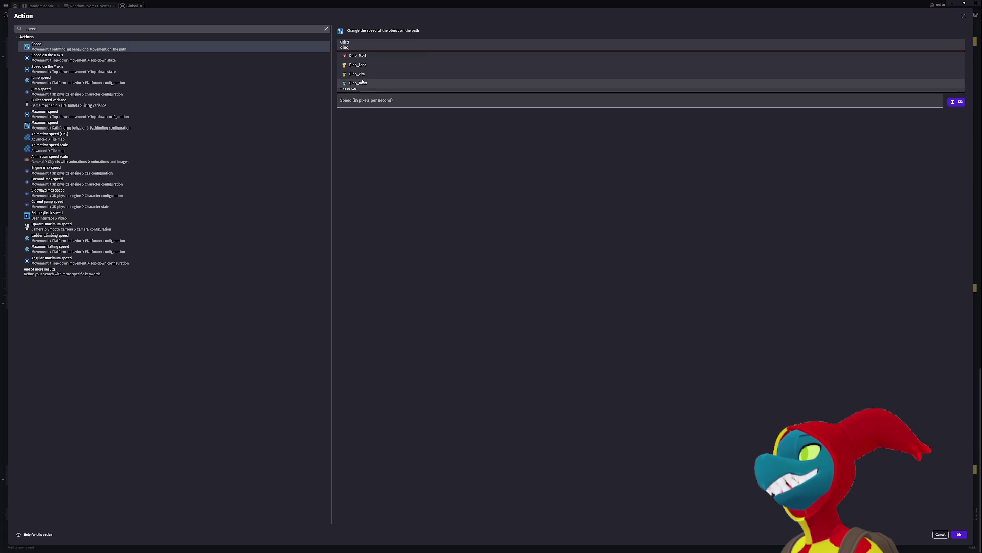
pyautogui.click(379, 83)
pyautogui.click(364, 87)
pyautogui.click(364, 105)
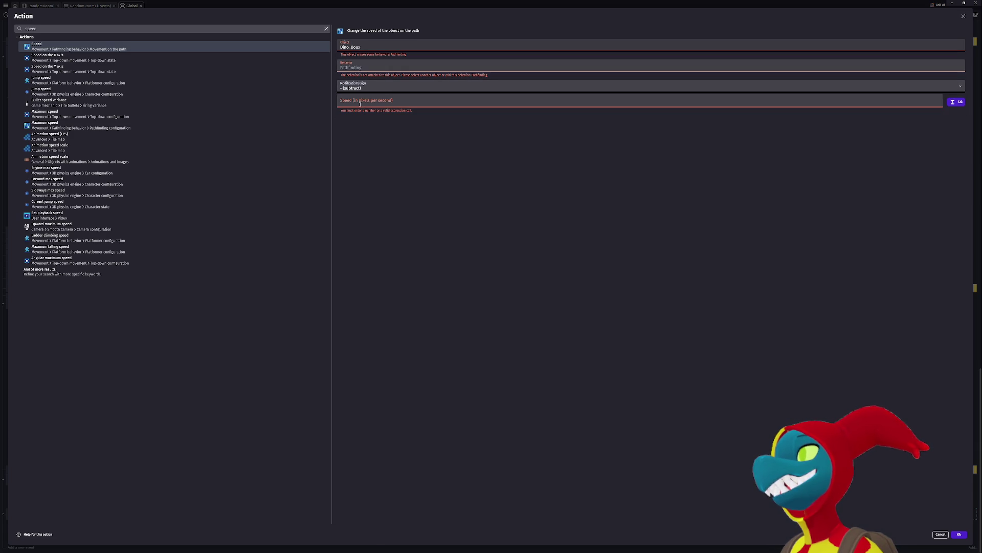
pyautogui.click(360, 104)
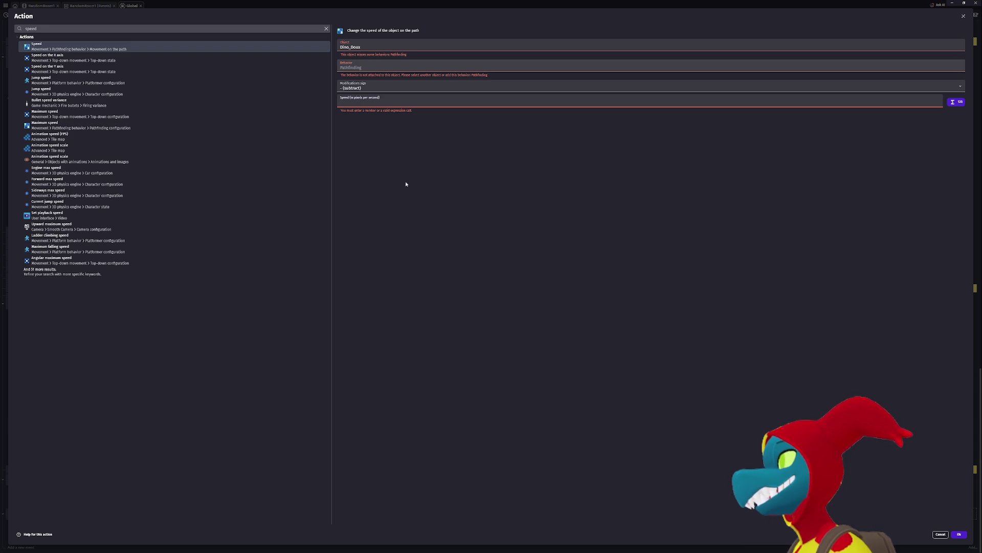
pyautogui.click(461, 217)
pyautogui.click(357, 103)
pyautogui.write('8')
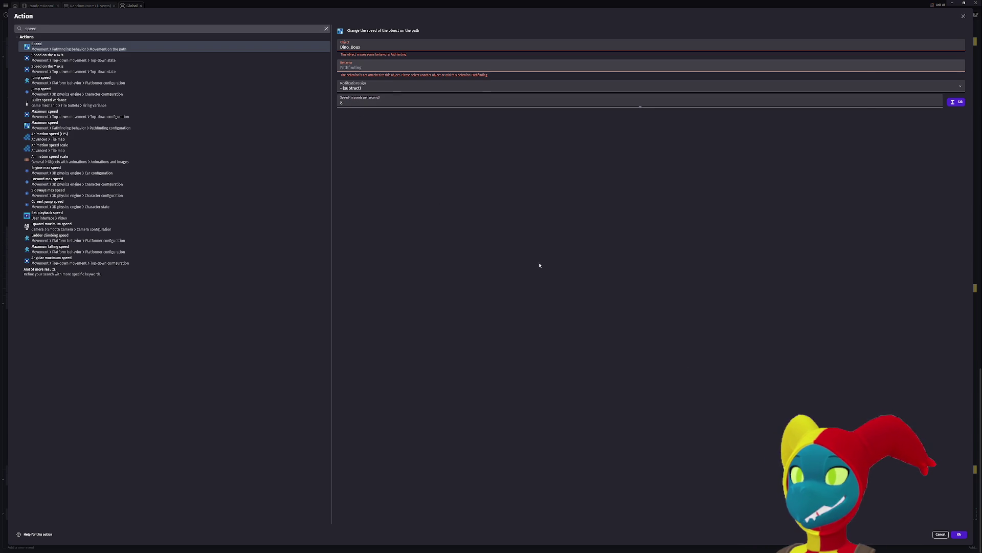
pyautogui.click(959, 533)
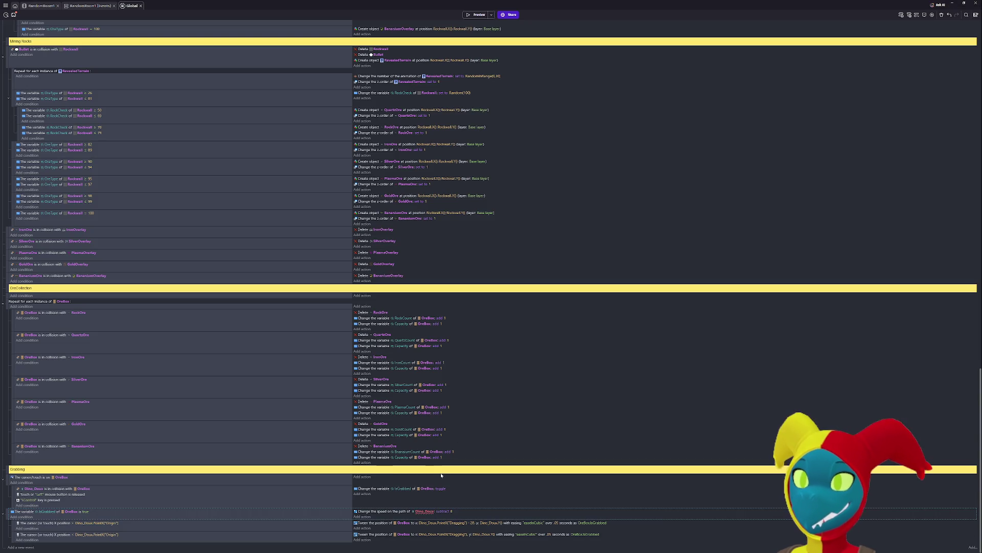
# - Reopen the speed action and list the actions available for Dino_Doux
pyautogui.click(424, 511)
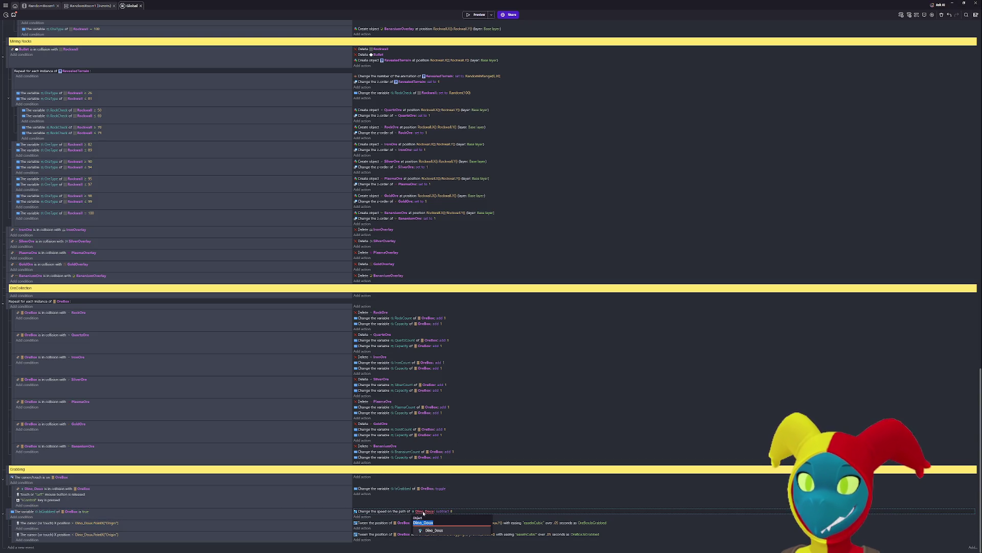
pyautogui.click(434, 530)
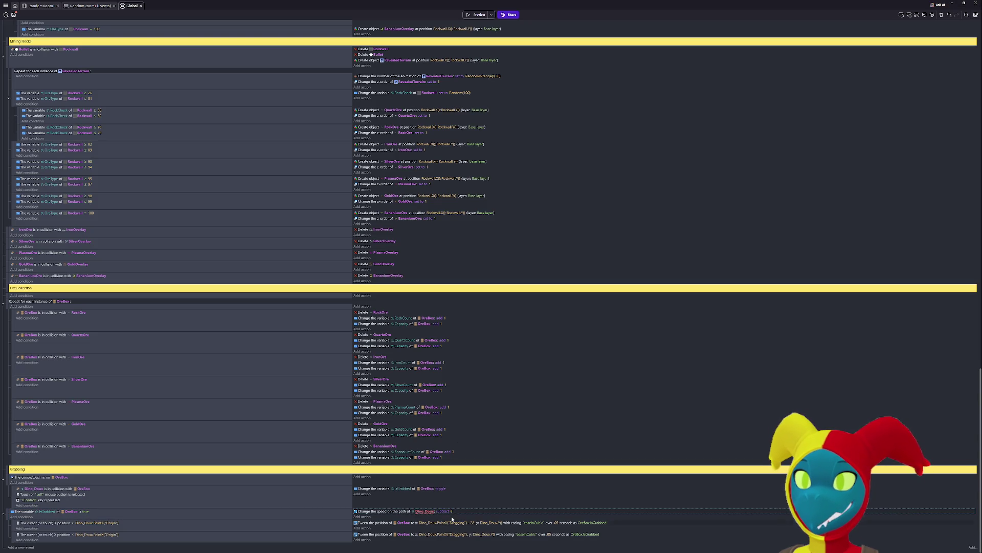
pyautogui.click(416, 511)
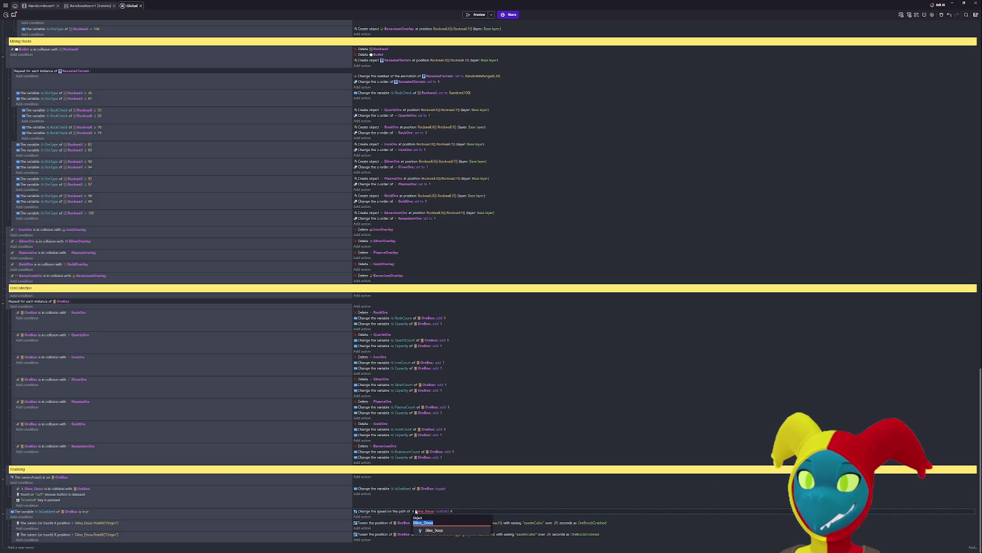
pyautogui.click(393, 515)
pyautogui.doubleClick(367, 512)
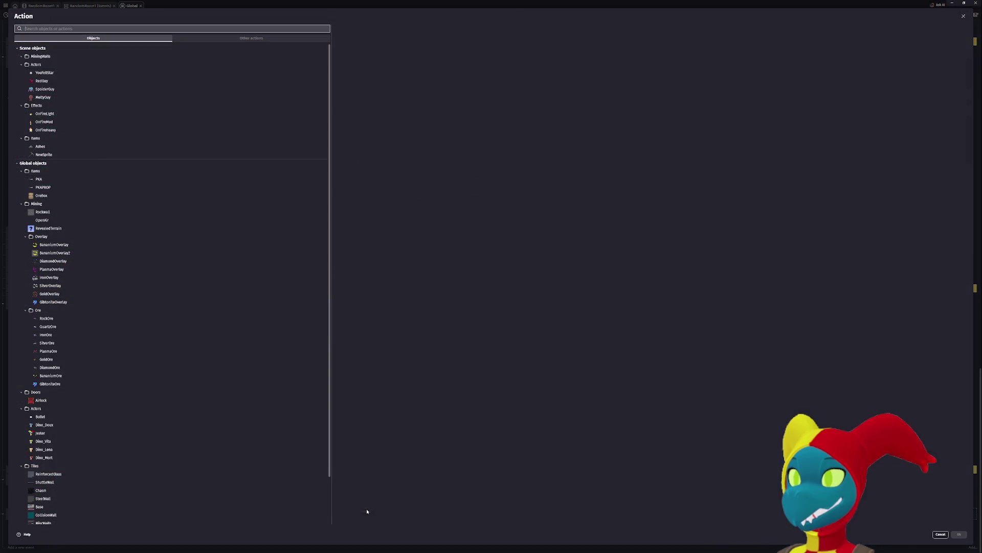
pyautogui.write('togldown')
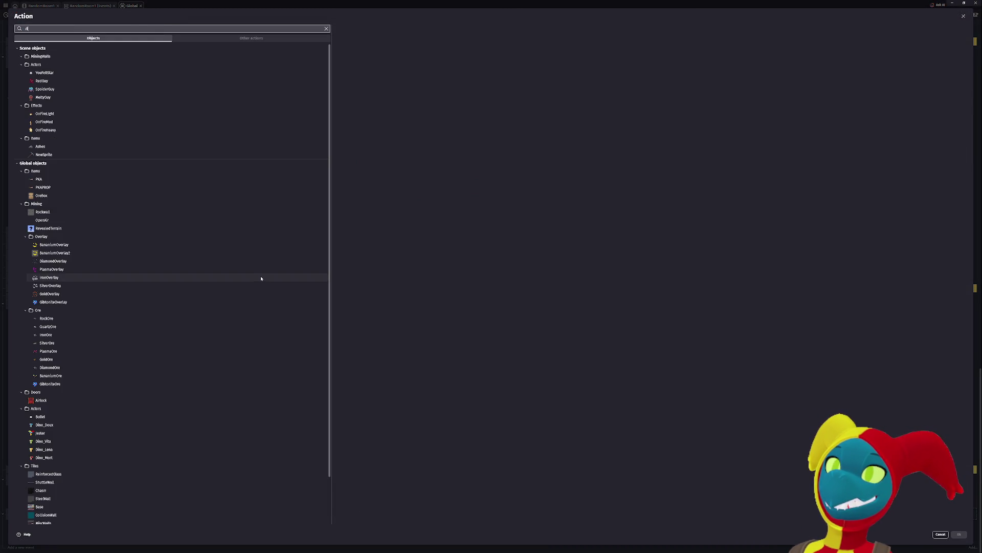
pyautogui.write('du')
pyautogui.press('BackSpace')
pyautogui.write('ino')
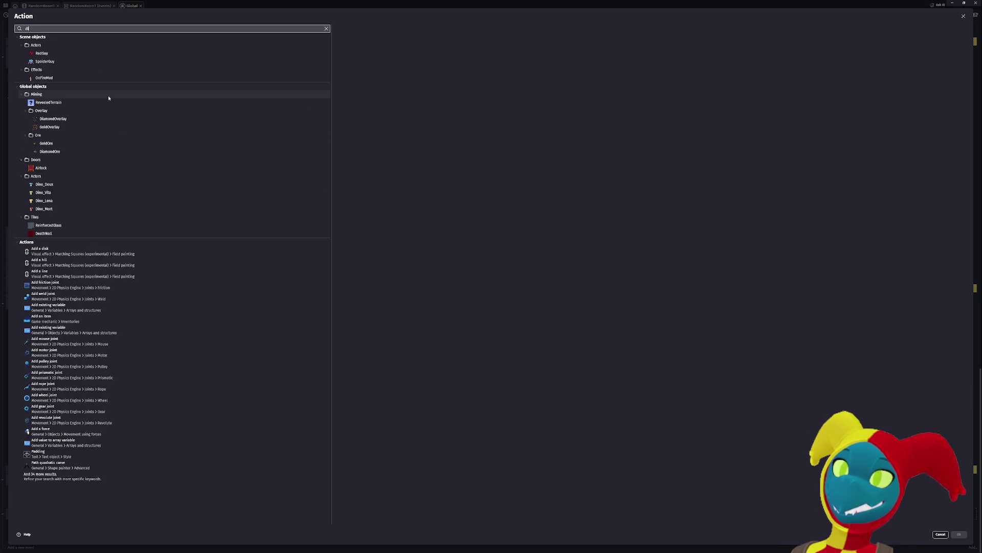
pyautogui.click(87, 52)
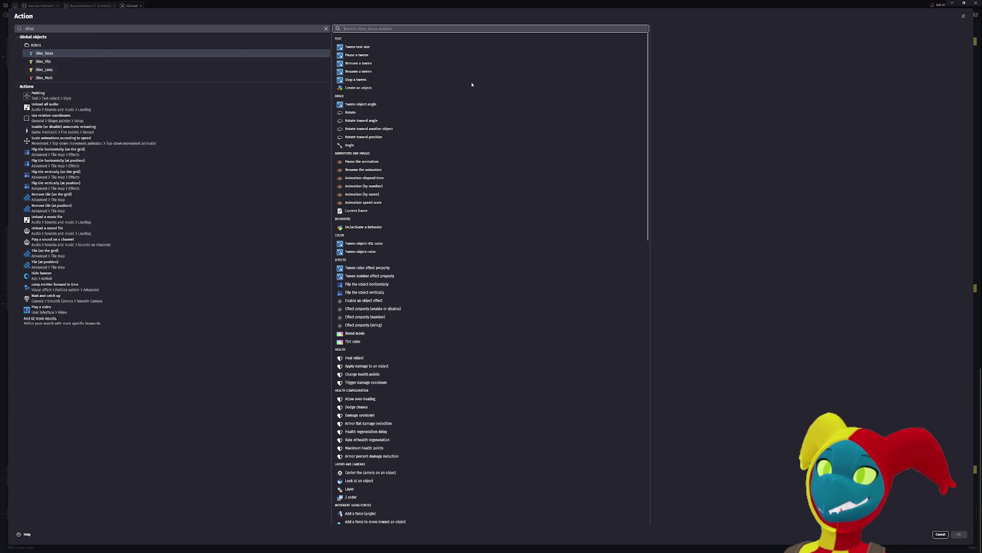
# - Replace it with Dino_Doux's Maximum speed action set to 50
pyautogui.write('speed')
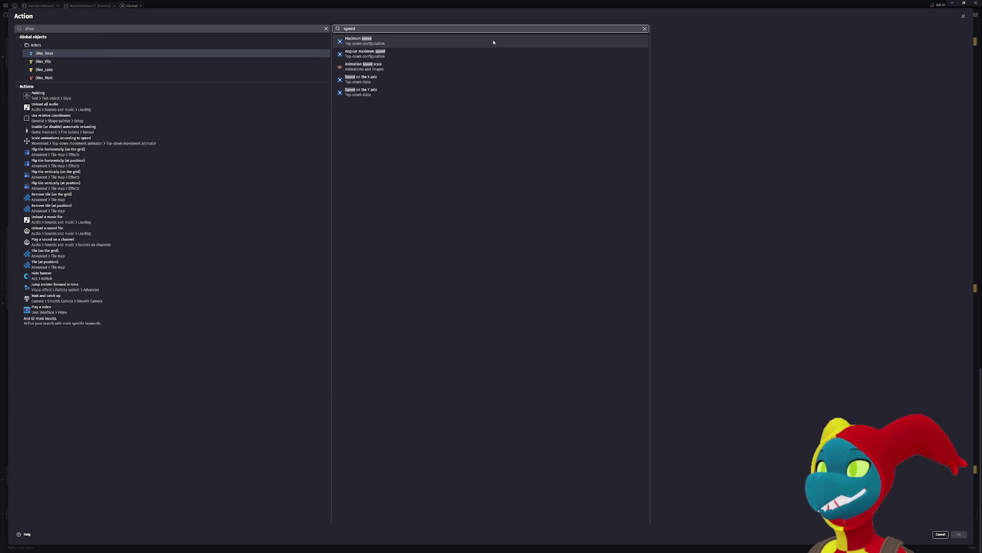
pyautogui.click(493, 42)
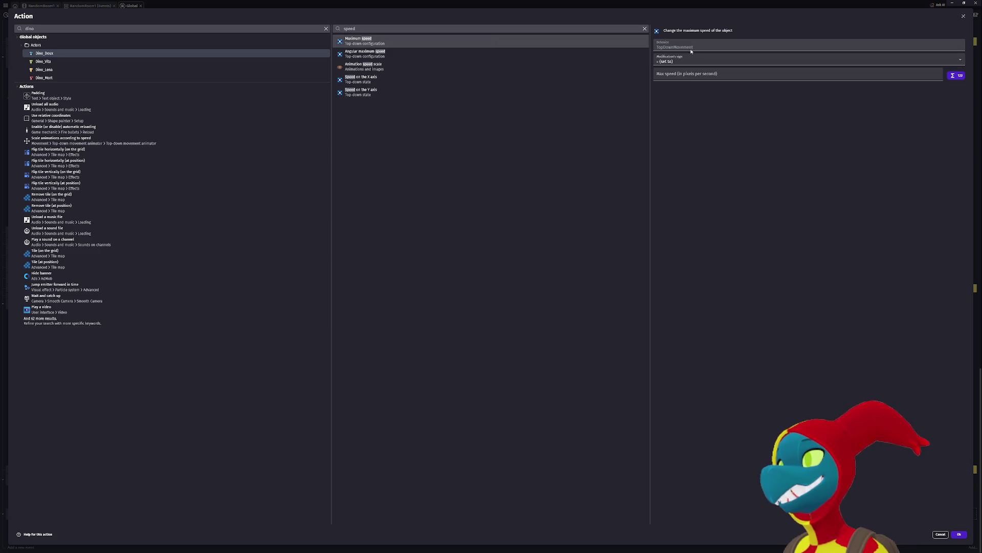
pyautogui.click(688, 75)
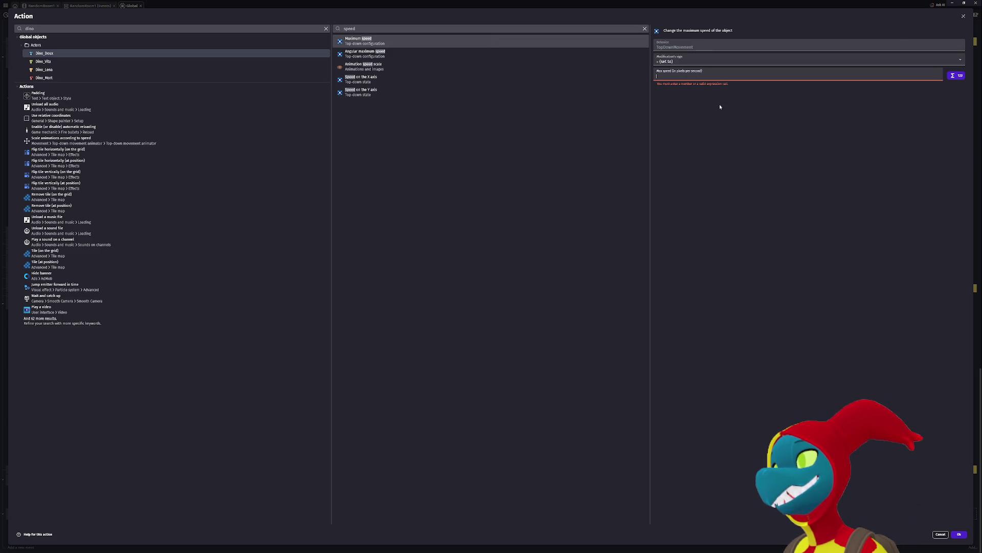
pyautogui.write('250')
pyautogui.click(774, 169)
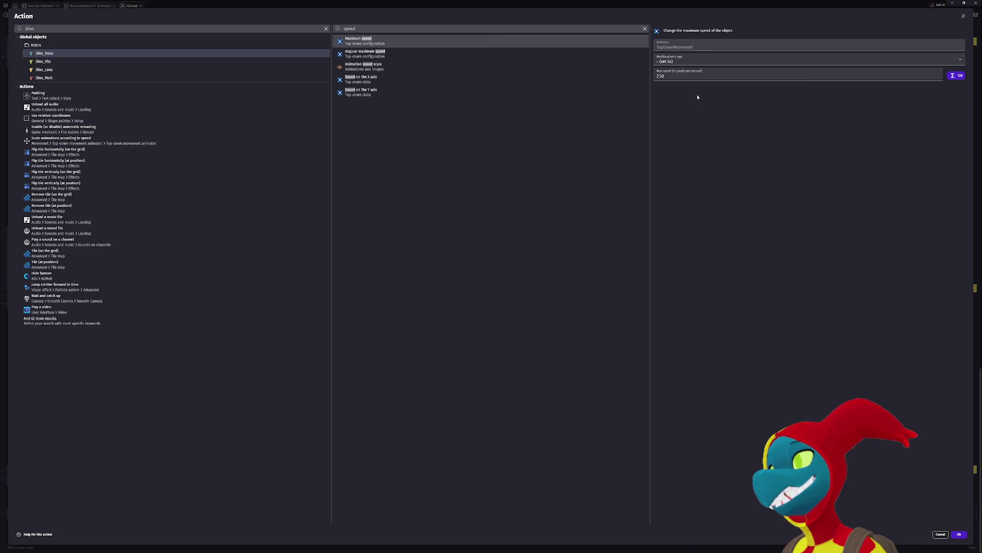
pyautogui.doubleClick(675, 77)
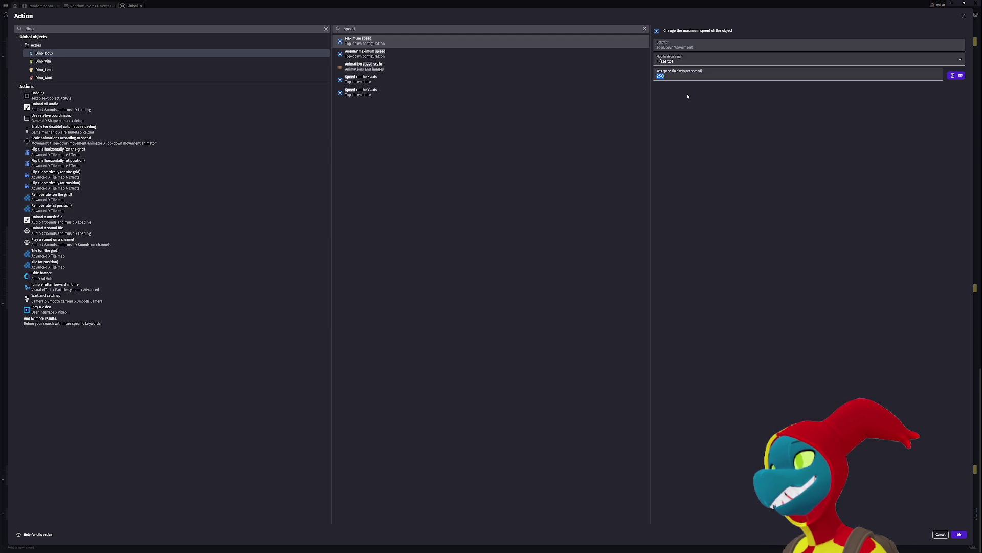
pyautogui.write('500')
pyautogui.write('50')
pyautogui.click(745, 182)
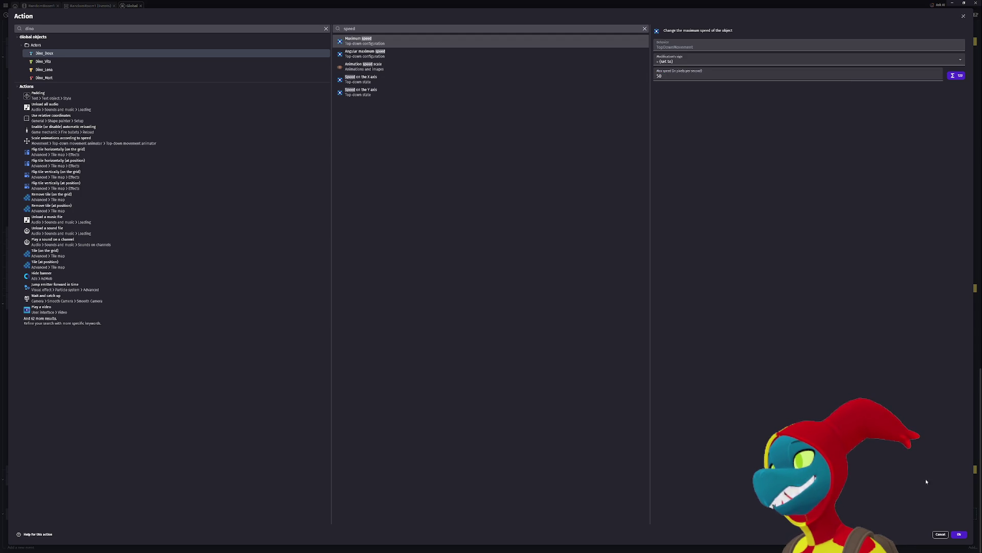
pyautogui.click(965, 534)
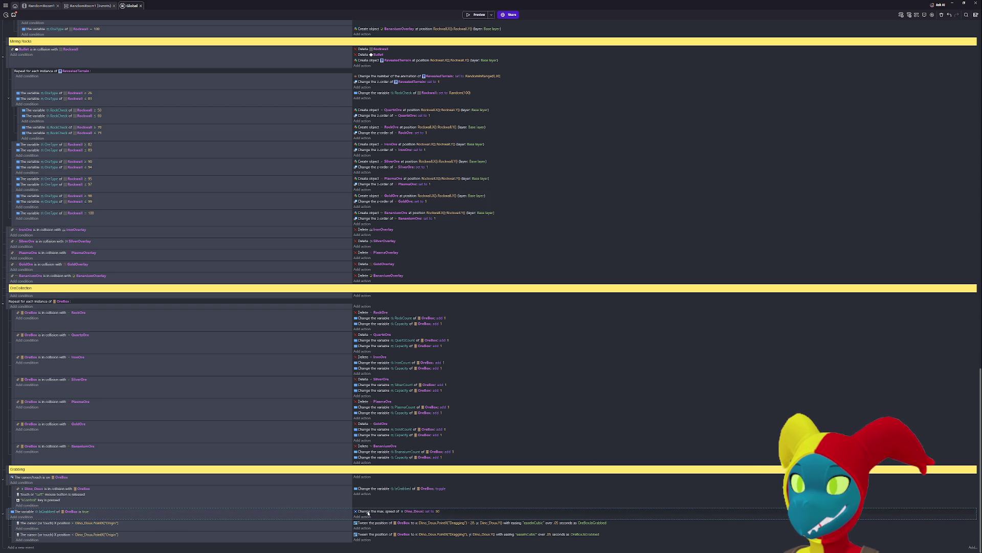
# - Preview the game, grab the ore box, and walk with it while firing a bullet
pyautogui.click(489, 15)
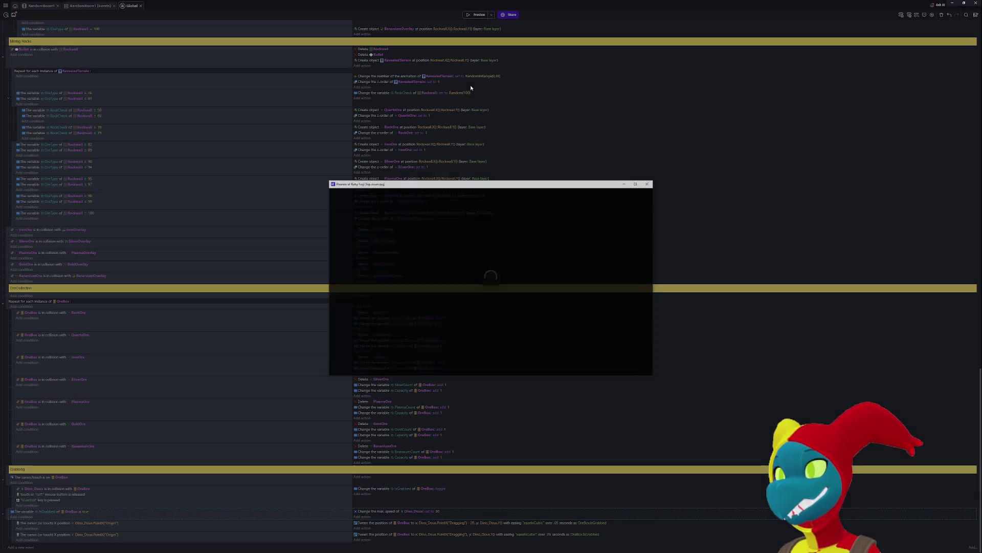
pyautogui.press('Down')
pyautogui.press('Right')
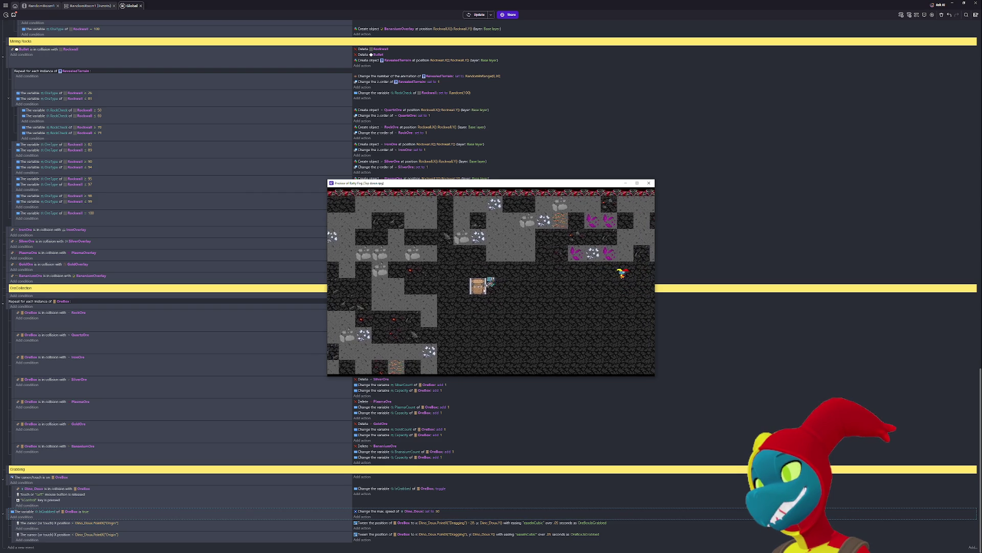
pyautogui.press('Right')
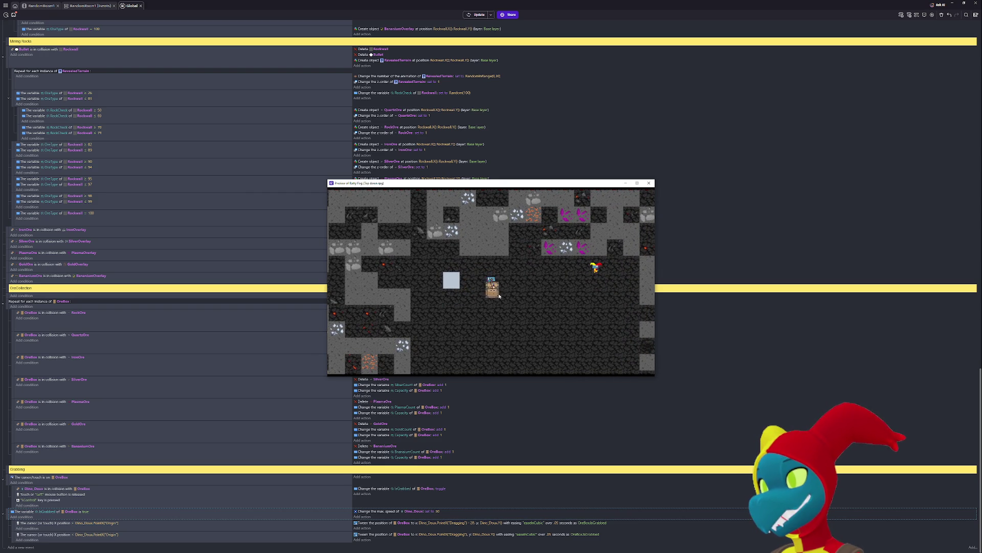
pyautogui.click(498, 297)
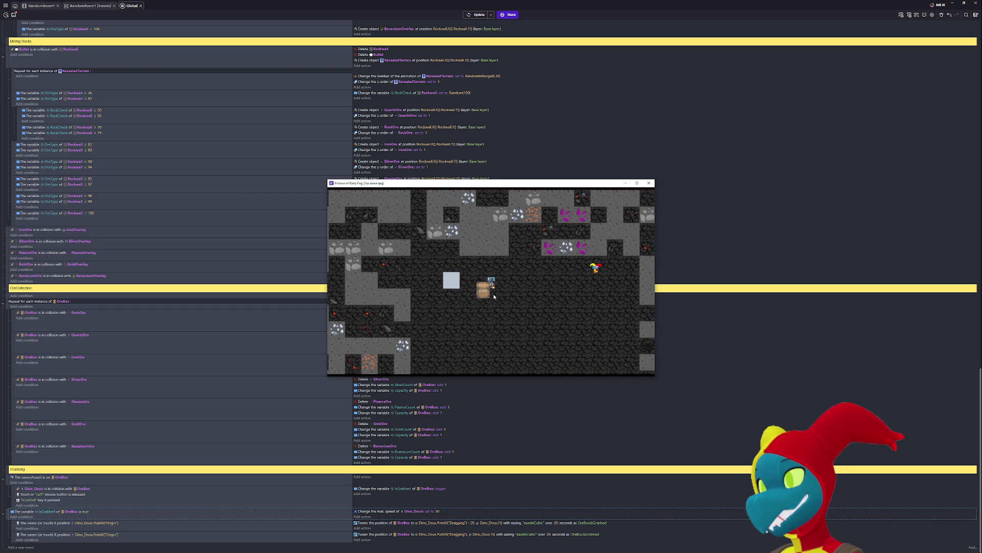
pyautogui.press('Right')
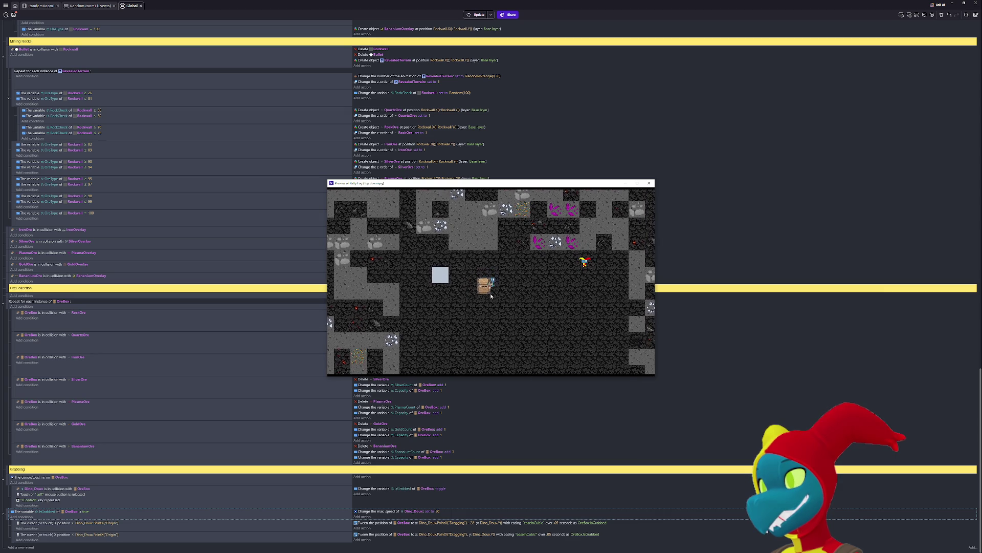
pyautogui.press('Down')
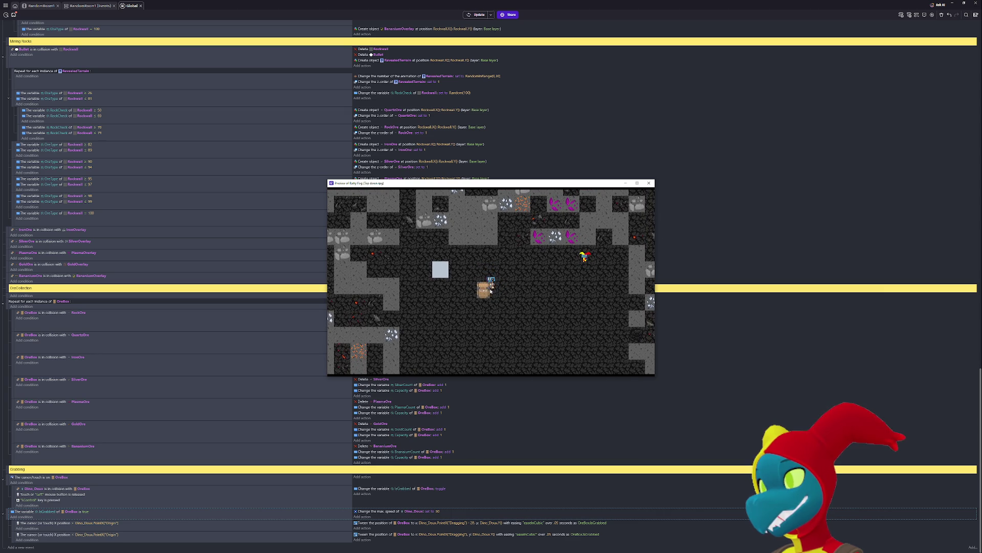
pyautogui.click(487, 292)
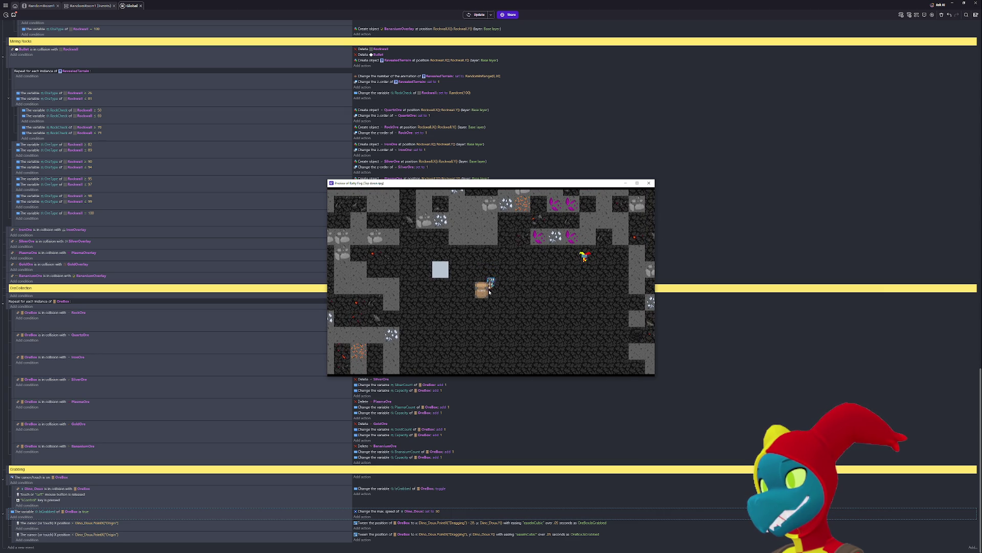
# - Move back beside the ore box, grab it again, then return to the event sheet
pyautogui.press('Up')
pyautogui.press('Right')
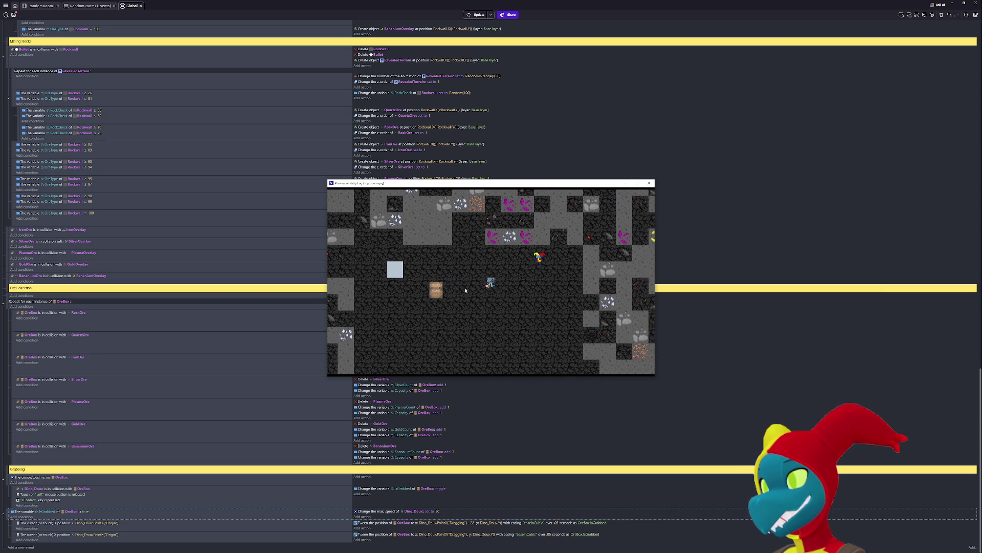
pyautogui.press('Left')
pyautogui.press('Down')
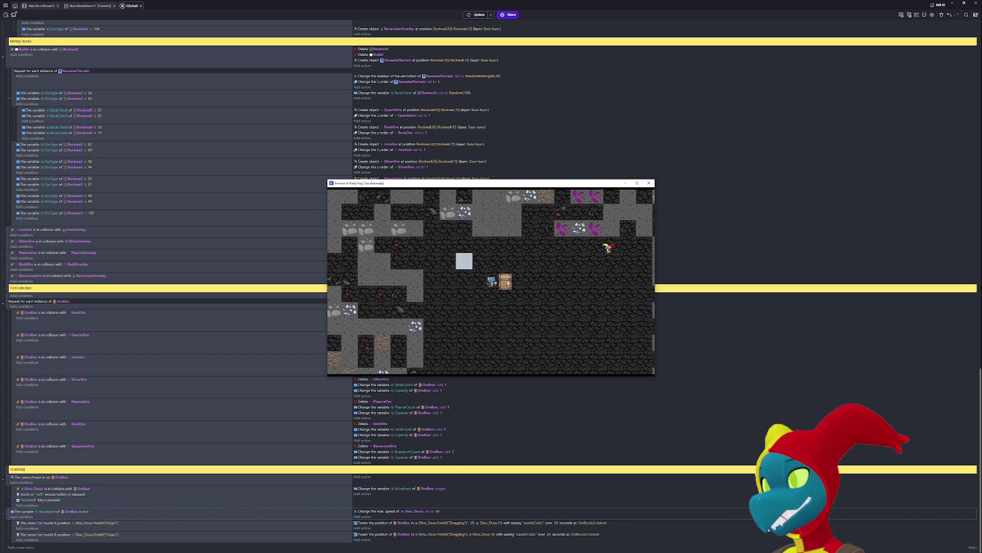
pyautogui.press('Right')
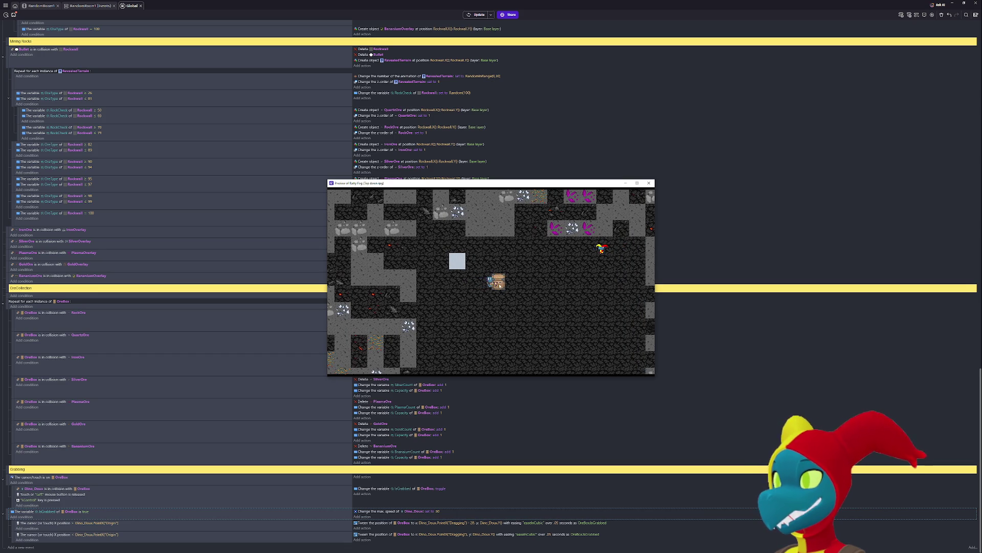
pyautogui.keyDown('ctrl'); pyautogui.click(503, 281); pyautogui.keyUp('ctrl')
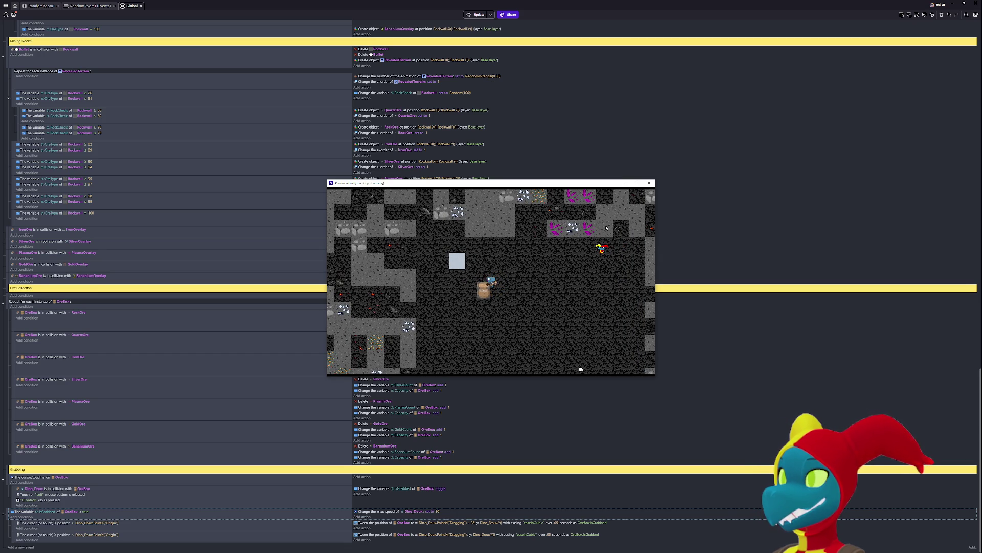
pyautogui.click(535, 548)
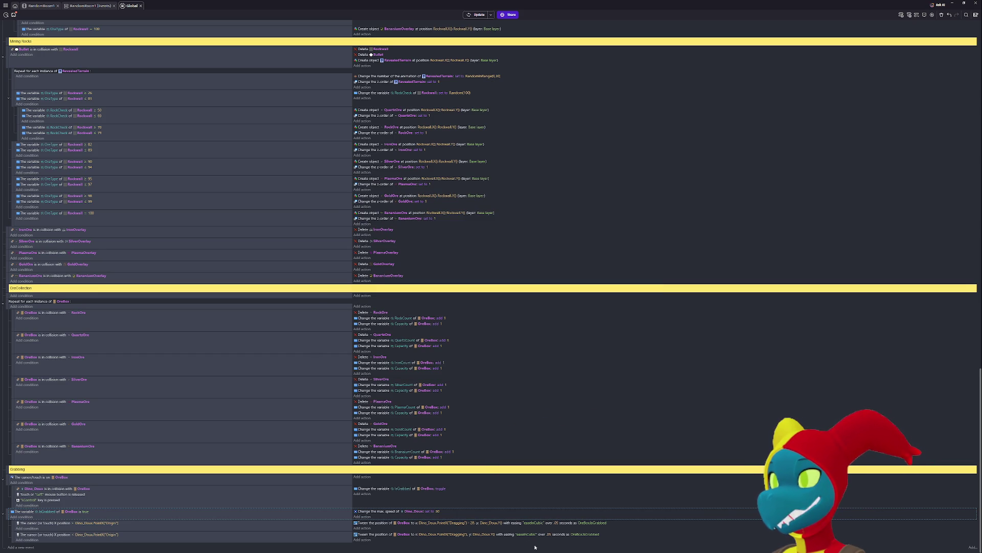
# - Change both OreBox tween durations in the Grabbing event from .05 to .07 seconds
pyautogui.click(556, 523)
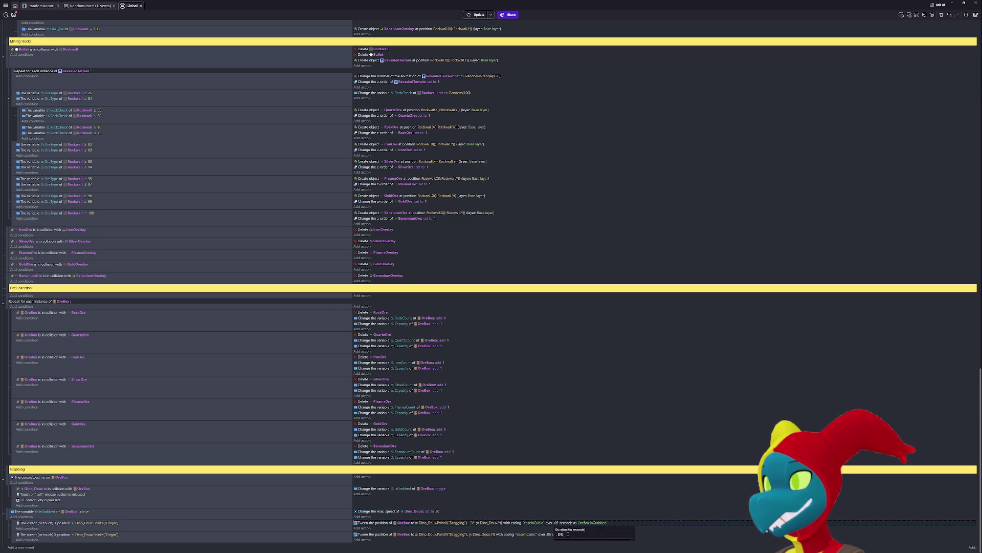
pyautogui.press('Return')
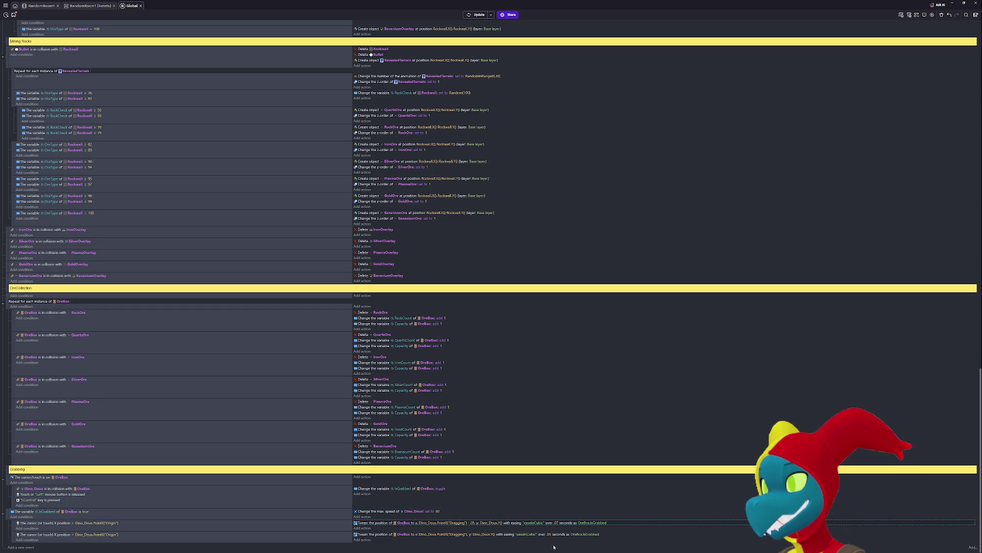
pyautogui.click(550, 534)
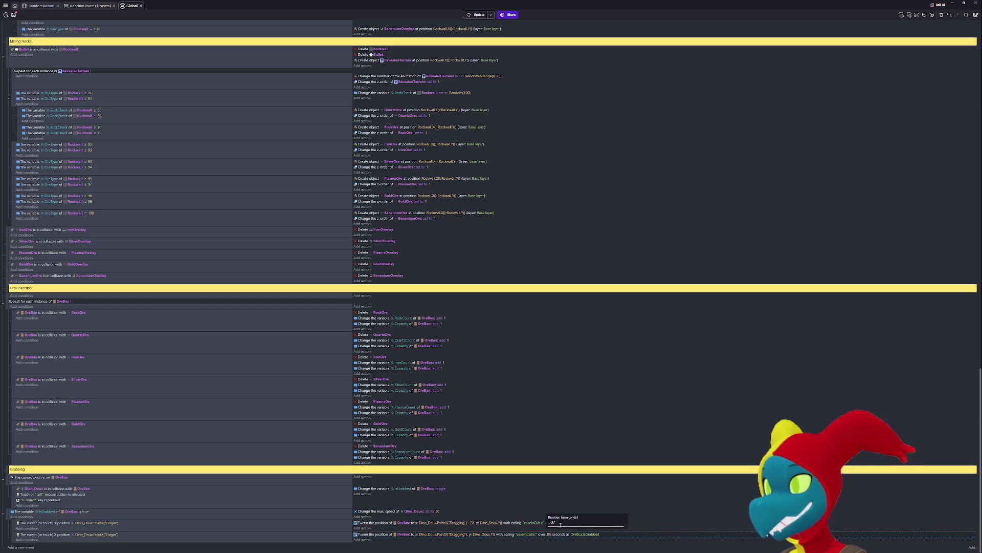
pyautogui.press('Return')
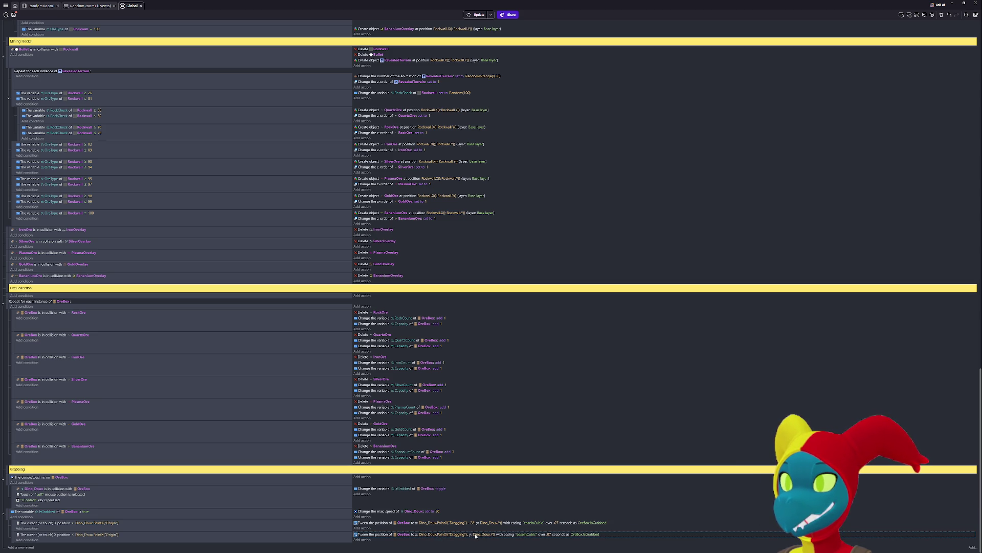
# - Refresh the preview and walk the dino left and right with the ore box trailing
pyautogui.click(472, 18)
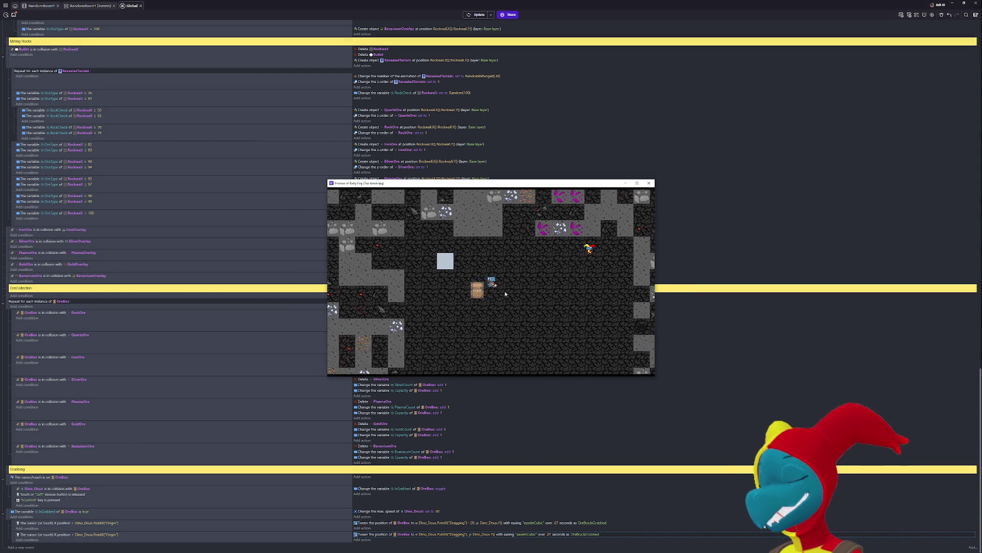
pyautogui.press('Right')
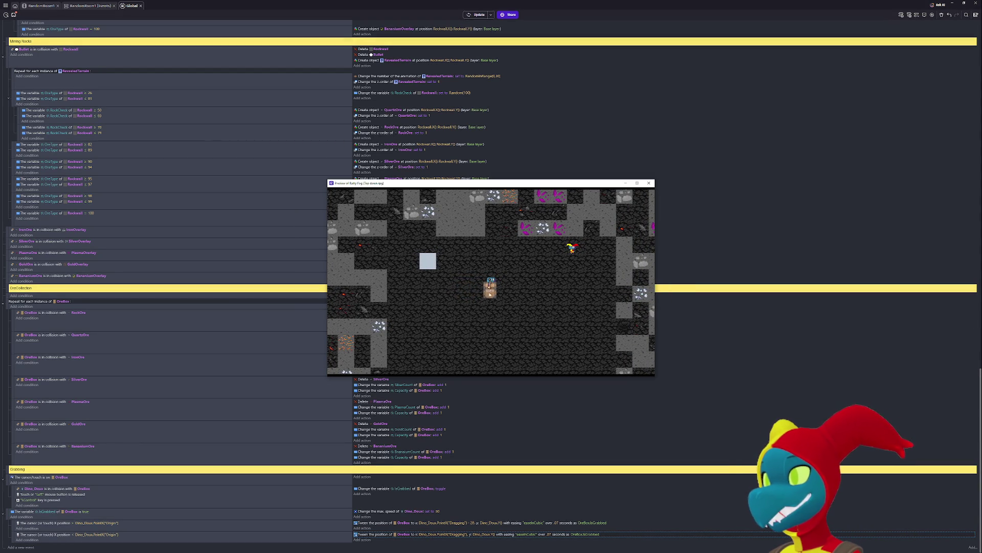
pyautogui.press('Left')
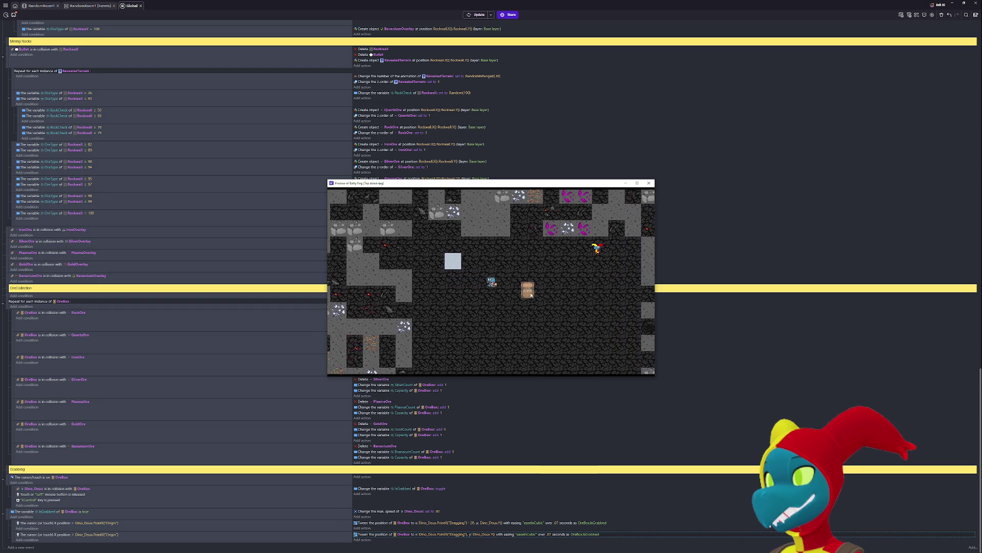
pyautogui.press('Right')
pyautogui.press('Left')
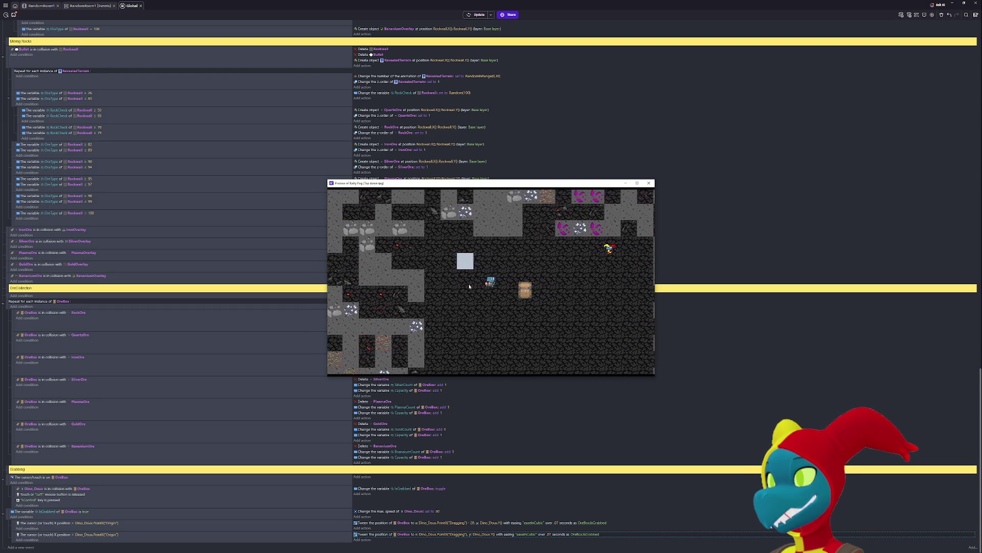
pyautogui.press('Left')
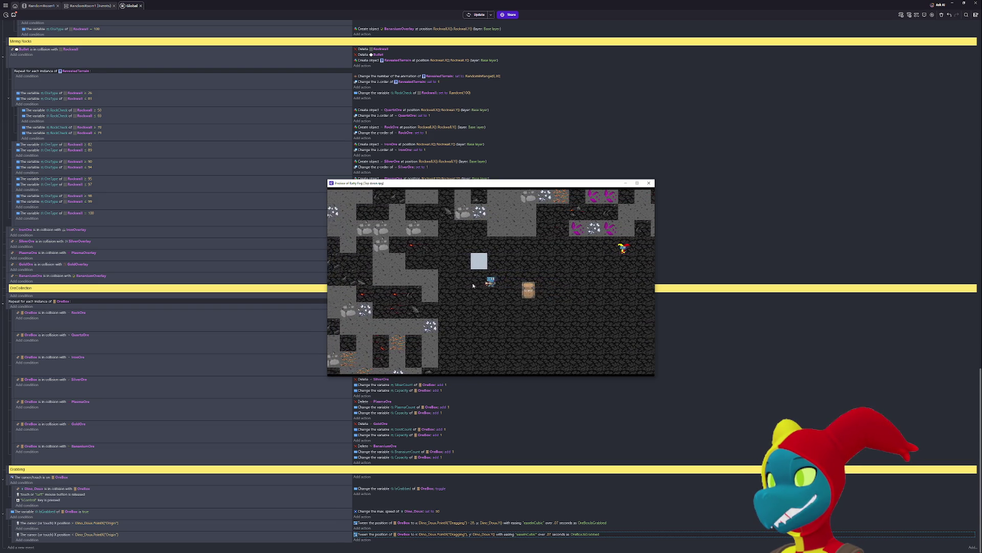
pyautogui.press('Right')
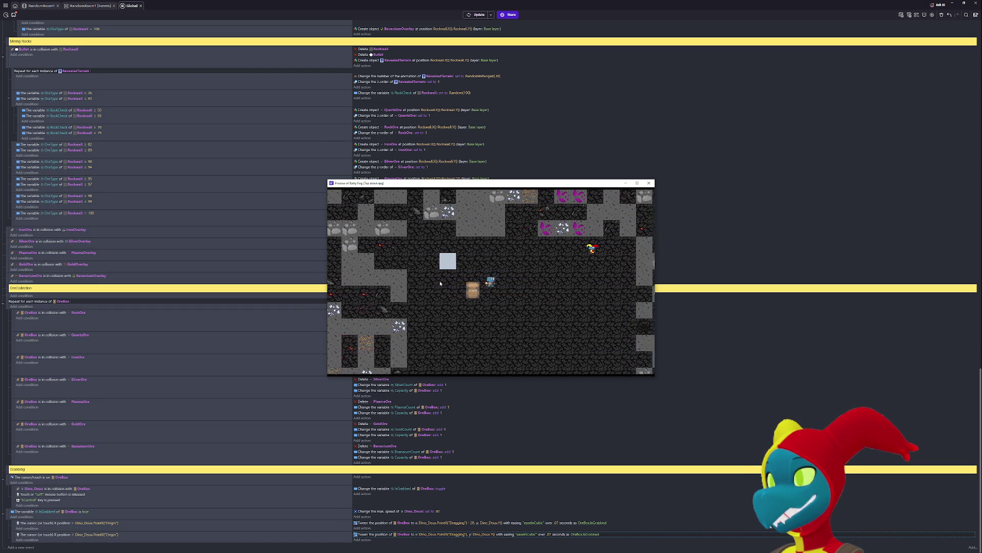
pyautogui.press('Right')
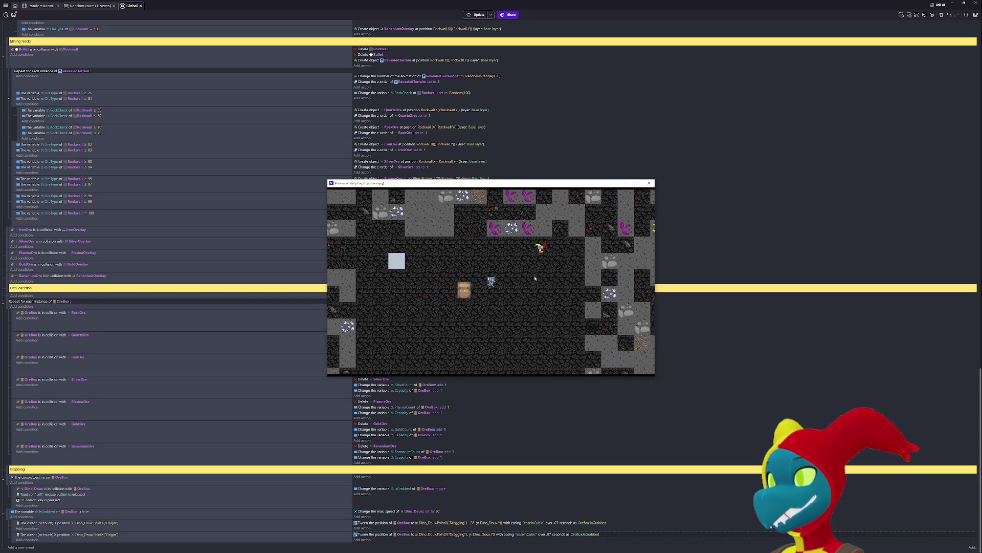
pyautogui.press('Right')
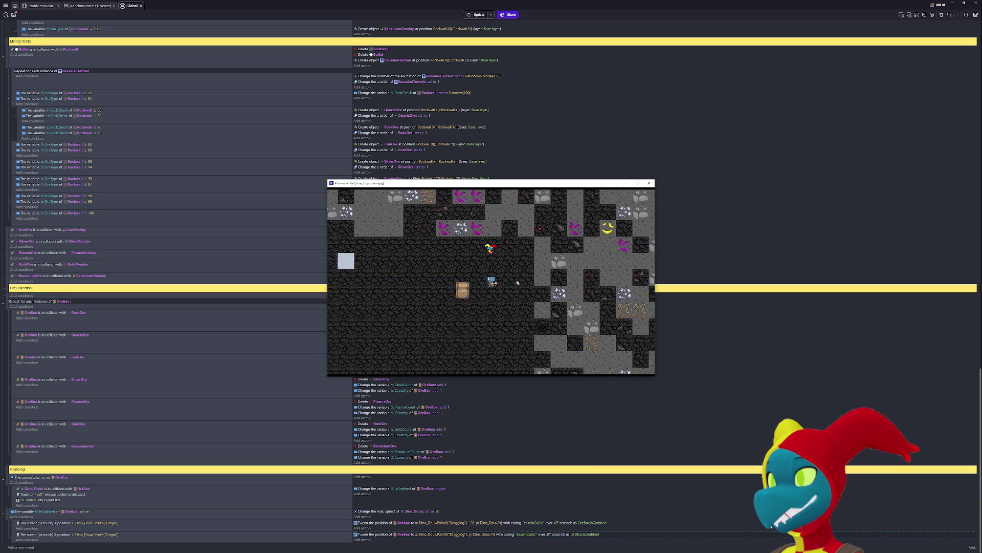
# - Walk the dino down, left and up with the box, then close the preview
pyautogui.press('Right')
pyautogui.press('Down')
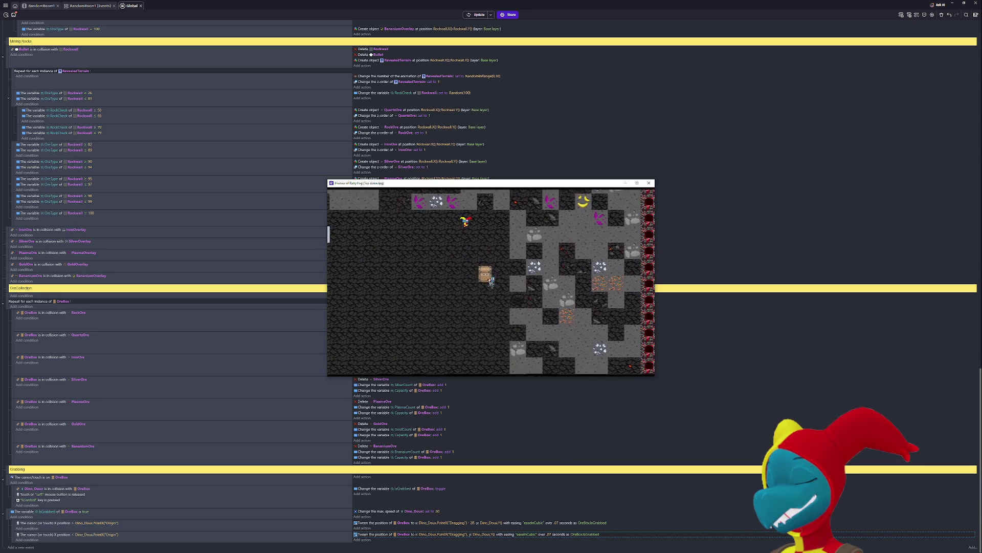
pyautogui.press('Down')
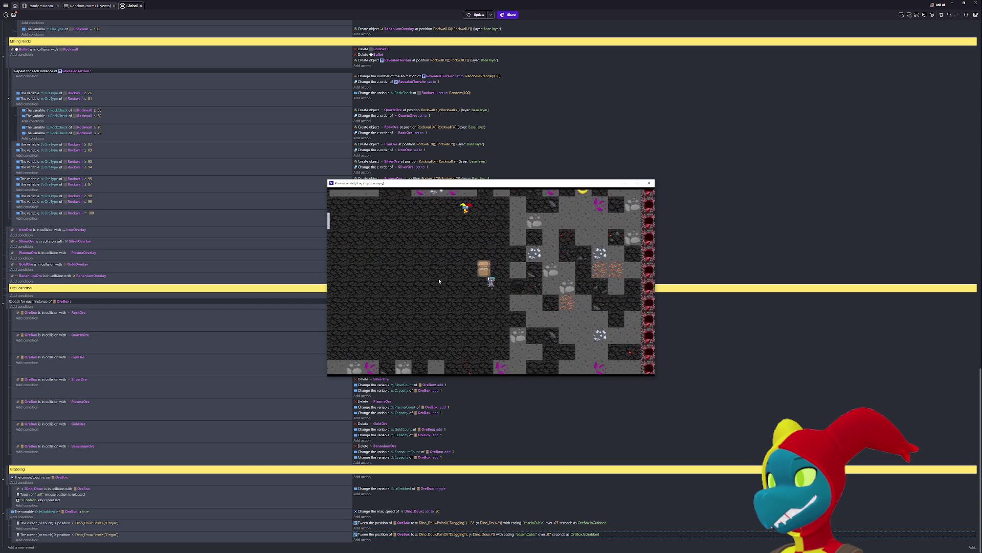
pyautogui.press('Down')
pyautogui.press('Left')
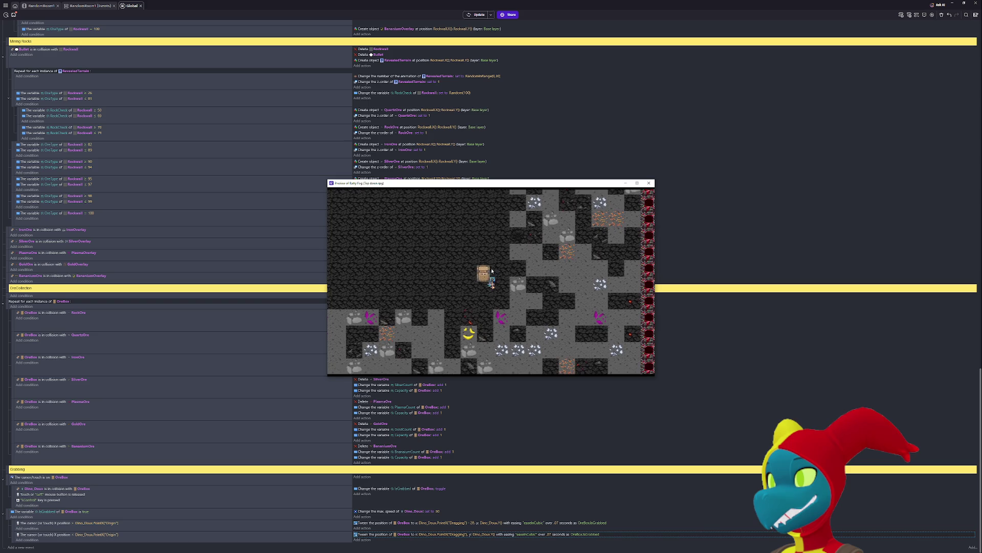
pyautogui.press('Left')
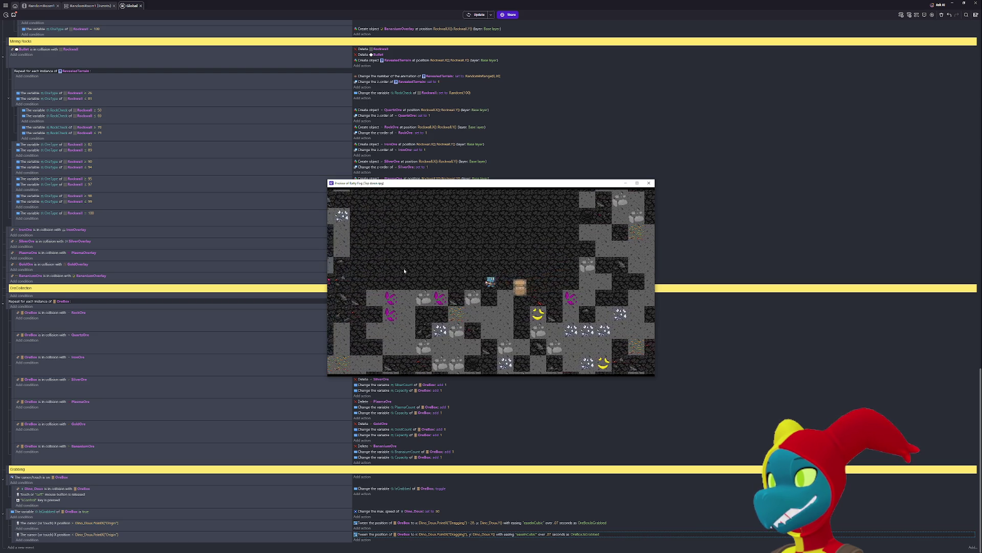
pyautogui.press('Left')
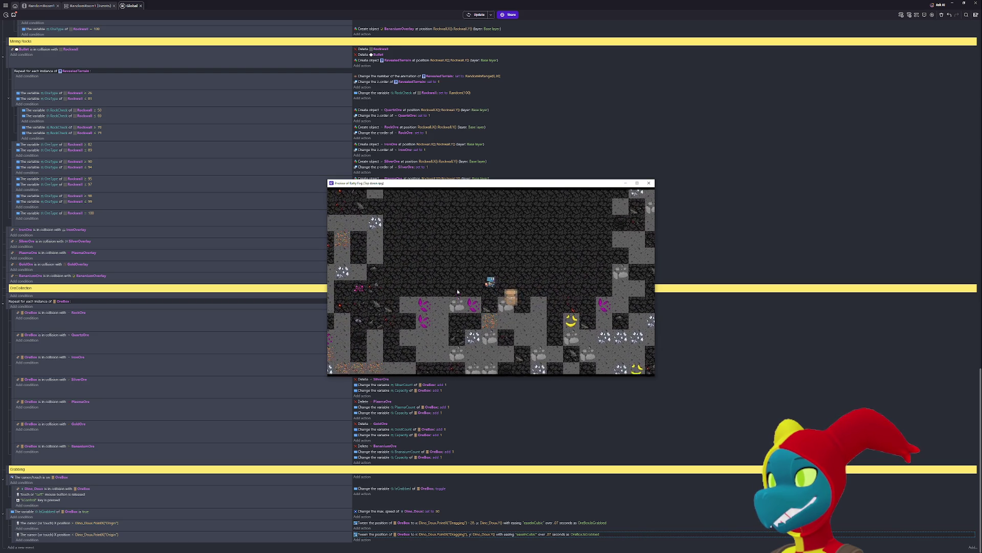
pyautogui.press('Up')
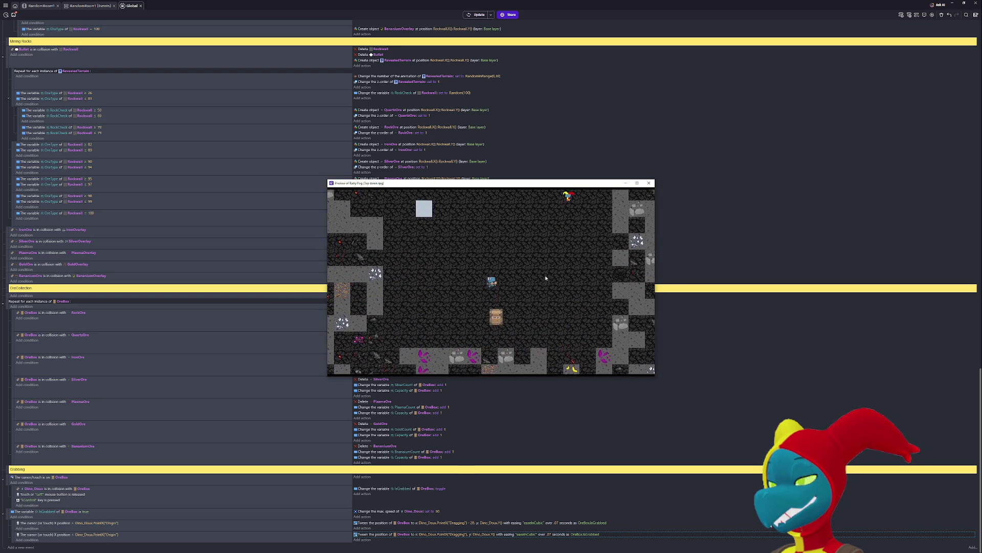
pyautogui.press('Up')
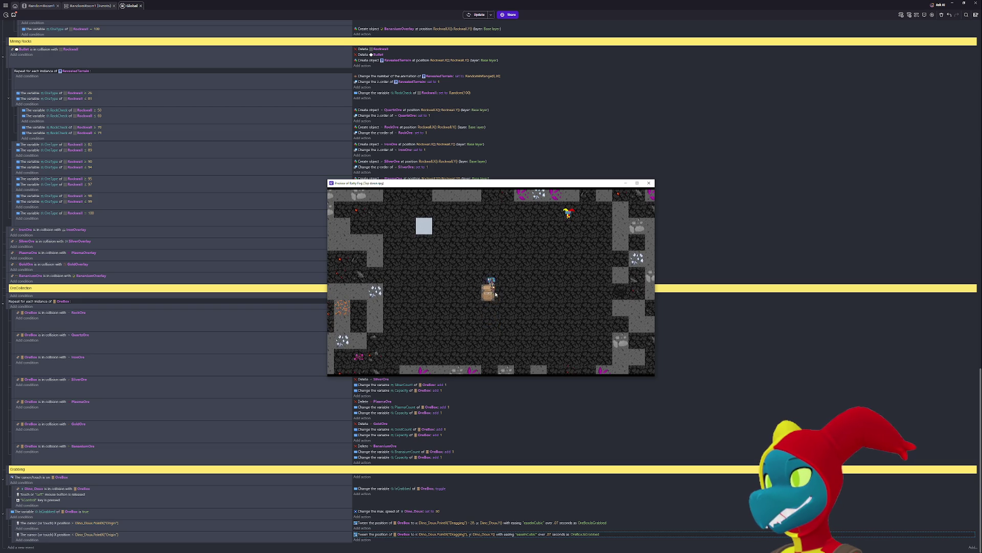
pyautogui.press('Right')
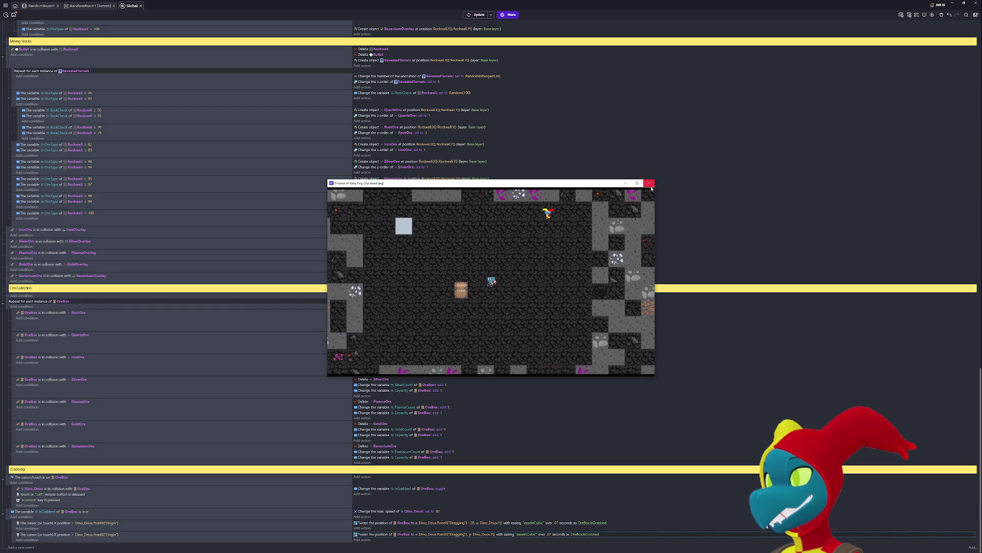
pyautogui.click(648, 182)
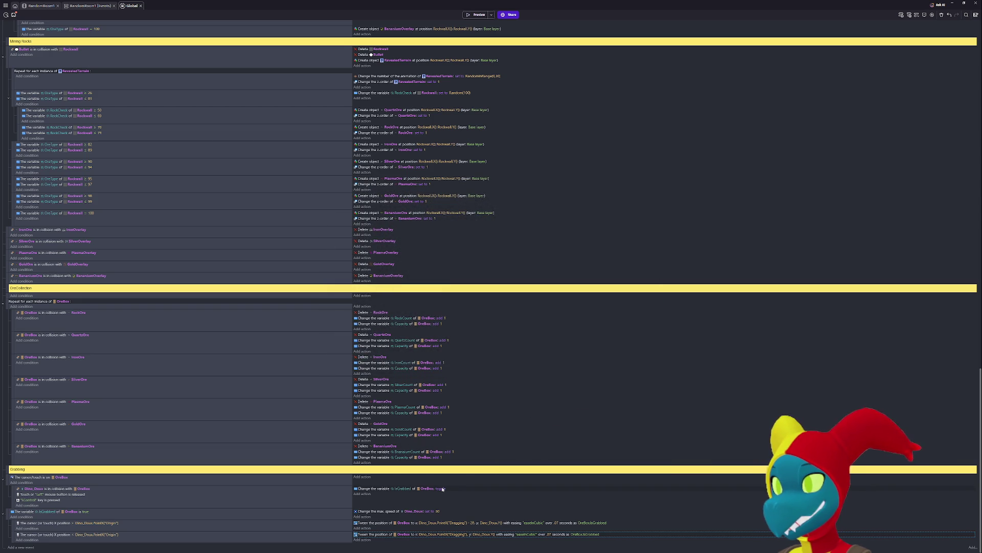
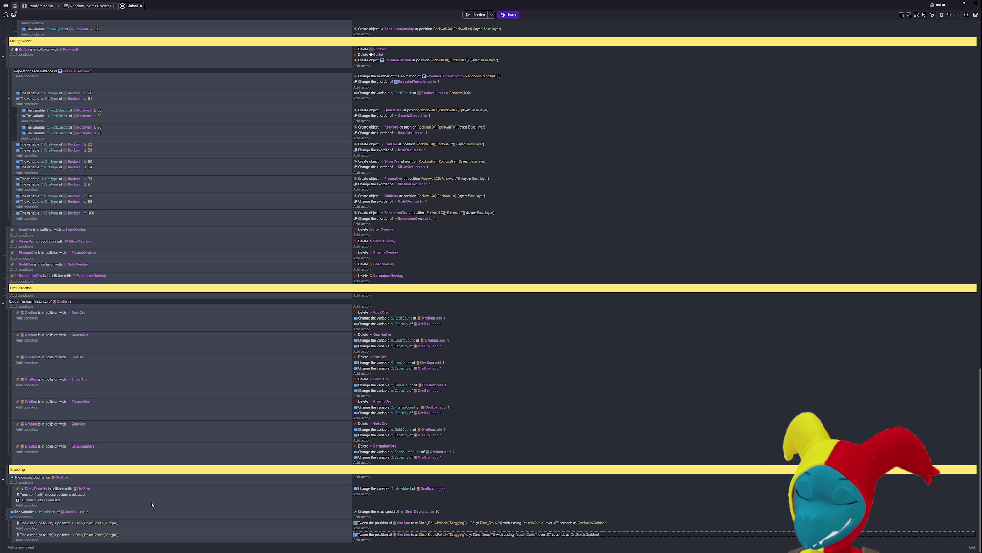
# - Delete the Dino_Doux collision condition from its sub-event
pyautogui.click(6, 468)
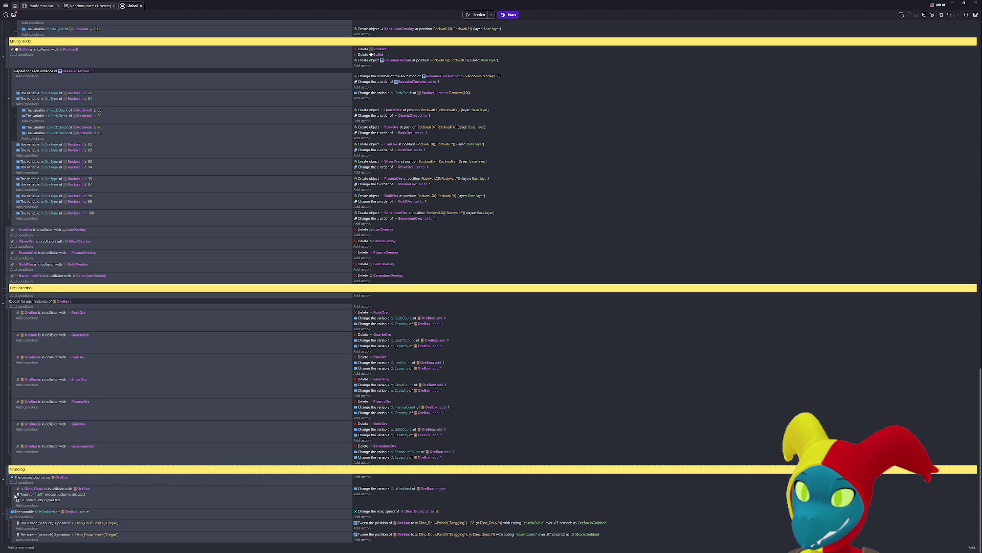
pyautogui.click(11, 478)
pyautogui.moveTo(11, 478); pyautogui.dragTo(11, 499)
pyautogui.click(14, 500)
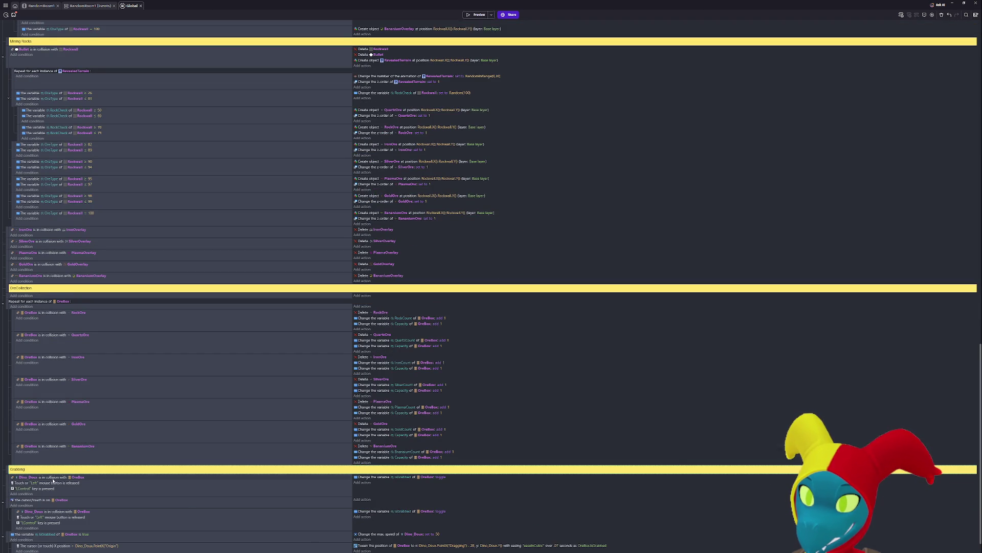
pyautogui.click(61, 483)
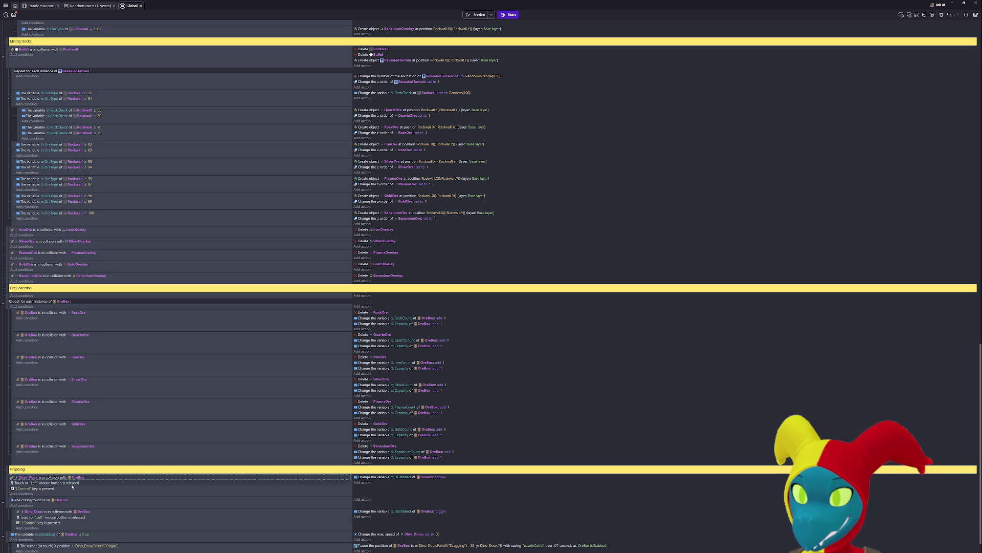
pyautogui.press('Delete')
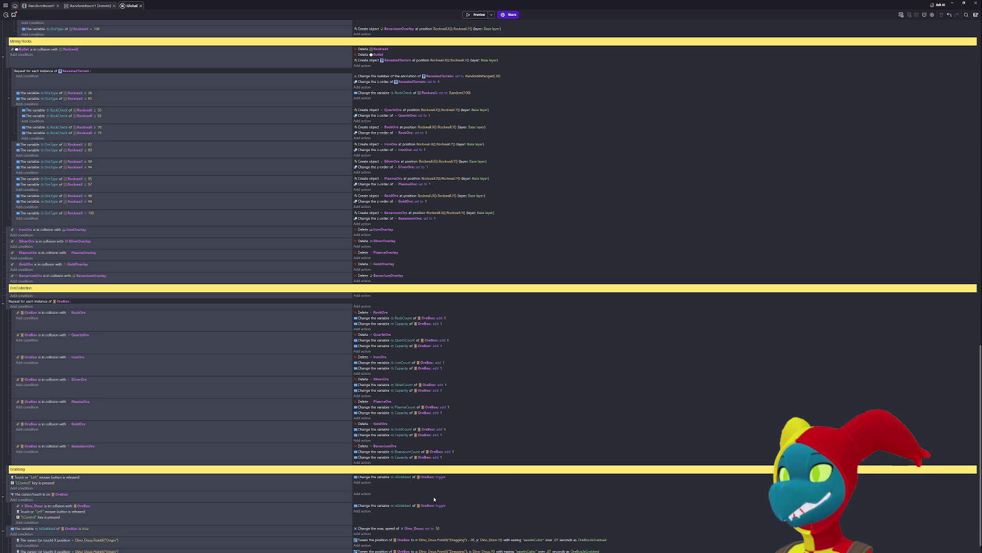
# - Copy the Dino_Doux–OreBox collision condition into the first Grabbing event
pyautogui.scroll(-1, 433, 499)
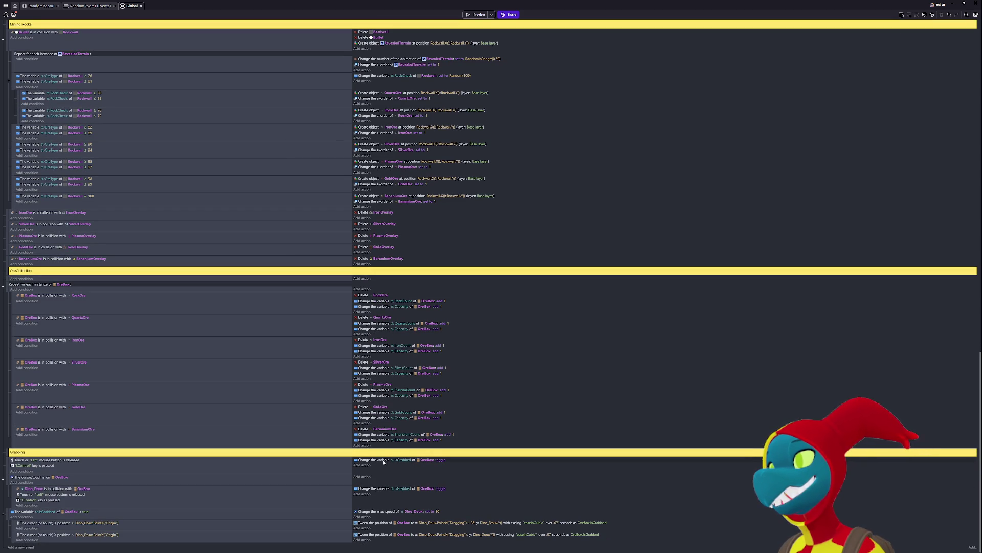
pyautogui.click(427, 461)
pyautogui.click(443, 460)
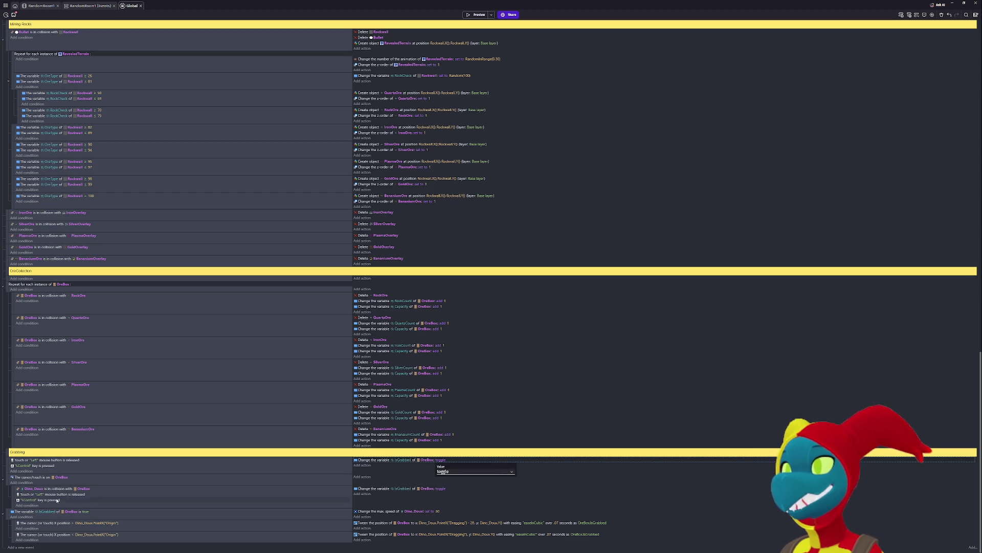
pyautogui.click(102, 488)
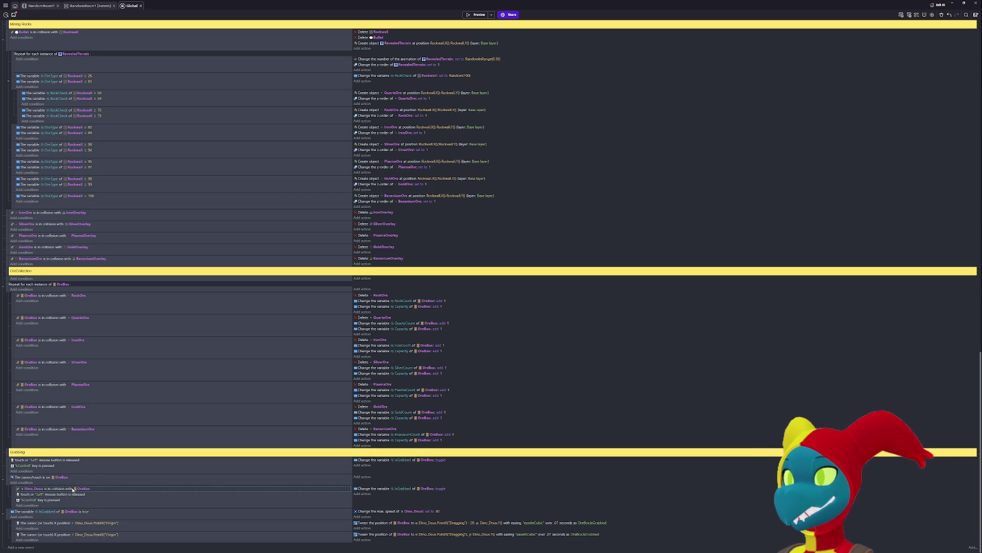
pyautogui.moveTo(38, 480); pyautogui.dragTo(45, 474)
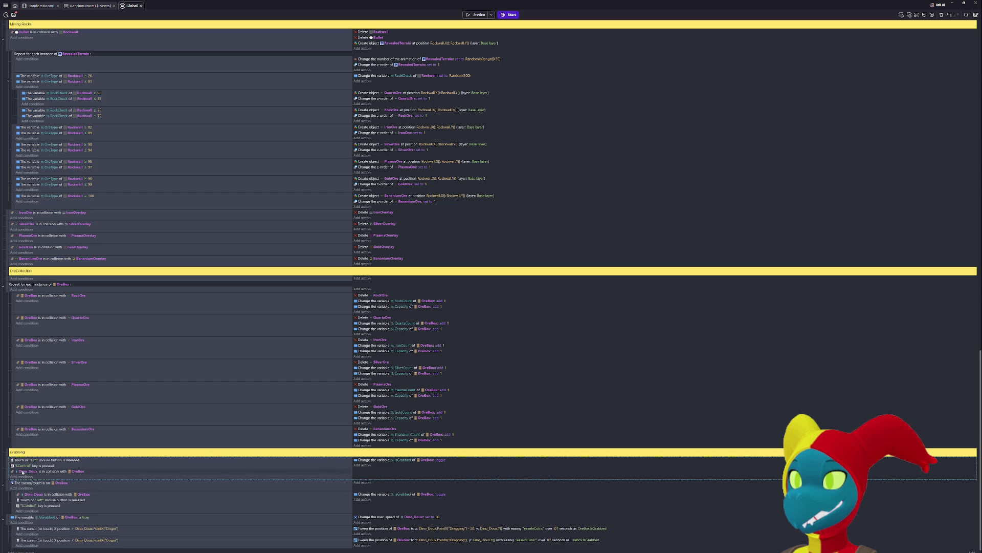
pyautogui.rightClick(22, 471)
pyautogui.click(46, 499)
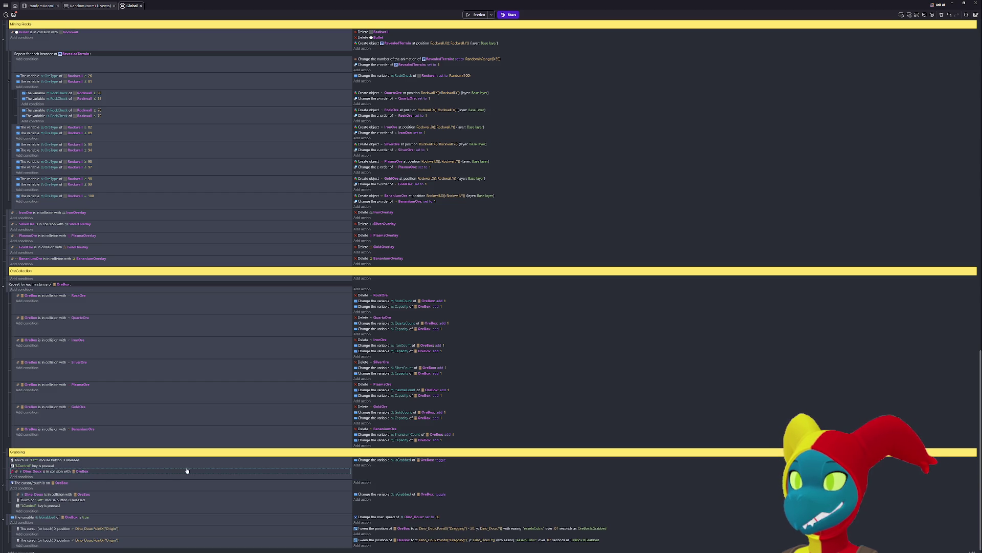
# - Make the first event's isGrabbed action 'set to false' and launch a preview
pyautogui.click(361, 467)
pyautogui.press('Escape')
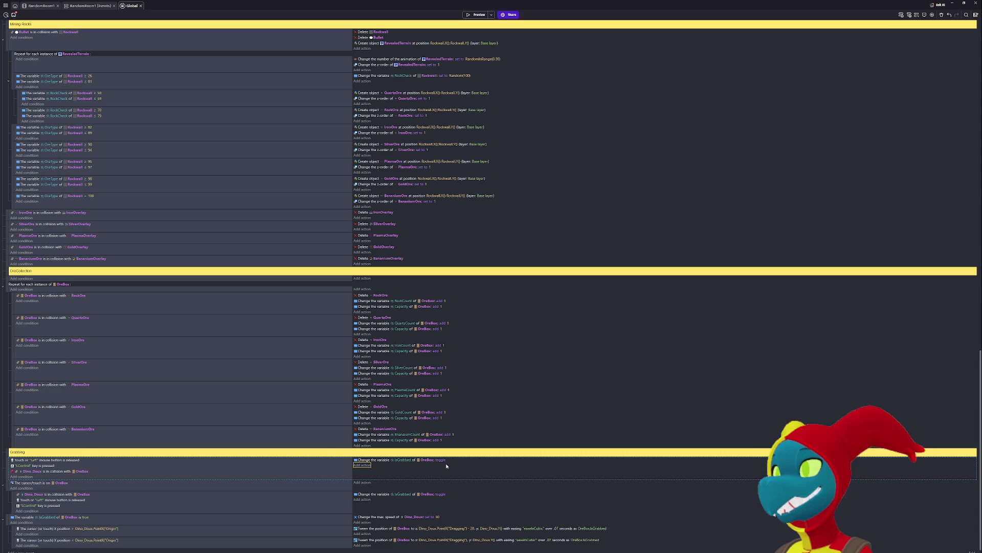
pyautogui.click(434, 458)
pyautogui.click(451, 472)
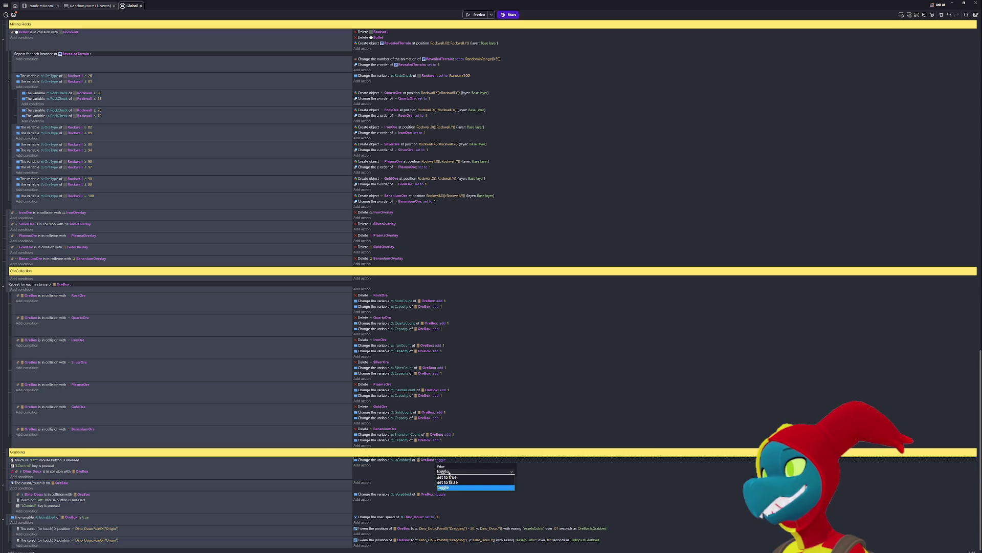
pyautogui.click(450, 483)
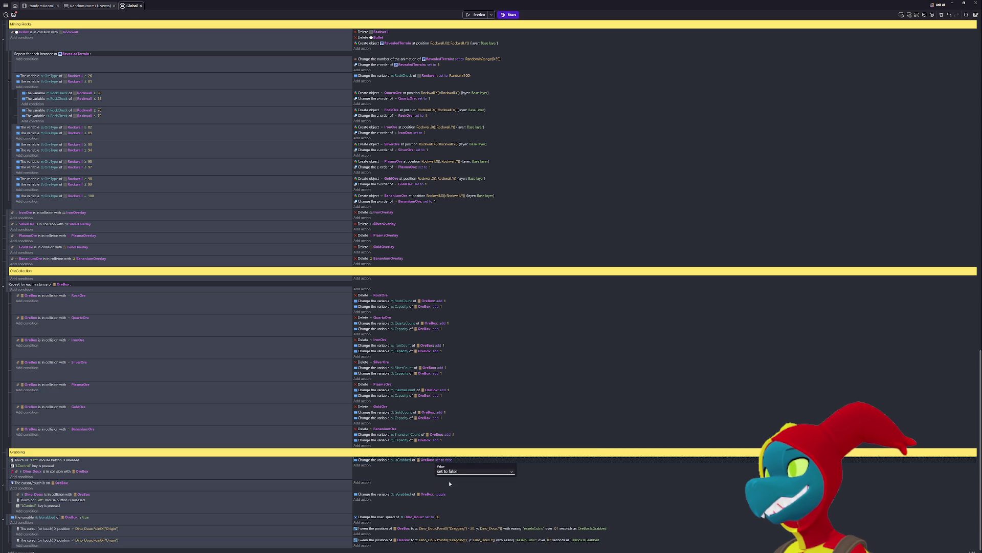
pyautogui.click(407, 471)
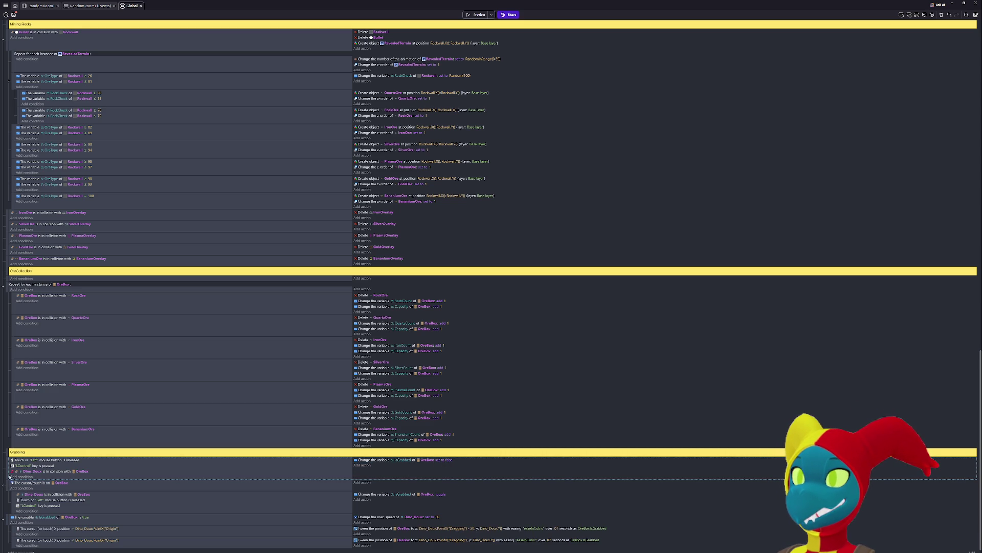
pyautogui.click(476, 15)
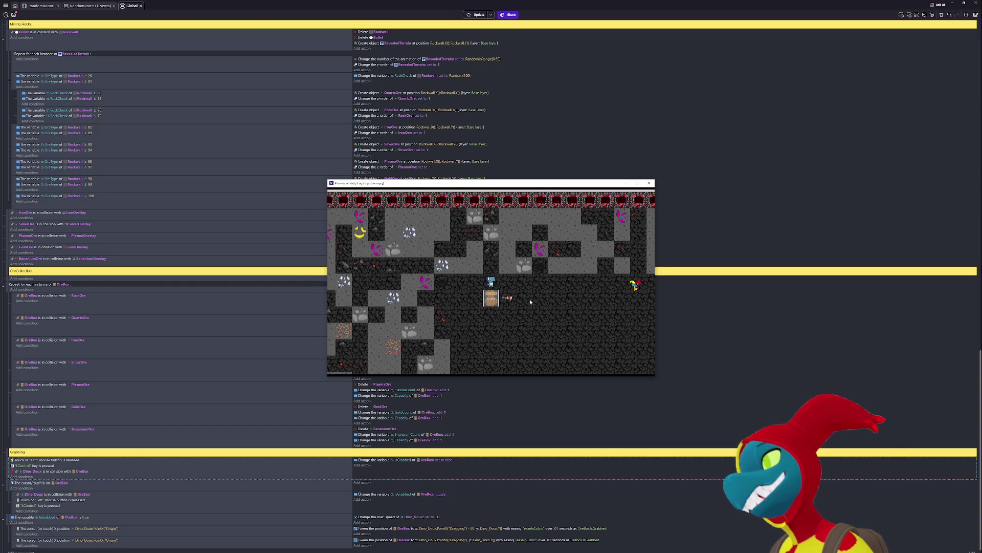
# - Walk the dinosaur left and right so the ore box trails it, then close the preview
pyautogui.press('Right')
pyautogui.press('Down')
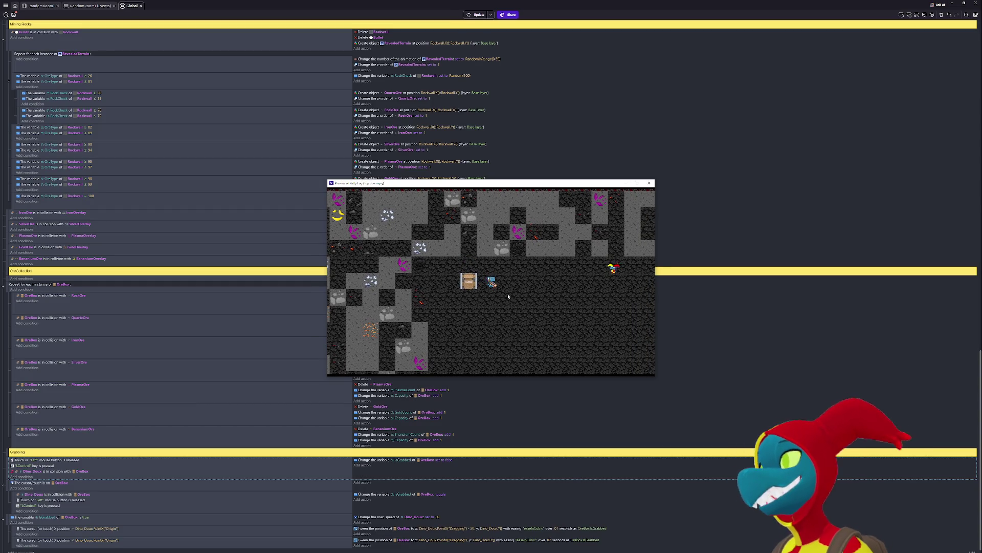
pyautogui.press('Left')
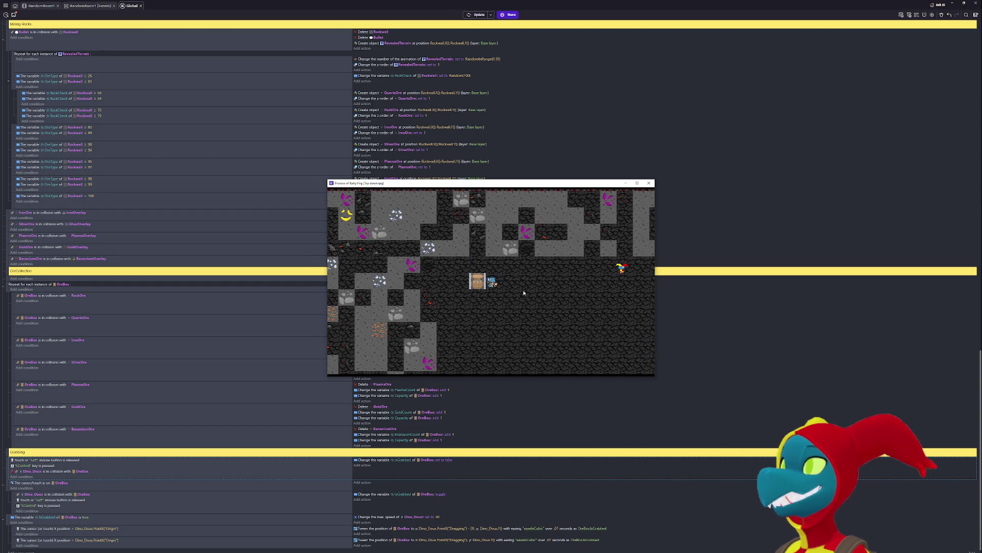
pyautogui.press('Right')
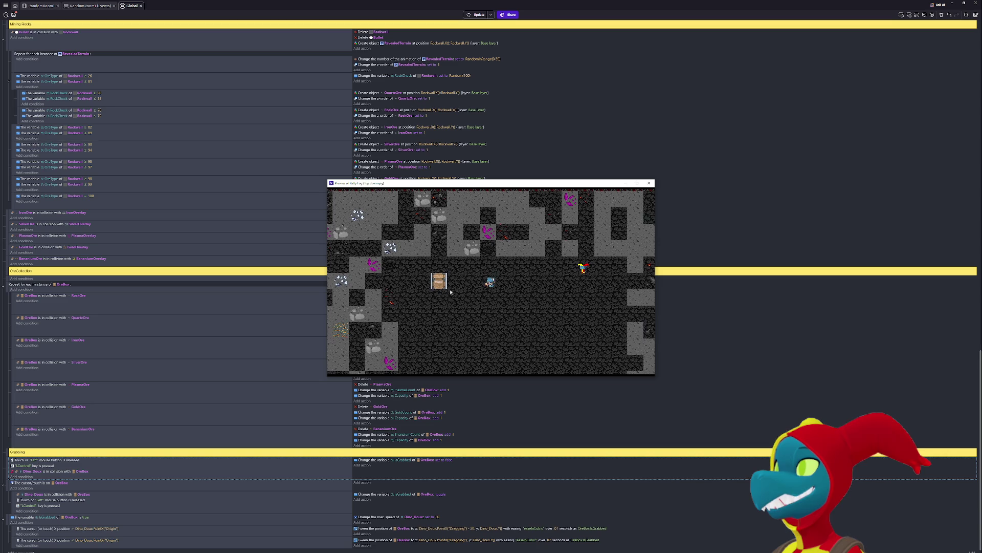
pyautogui.press('Left')
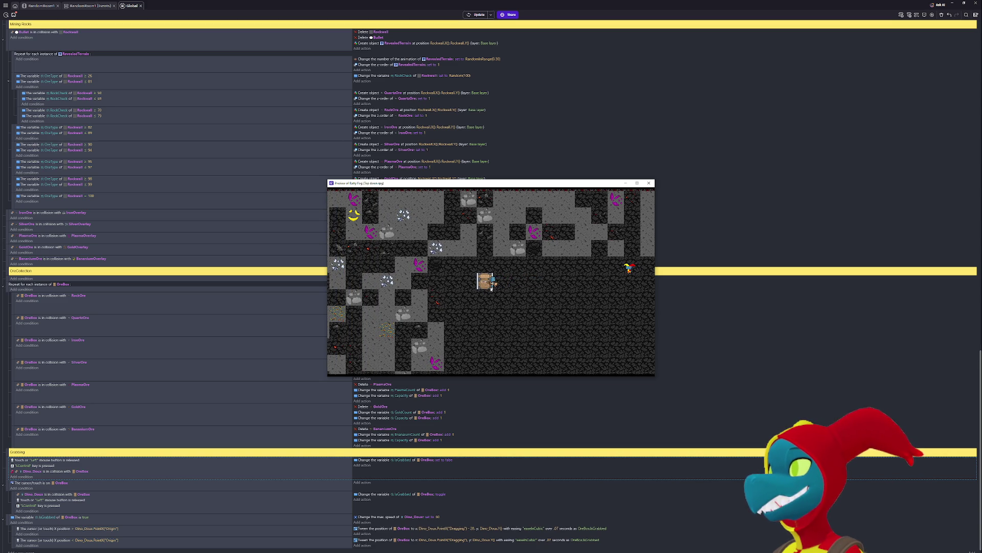
pyautogui.press('Right')
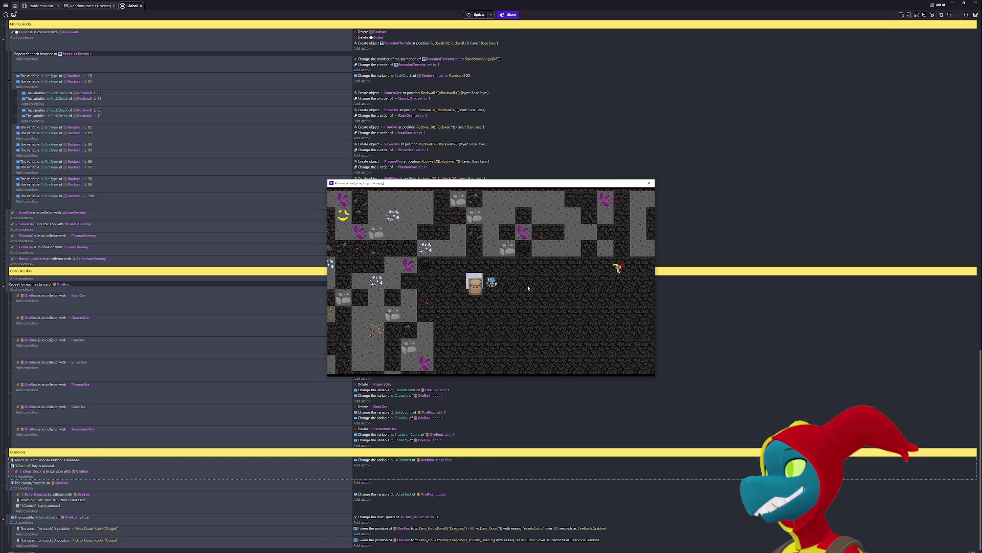
pyautogui.press('Right')
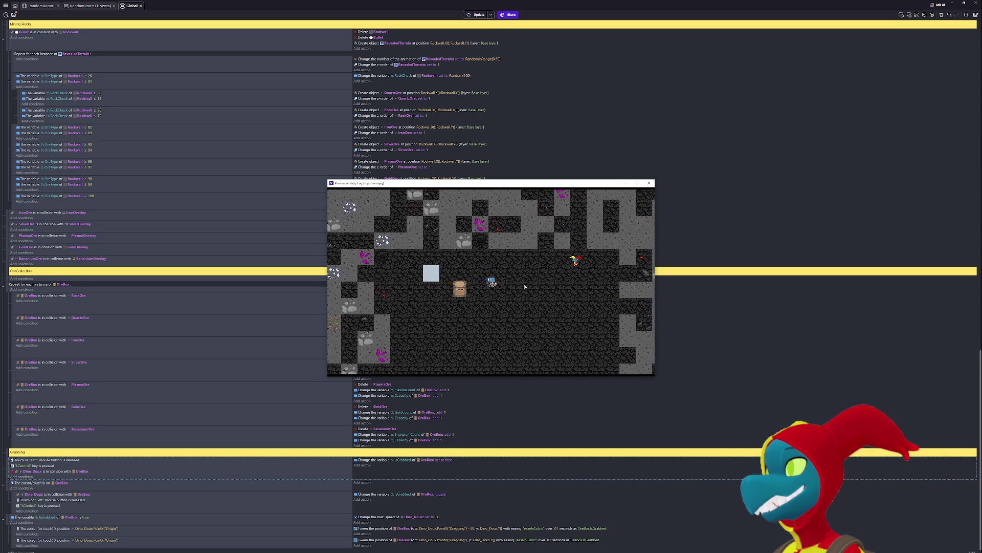
pyautogui.press('Right')
pyautogui.press('Left')
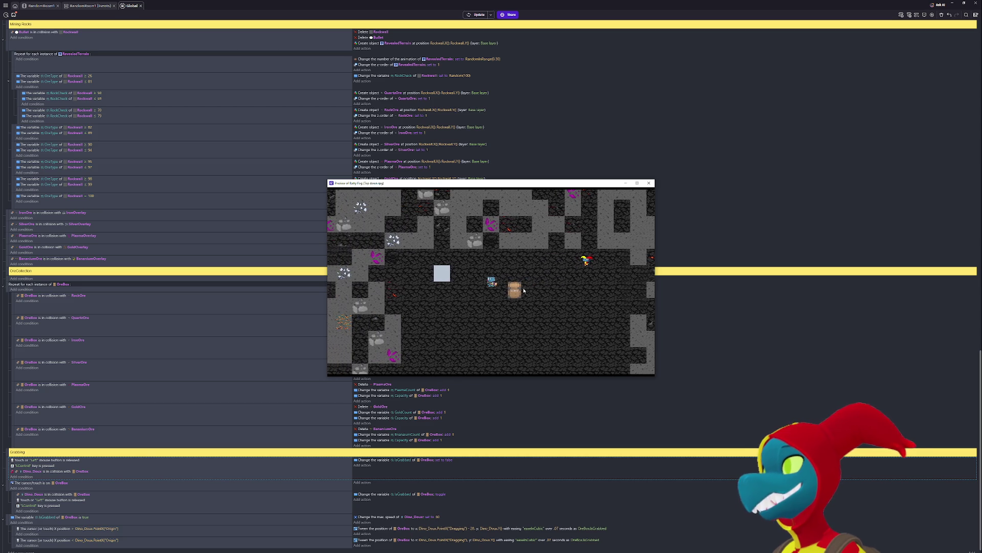
pyautogui.press('Left')
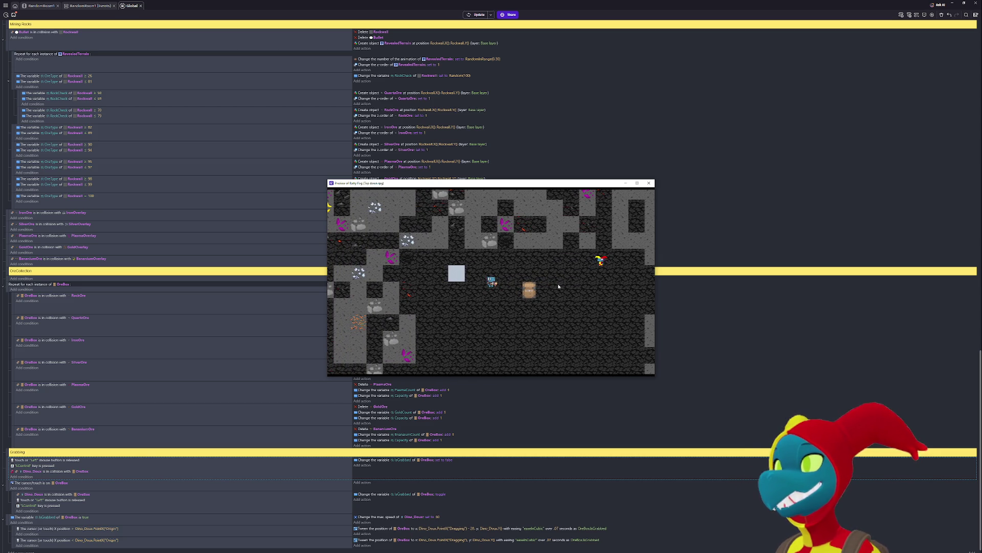
pyautogui.press('Right')
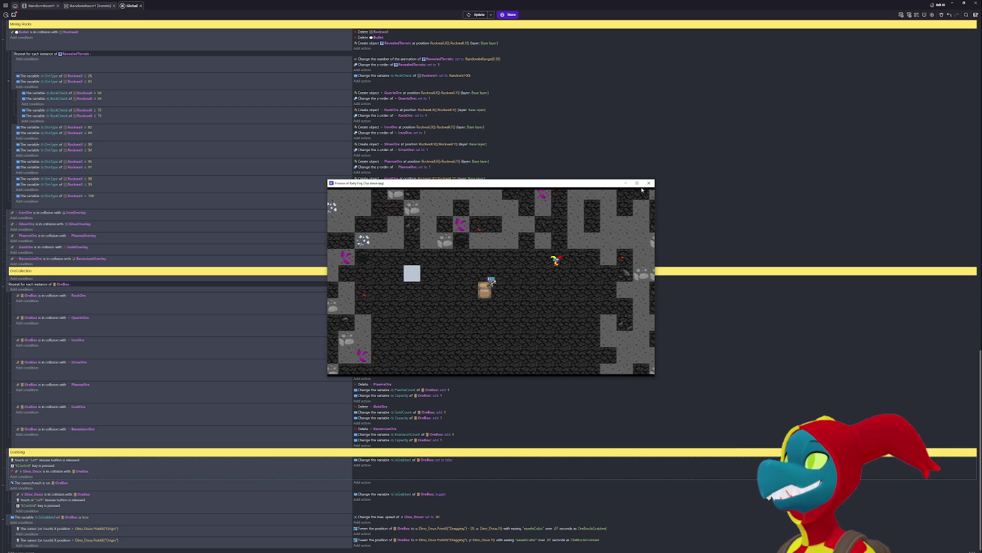
pyautogui.click(648, 183)
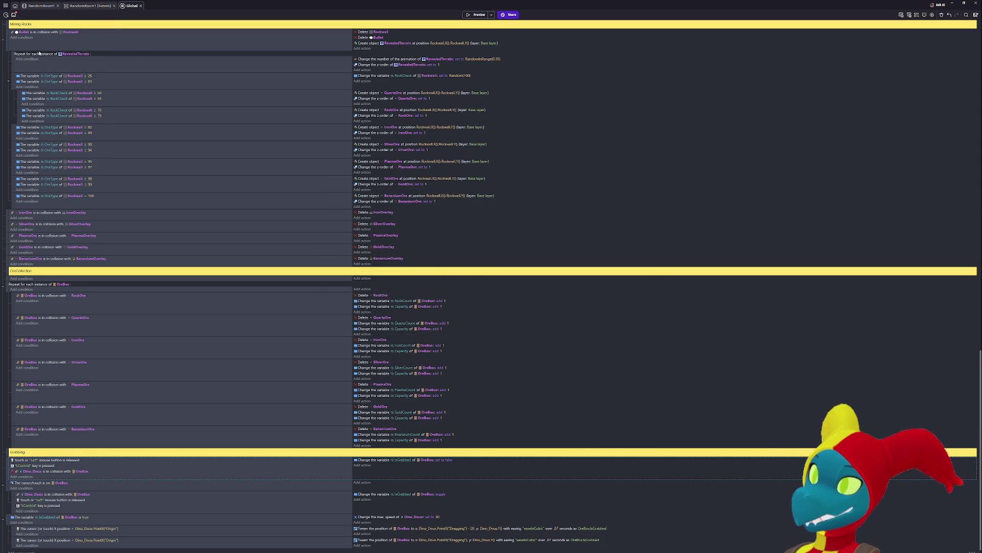
# - Save the project, set both OreBox tween durations to .065 seconds, and playtest
pyautogui.click(16, 14)
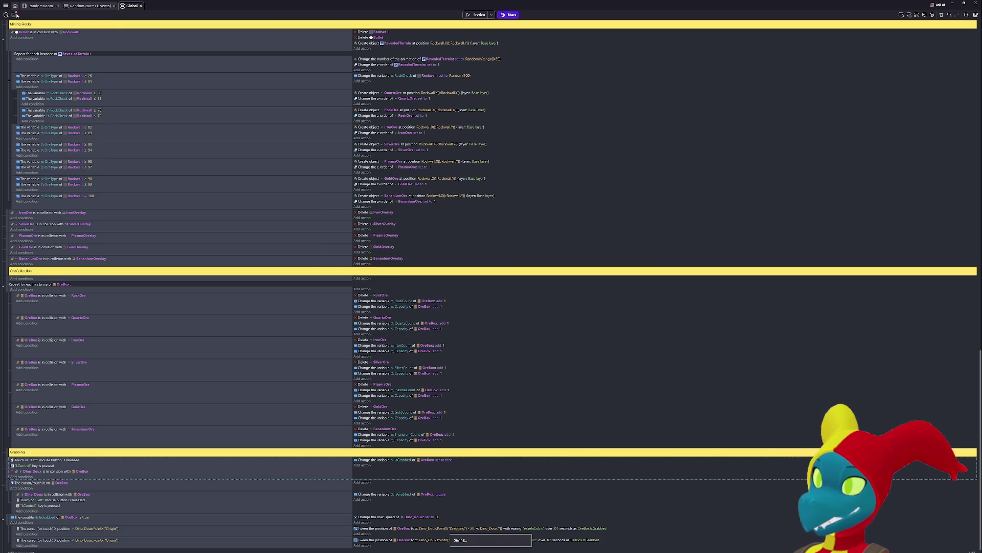
pyautogui.scroll(-1, 456, 335)
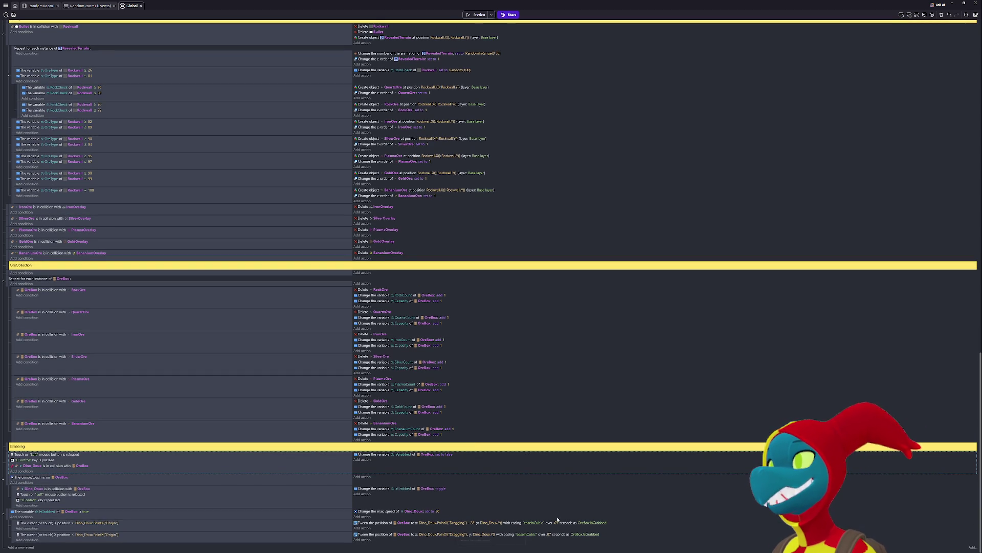
pyautogui.click(559, 533)
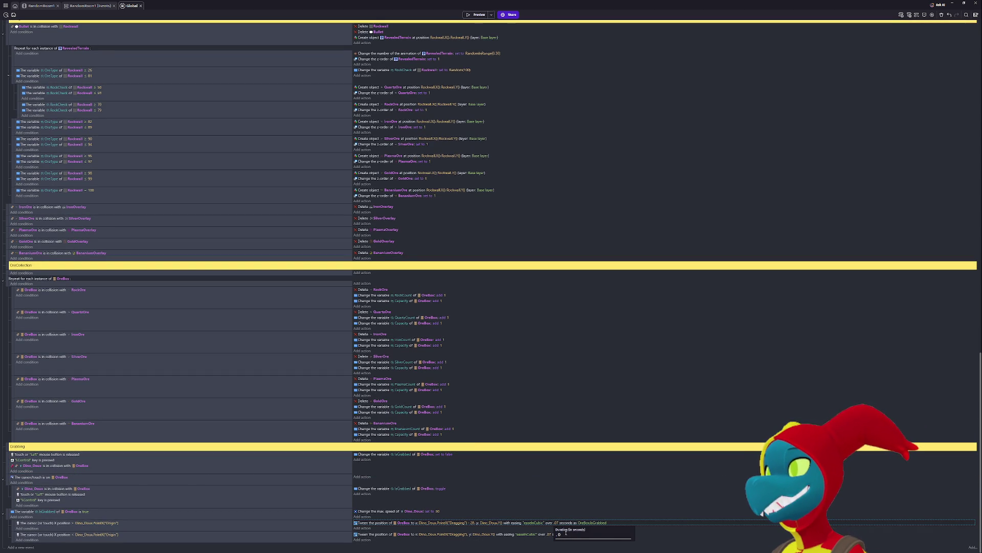
pyautogui.press('Return')
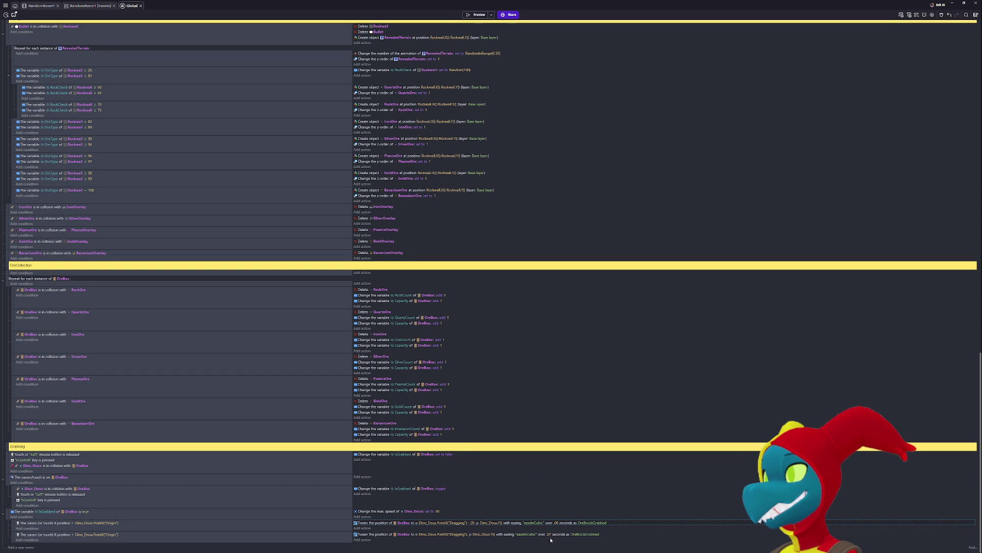
pyautogui.click(548, 522)
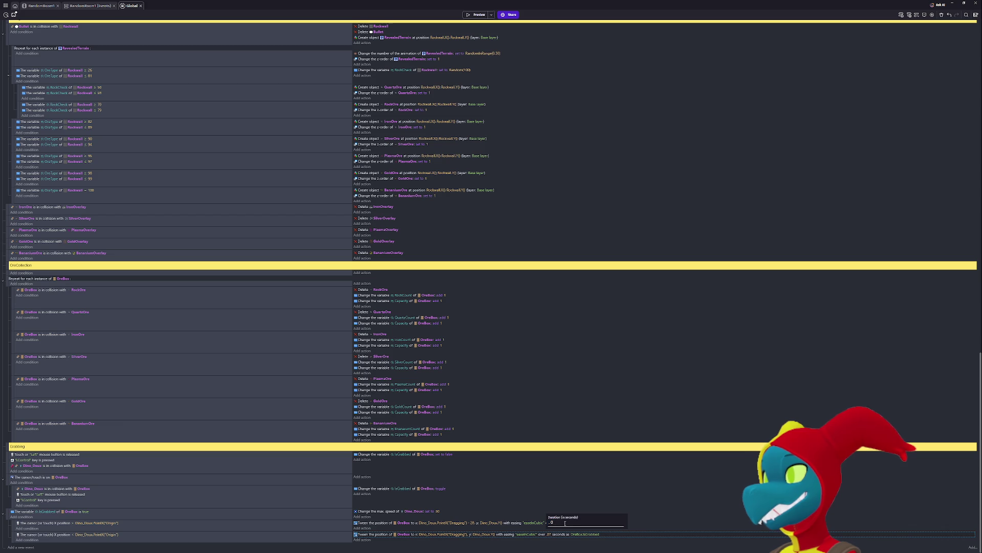
pyautogui.press('Return')
pyautogui.click(558, 523)
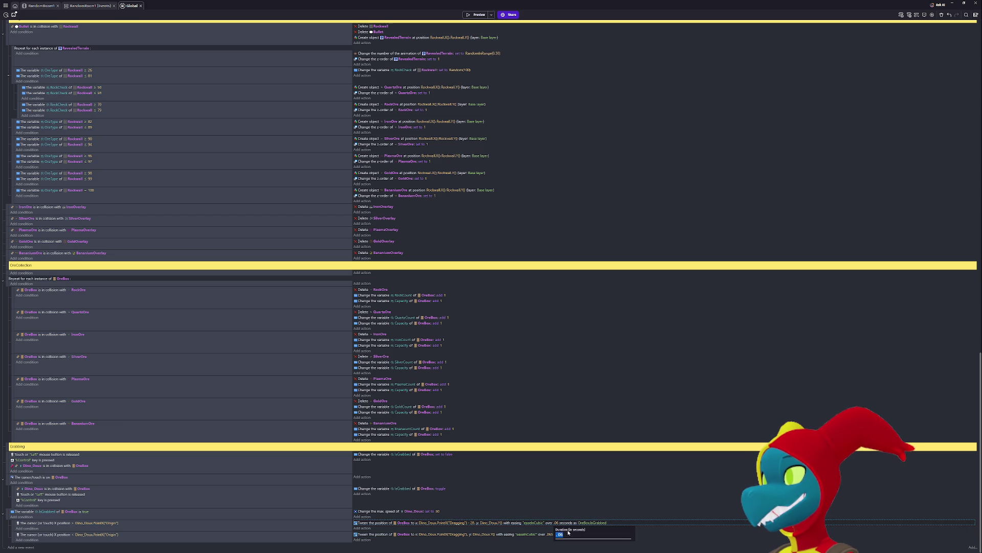
pyautogui.press('Return')
pyautogui.click(476, 15)
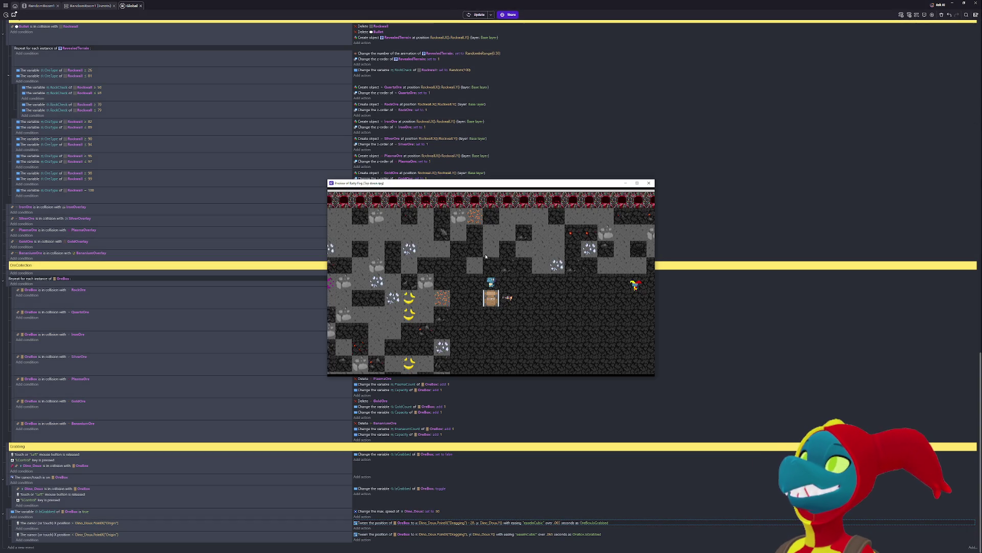
pyautogui.press('Right')
pyautogui.press('Right')
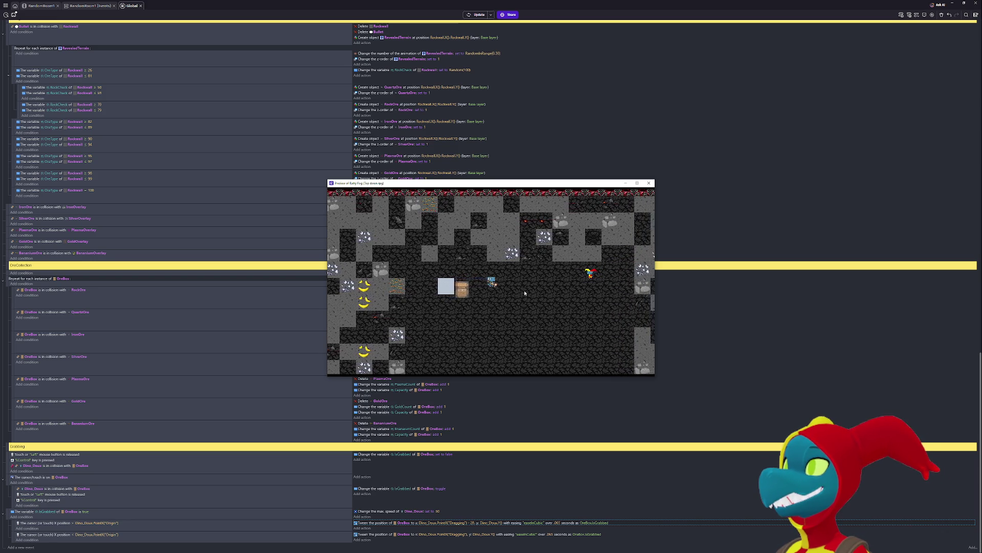
# - Change the second tween's duration to .08, refresh the playtest, then close it
pyautogui.click(557, 523)
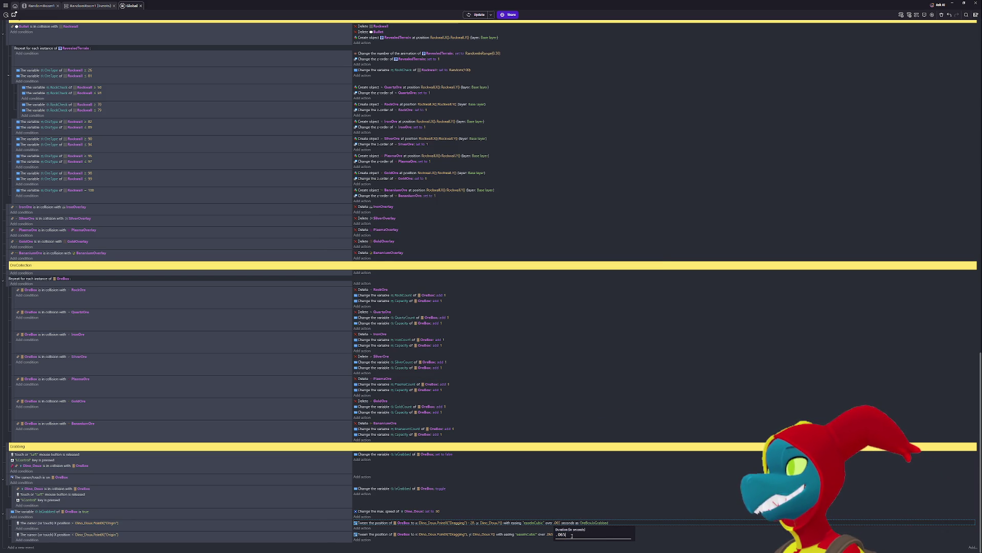
pyautogui.click(551, 535)
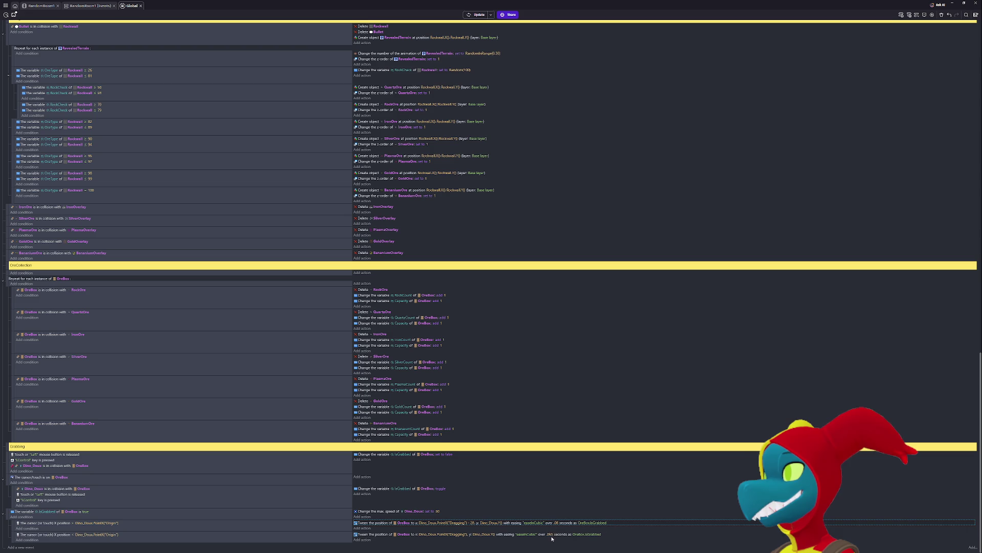
pyautogui.click(551, 535)
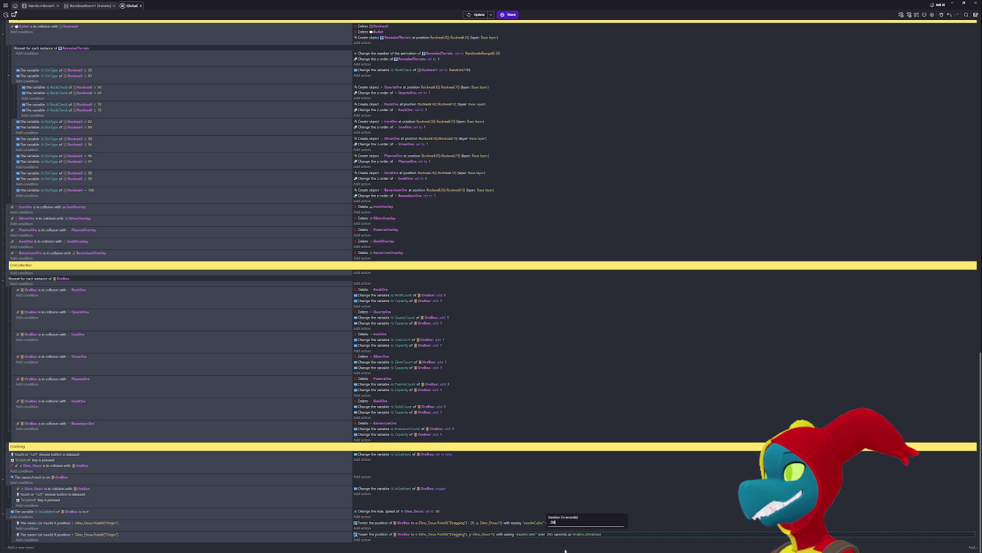
pyautogui.press('Return')
pyautogui.click(476, 16)
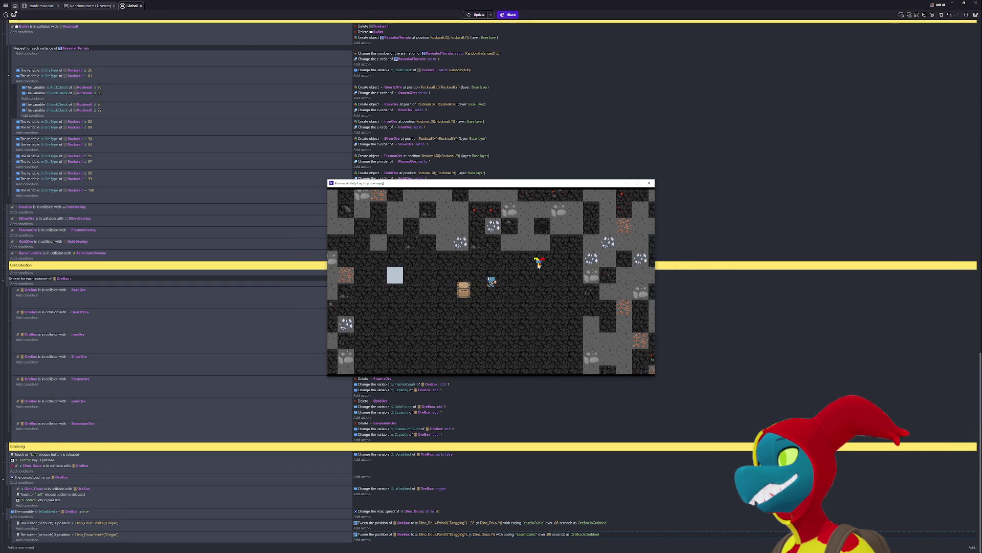
pyautogui.hotkey('alt', 'F4')
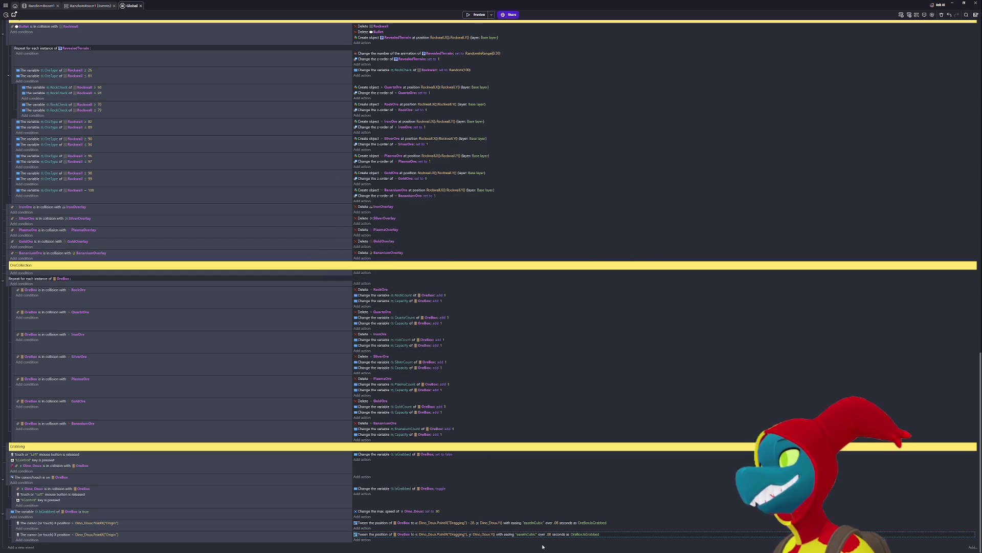
# - Set both tween durations to .1 seconds and playtest dragging the ore box
pyautogui.click(550, 535)
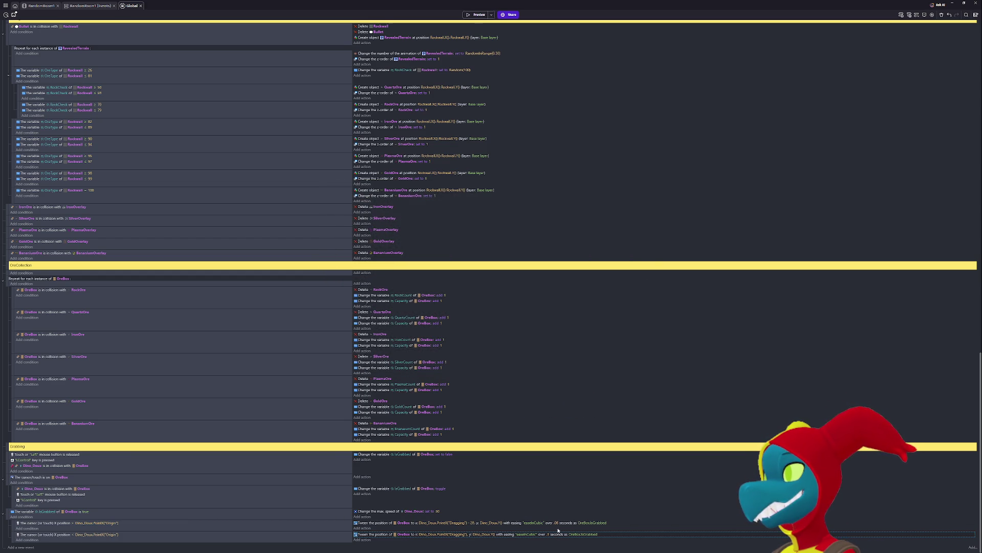
pyautogui.click(557, 523)
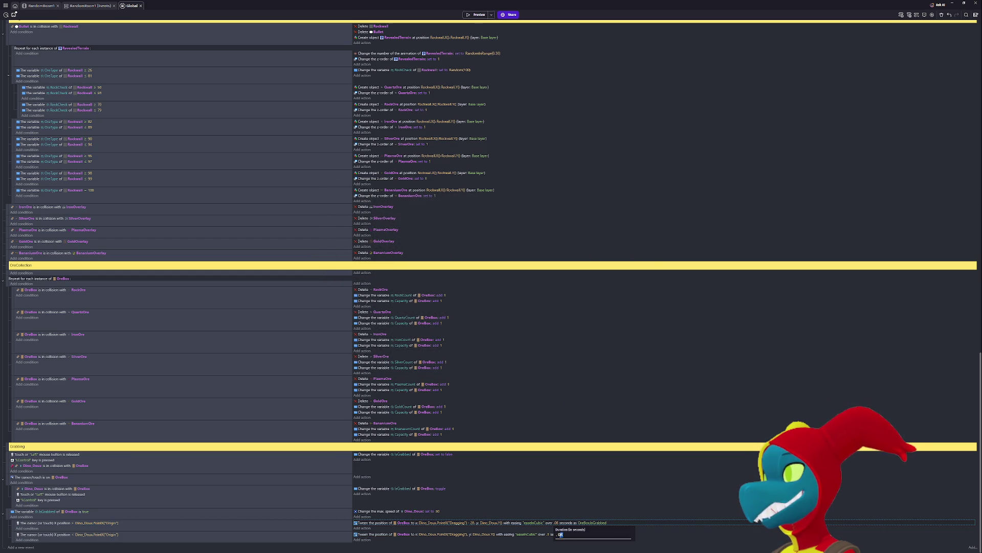
pyautogui.write('.1')
pyautogui.press('Return')
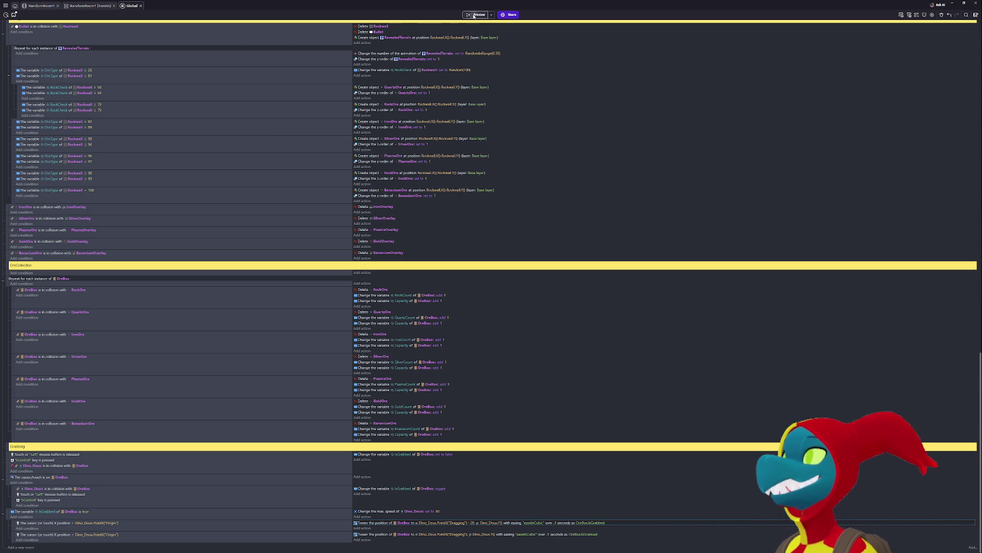
pyautogui.click(475, 14)
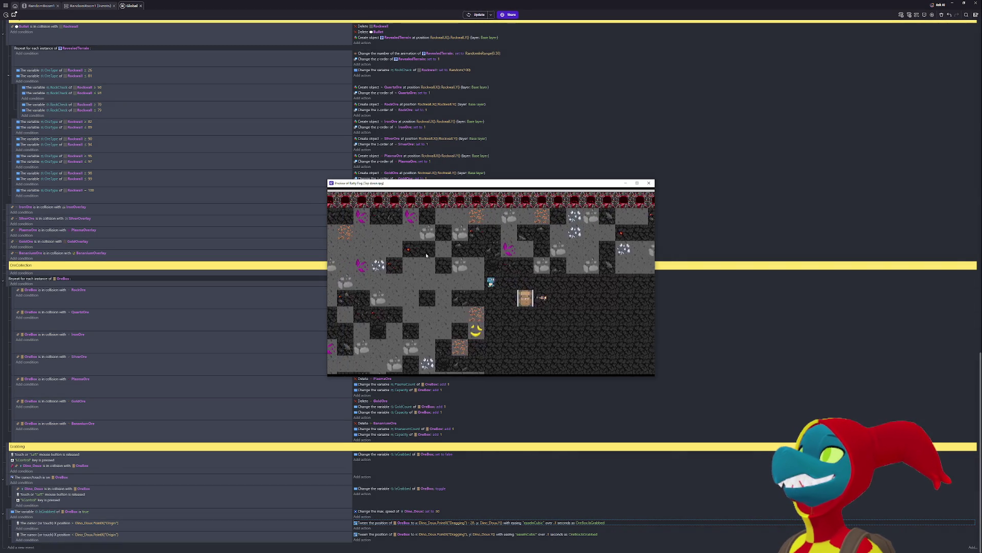
pyautogui.press('Right')
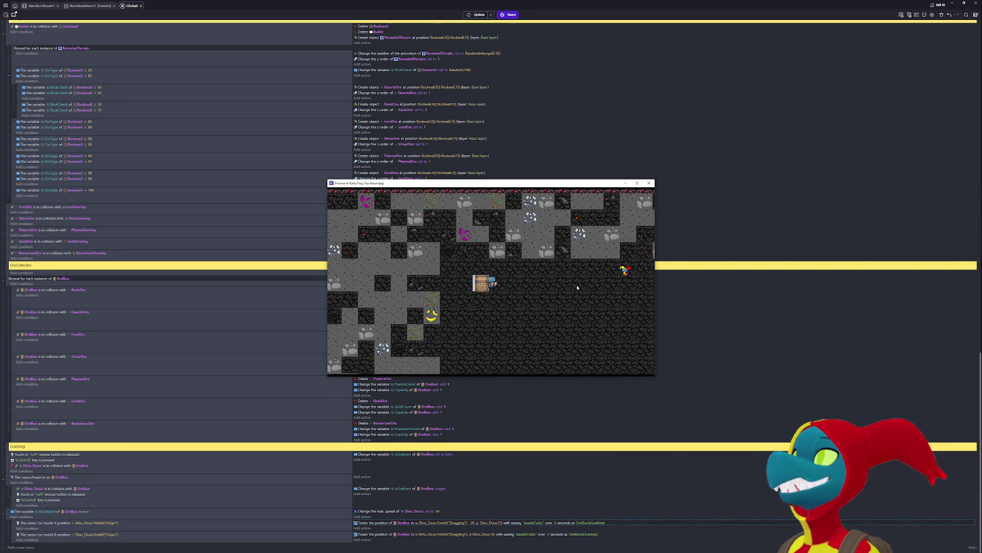
pyautogui.press('Right')
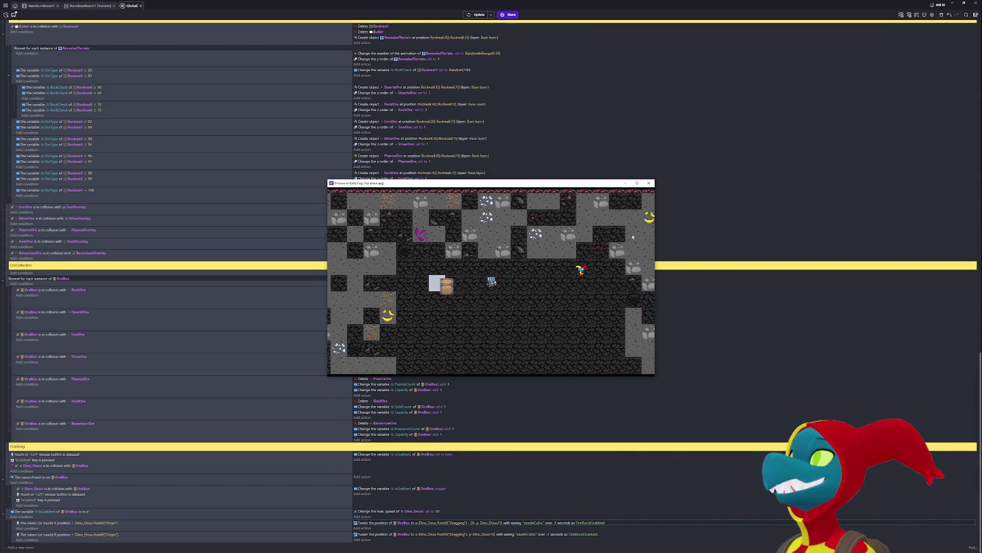
pyautogui.click(649, 182)
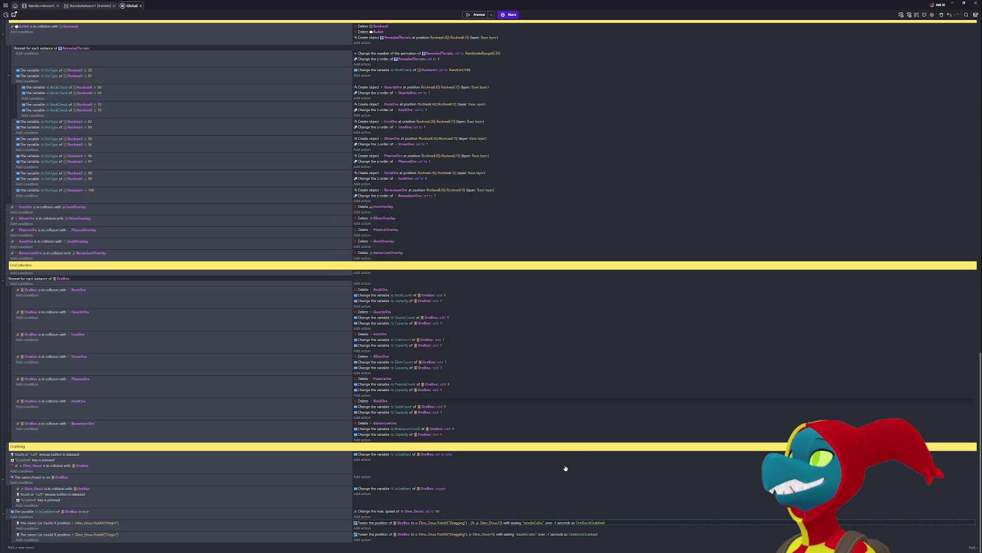
# - Set both OreBox tween durations to .001 seconds and playtest the dragging
pyautogui.click(556, 523)
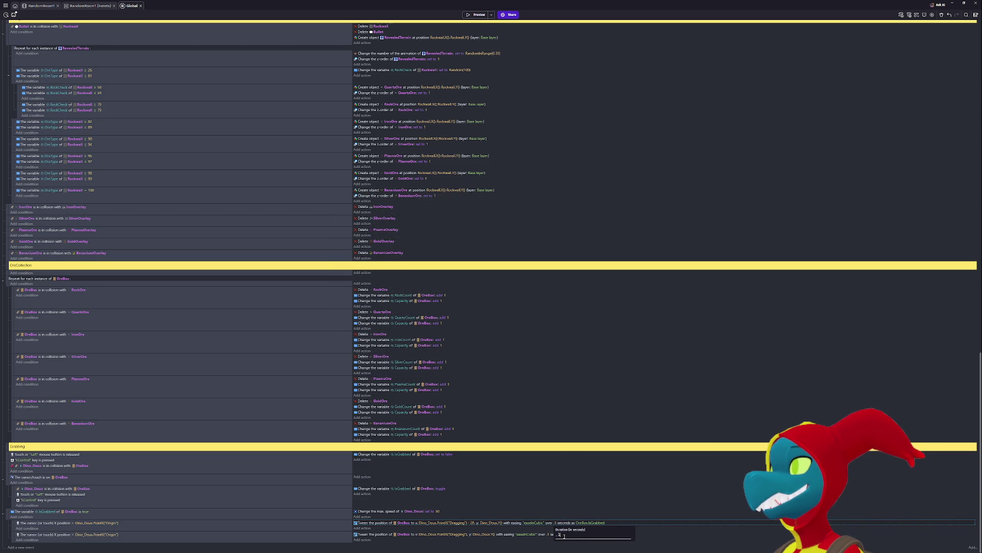
pyautogui.write('.001')
pyautogui.press('Return')
pyautogui.click(548, 534)
pyautogui.write('.001')
pyautogui.press('Return')
pyautogui.click(475, 14)
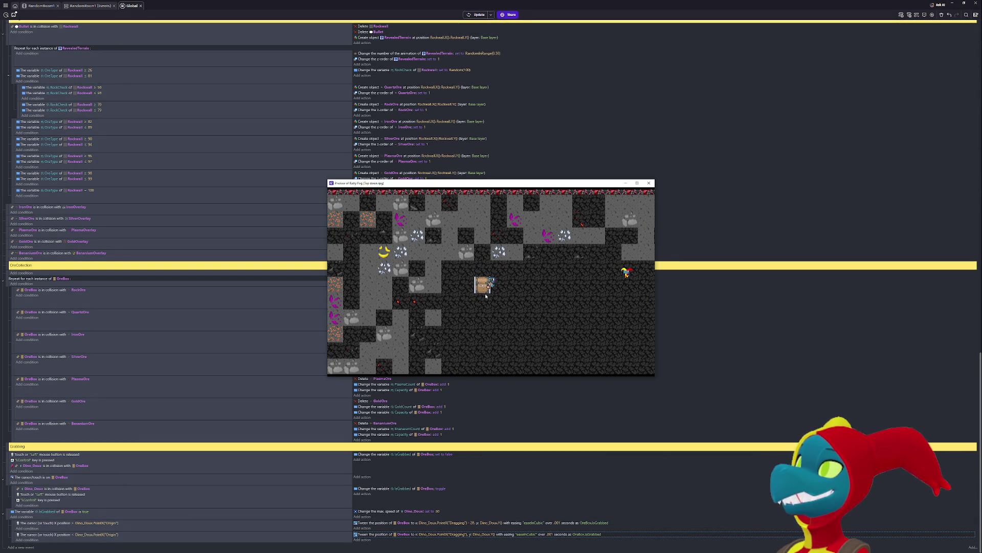
pyautogui.moveTo(531, 295)
pyautogui.press('Right')
pyautogui.press('Down')
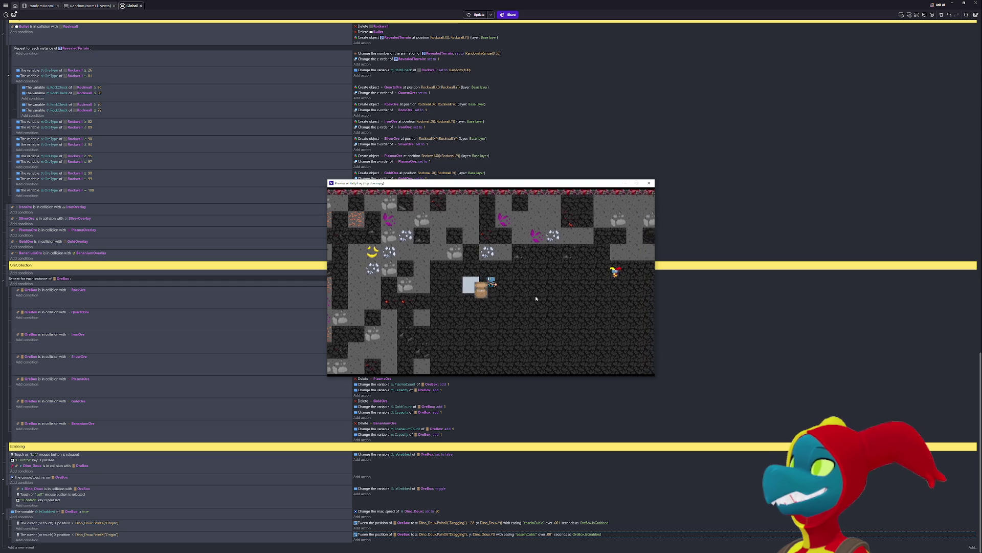
pyautogui.click(651, 185)
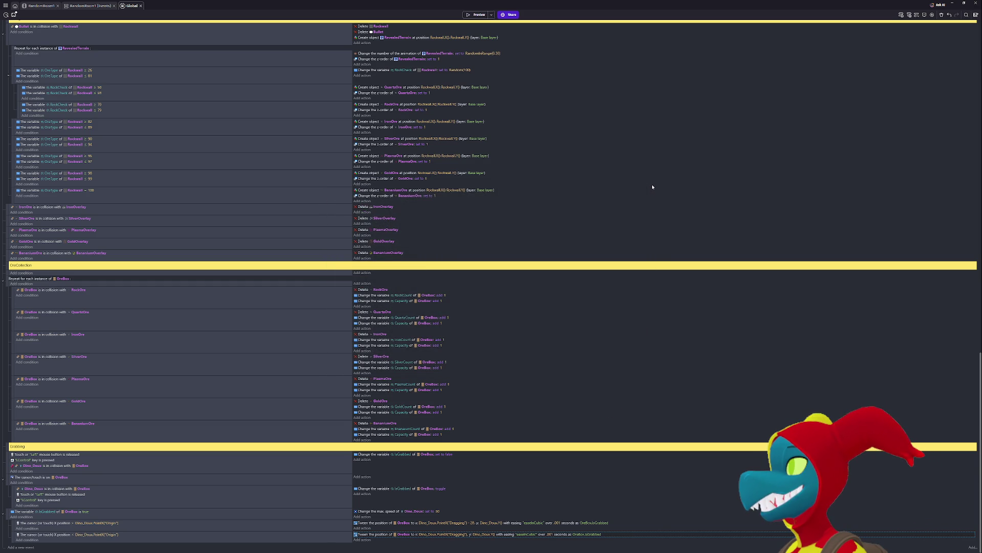
# - Change the tween durations to .009 seconds and start a new playtest with F5
pyautogui.click(549, 534)
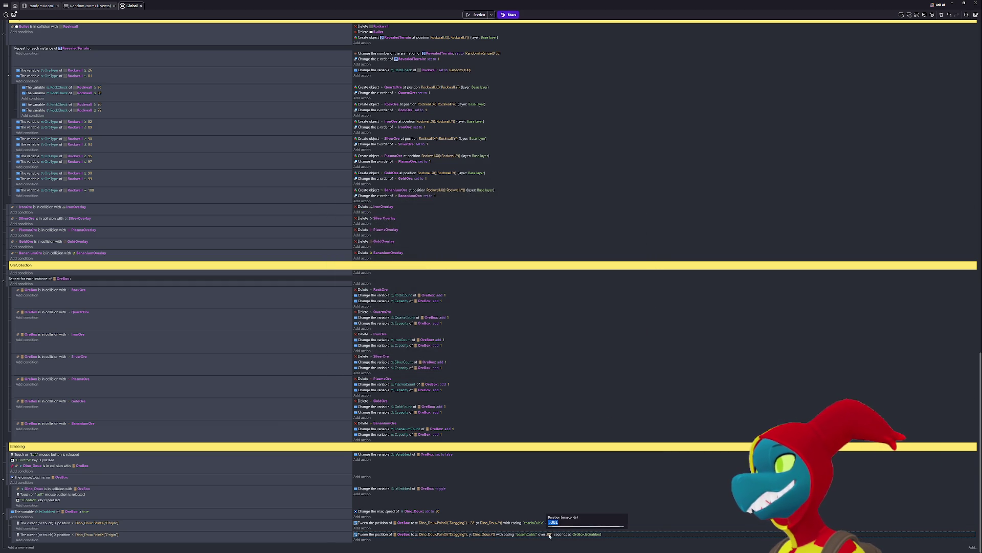
pyautogui.click(559, 522)
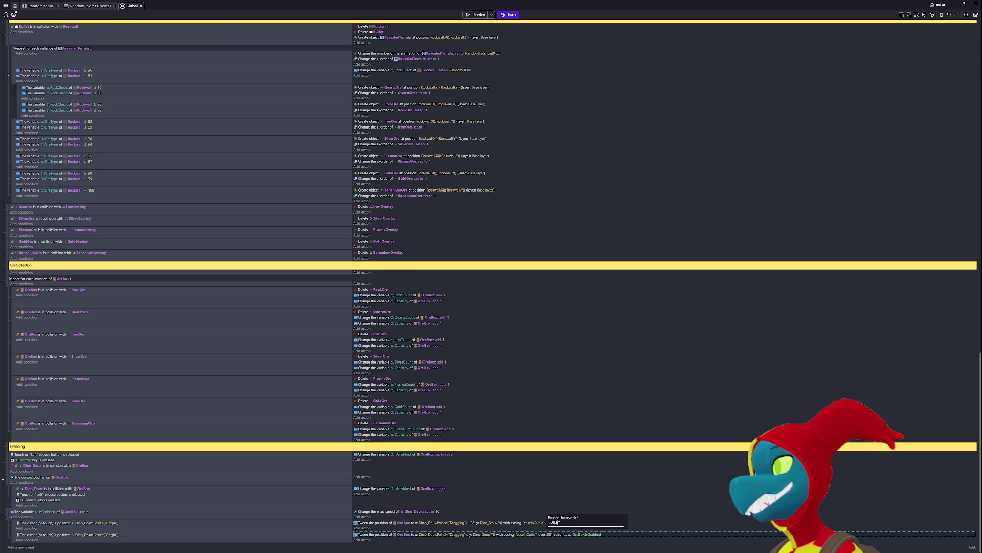
pyautogui.click(550, 534)
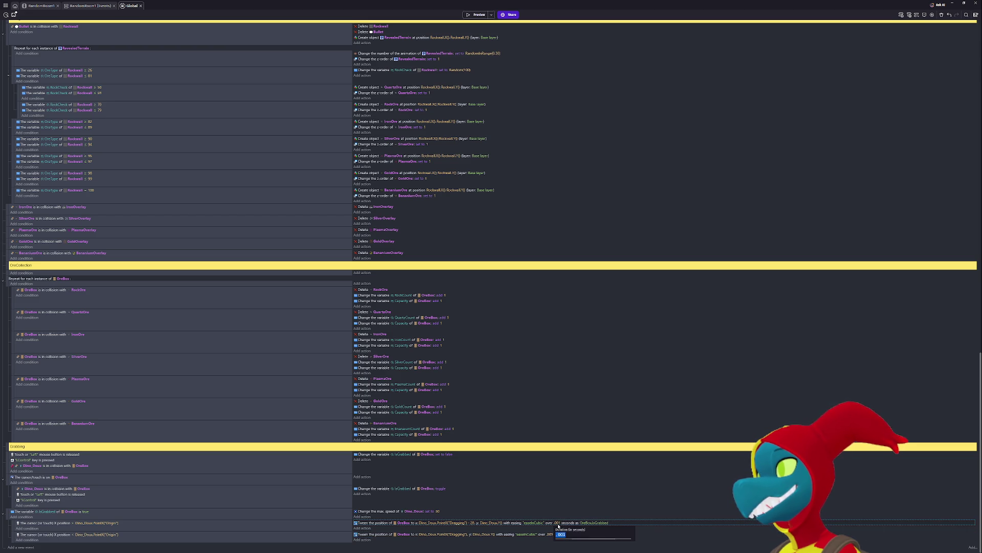
pyautogui.write('9')
pyautogui.press('Return')
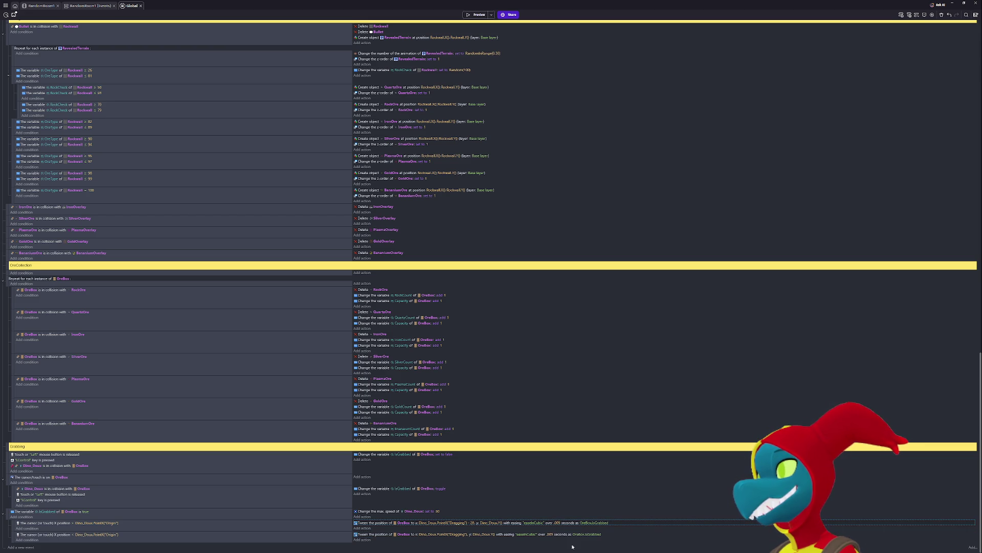
pyautogui.press('F5')
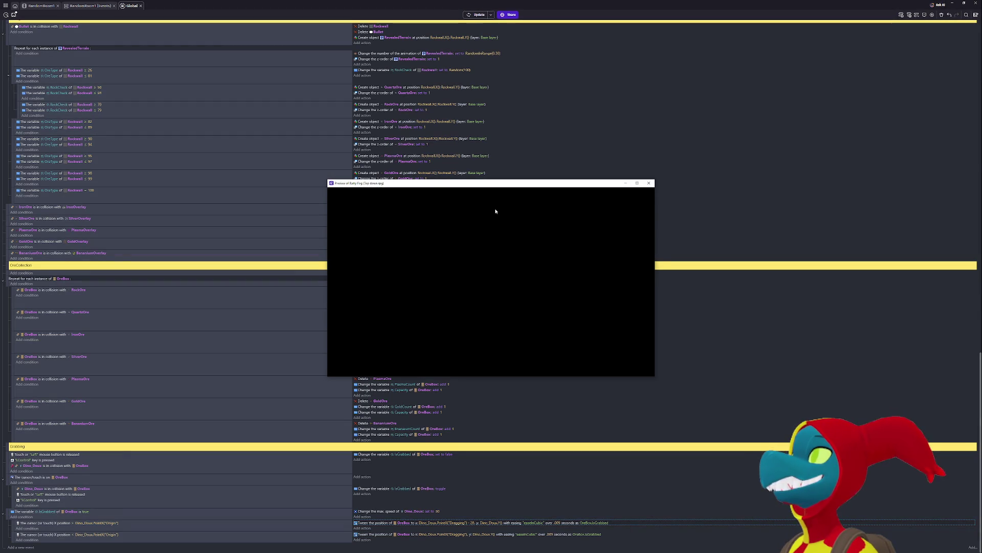
pyautogui.keyDown('ctrl'); pyautogui.click(493, 279); pyautogui.keyUp('ctrl')
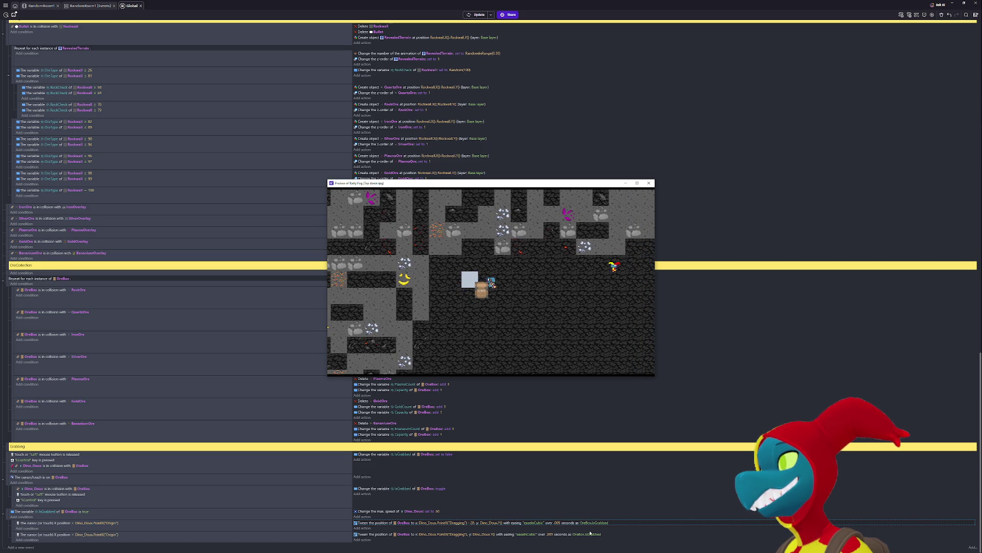
pyautogui.click(553, 533)
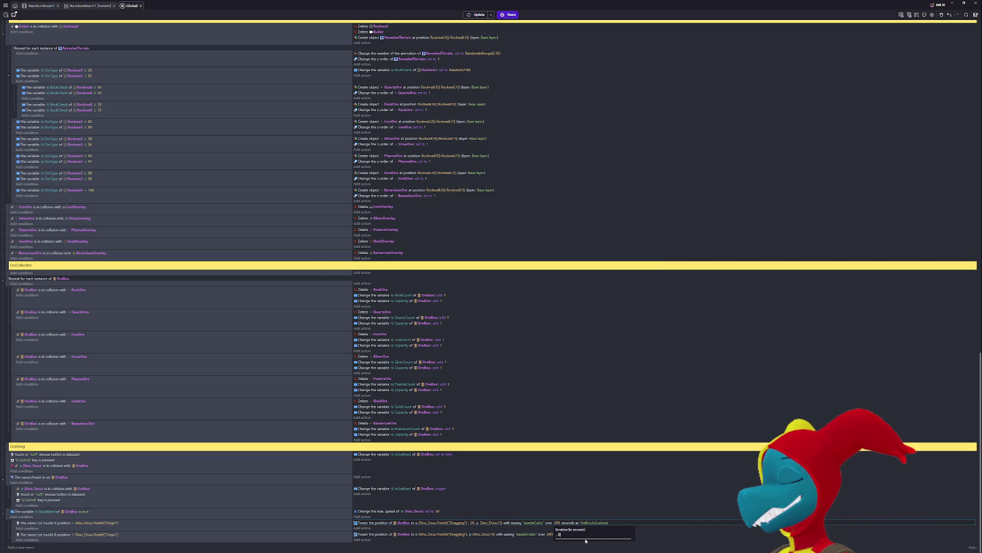
# - Confirm a .099-second tween duration and briefly playtest it
pyautogui.click(554, 535)
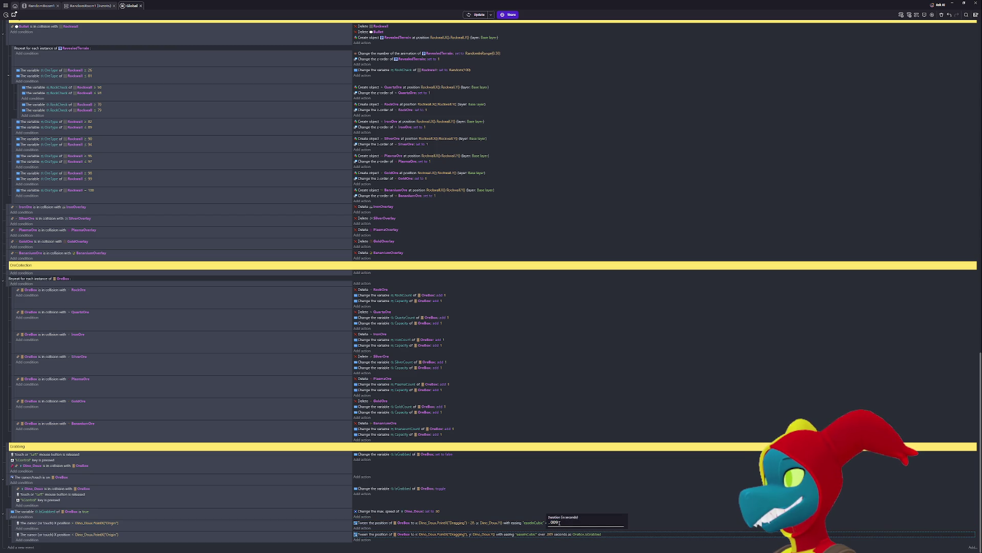
pyautogui.press('Return')
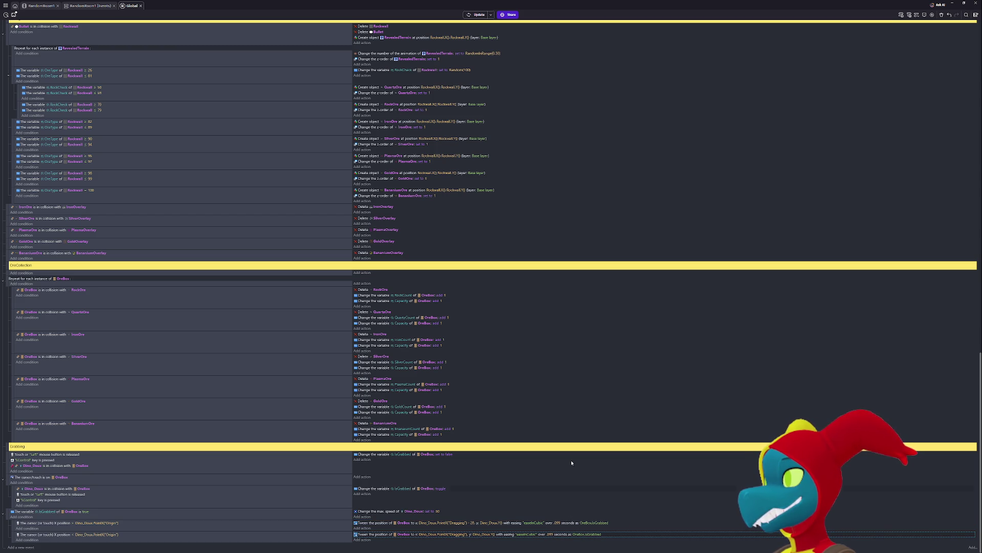
pyautogui.press('F5')
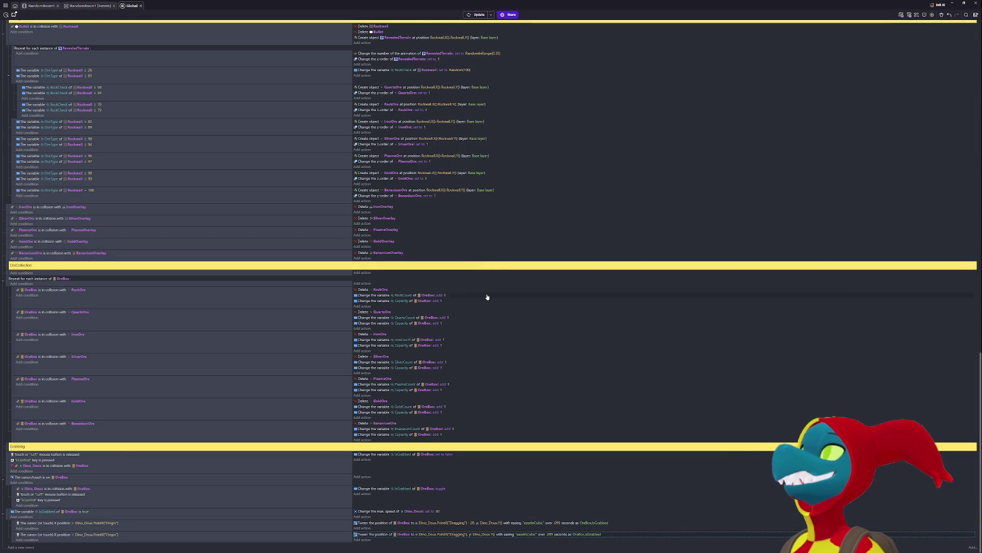
pyautogui.press('Right')
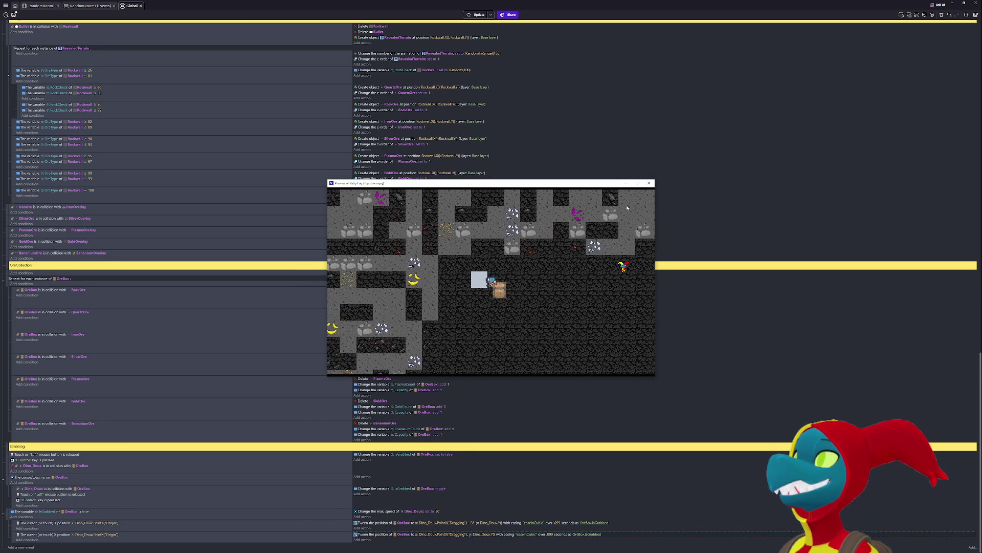
pyautogui.click(649, 183)
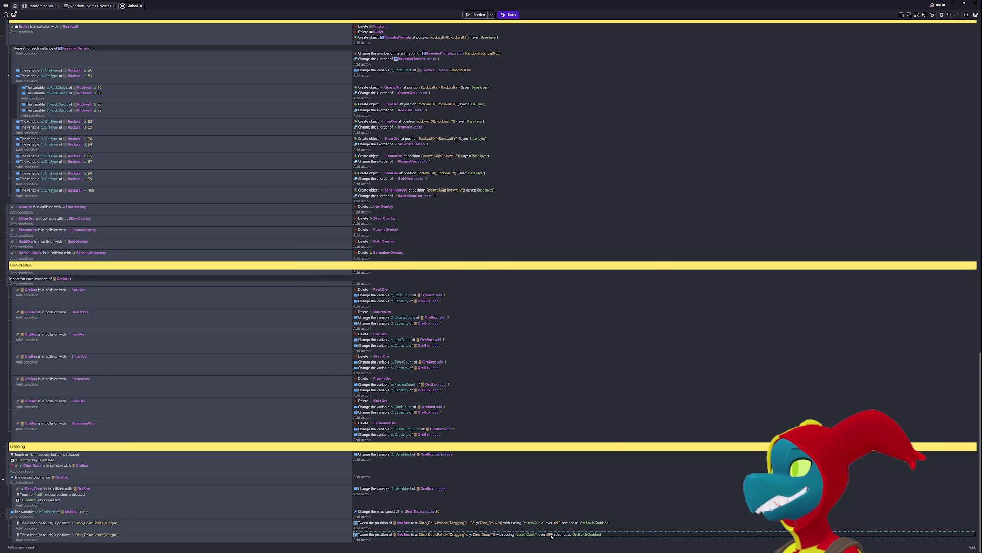
# - Change both OreBox tween durations from .099 to .029 seconds
pyautogui.click(547, 534)
pyautogui.press('BackSpace')
pyautogui.press('BackSpace')
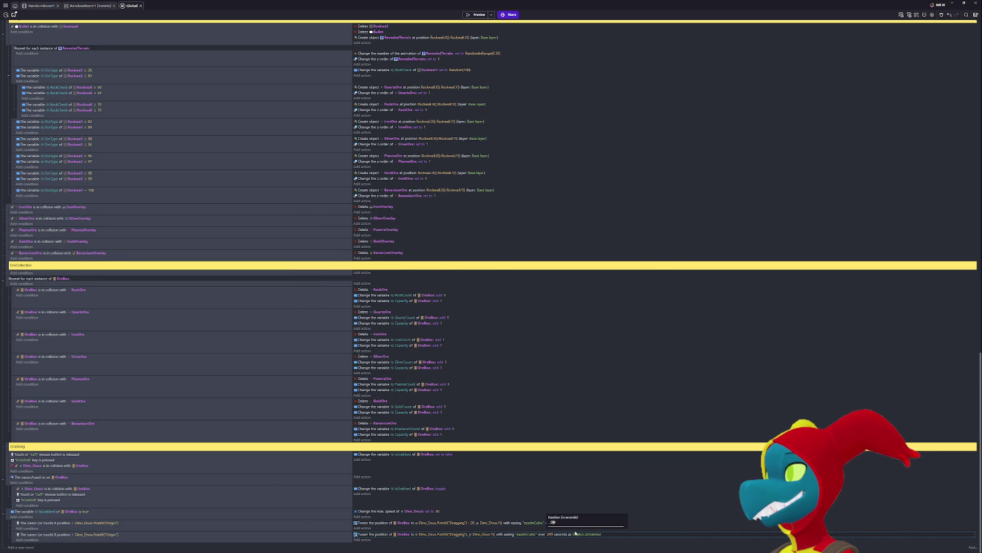
pyautogui.write('29')
pyautogui.press('Return')
pyautogui.click(561, 525)
pyautogui.click(560, 523)
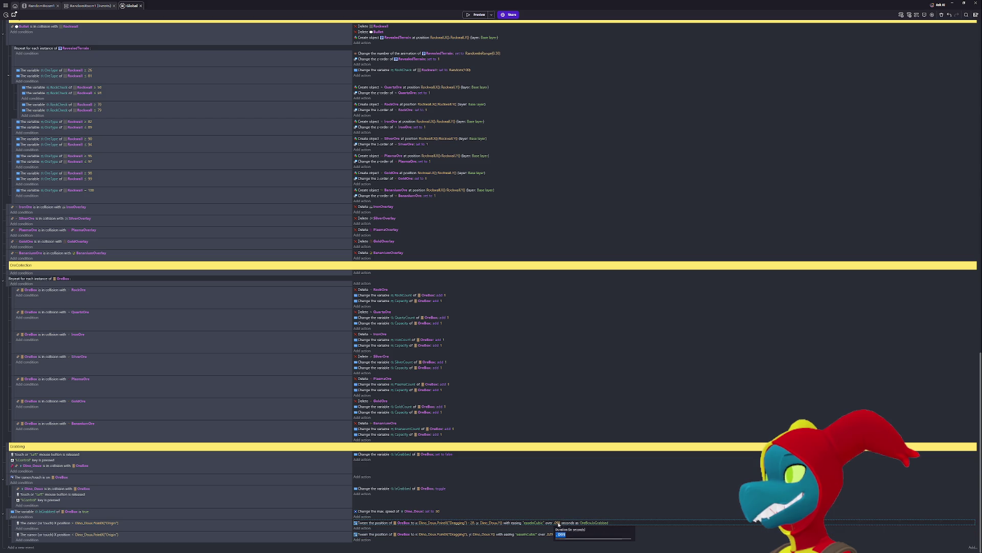
pyautogui.write('1')
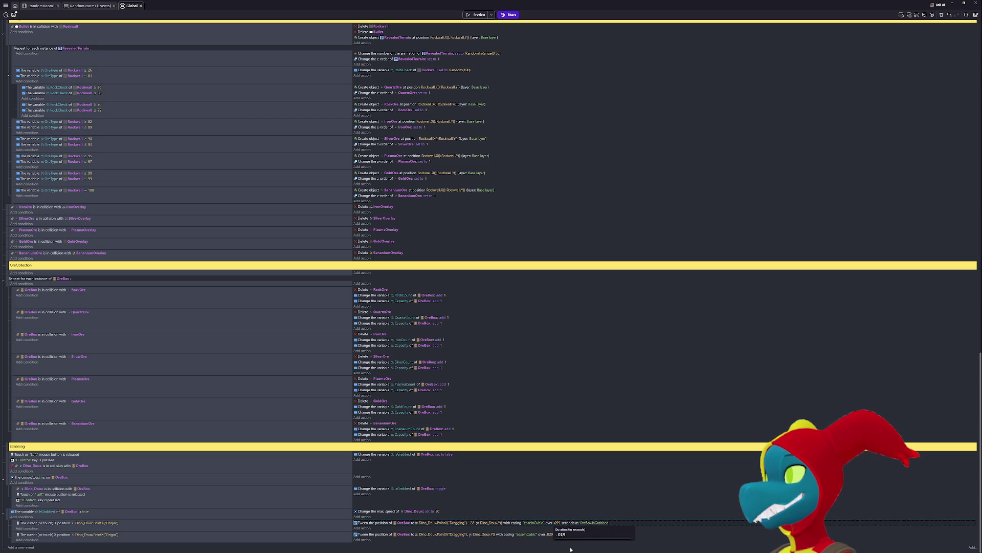
pyautogui.press('Return')
# - Playtest the .029 timing by walking the dinosaur with the ore box, then close the preview
pyautogui.click(476, 14)
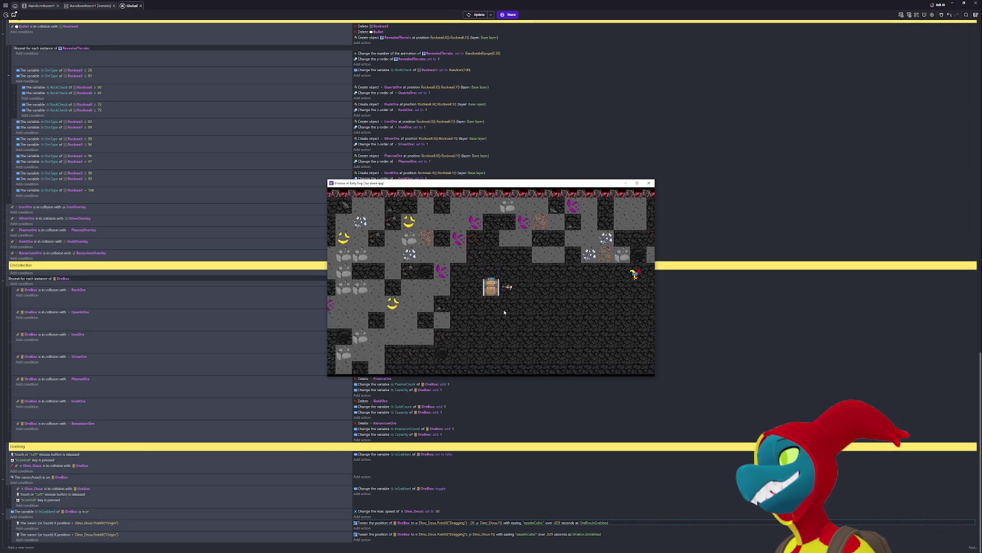
pyautogui.press('Left')
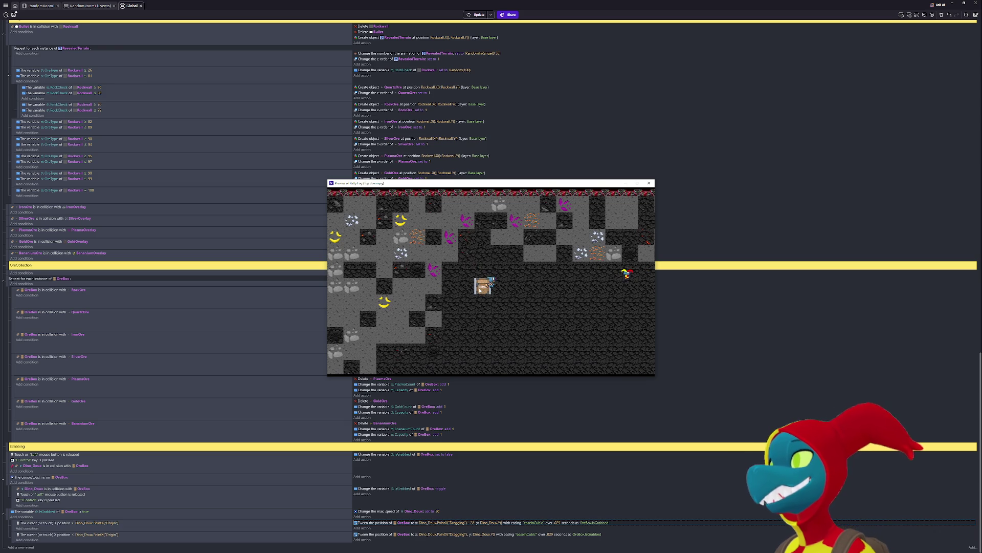
pyautogui.press('Right')
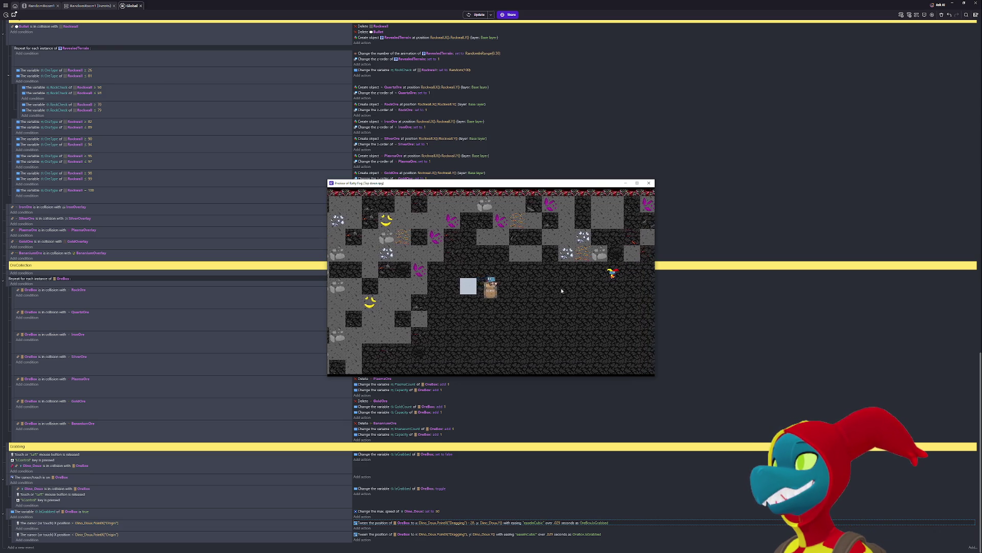
pyautogui.press('Right')
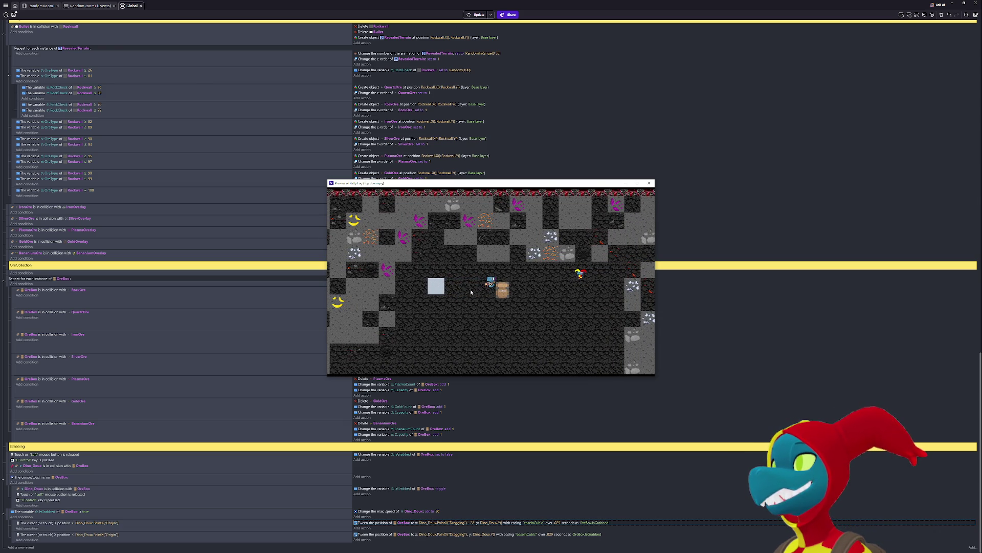
pyautogui.hotkey('alt', 'F4')
pyautogui.scroll(10, 158, 301)
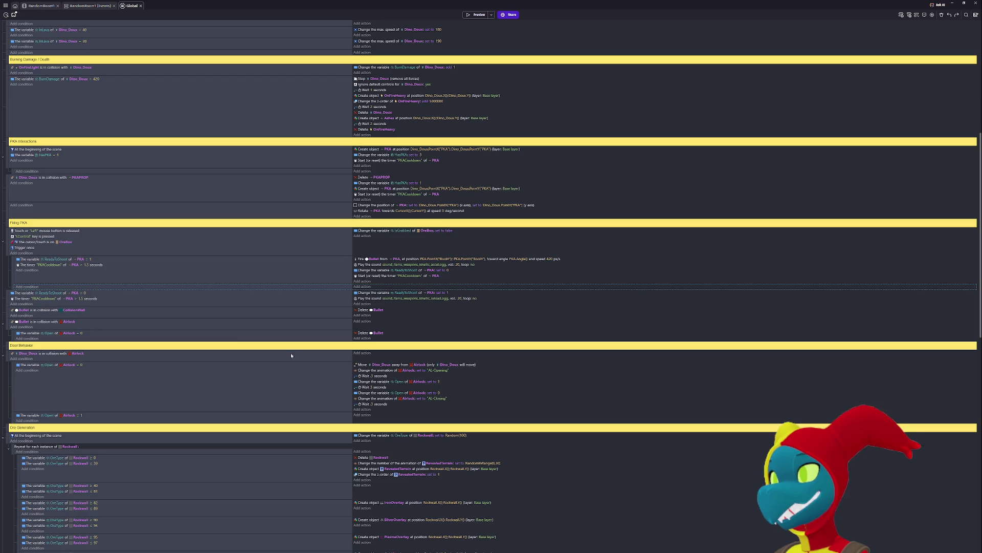
# - Move Trigger once into the ReadyToShoot sub-event and the IsGrabbed change into its actions
pyautogui.scroll(1, 14, 287)
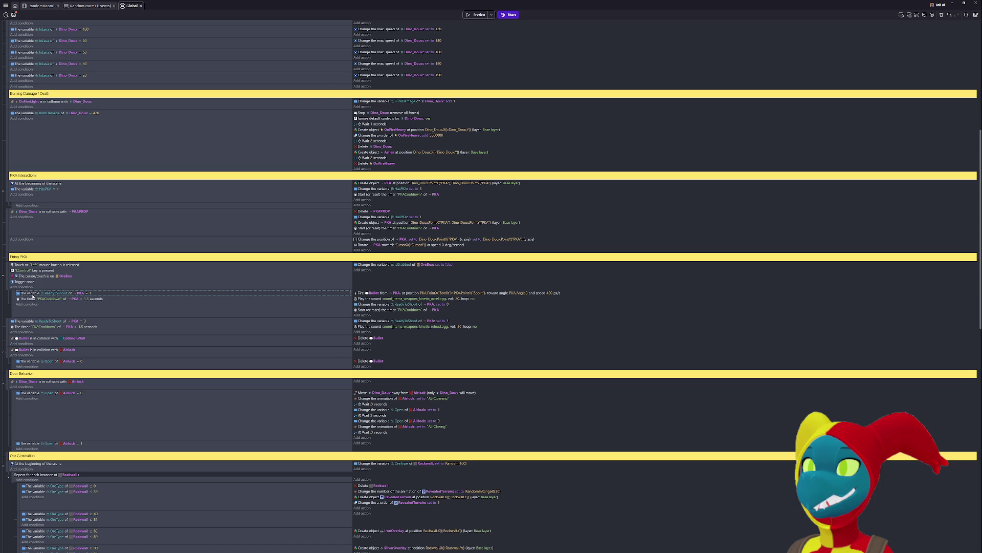
pyautogui.moveTo(23, 282); pyautogui.dragTo(29, 295)
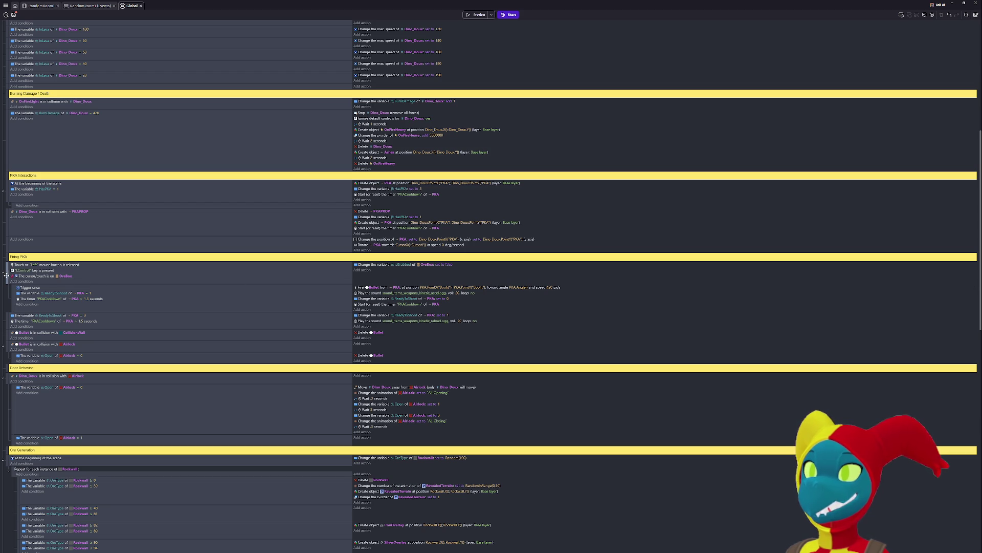
pyautogui.moveTo(6, 275)
pyautogui.mouseDown()
pyautogui.moveTo(15, 317)
pyautogui.moveTo(34, 276)
pyautogui.moveTo(32, 290)
pyautogui.mouseUp()
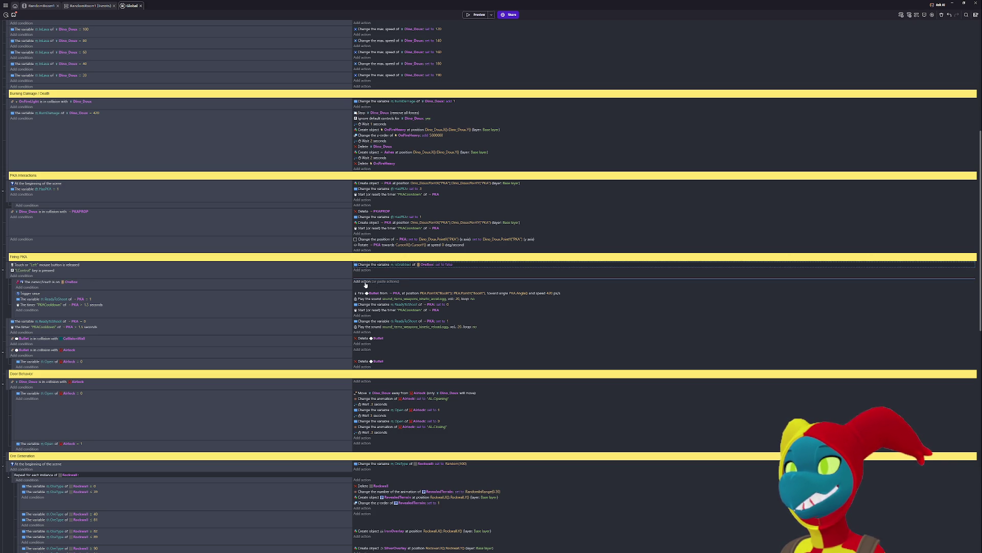
pyautogui.moveTo(366, 284); pyautogui.dragTo(369, 285)
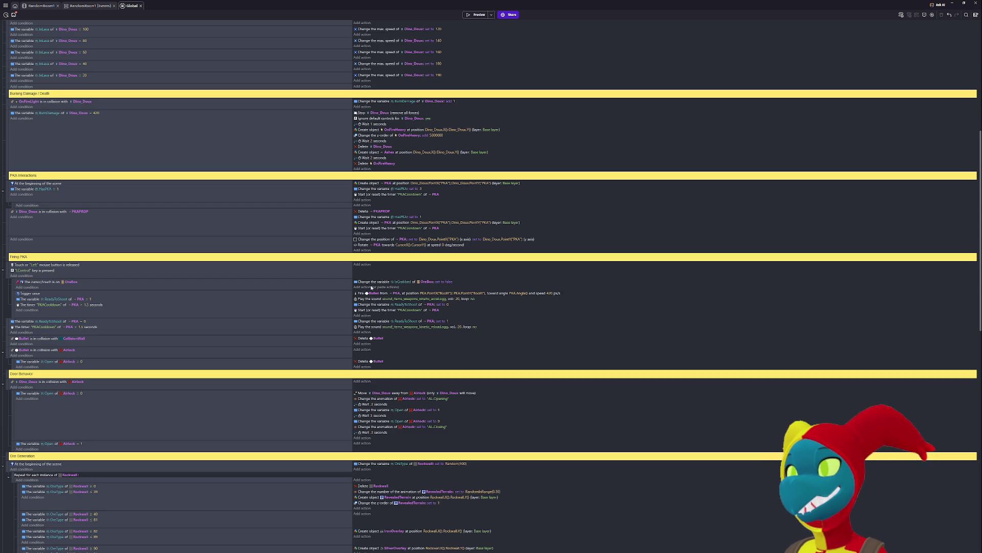
# - Move the PKACooldown timer restart into a new empty sub-event under the OreBox event
pyautogui.click(369, 312)
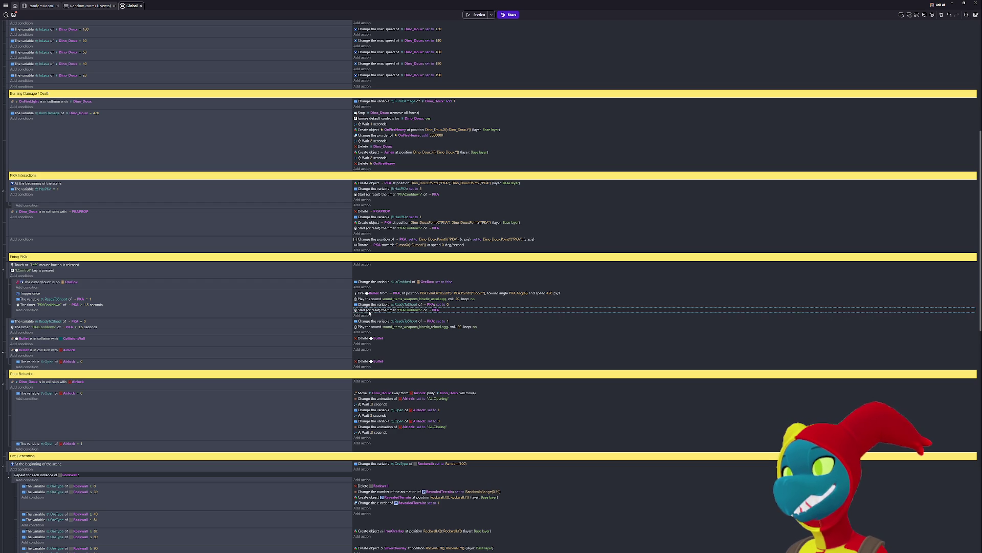
pyautogui.moveTo(369, 312); pyautogui.dragTo(378, 290)
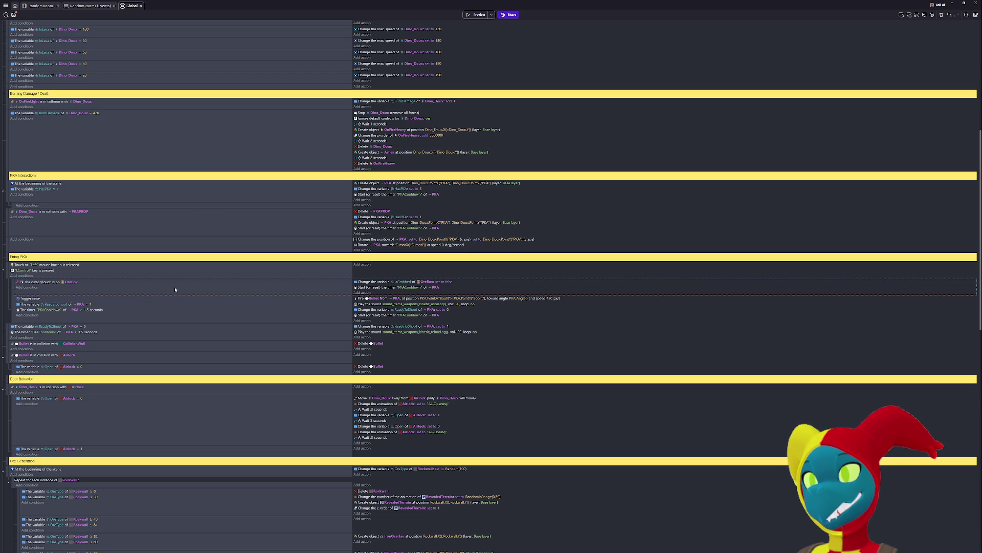
pyautogui.moveTo(12, 286); pyautogui.dragTo(18, 298)
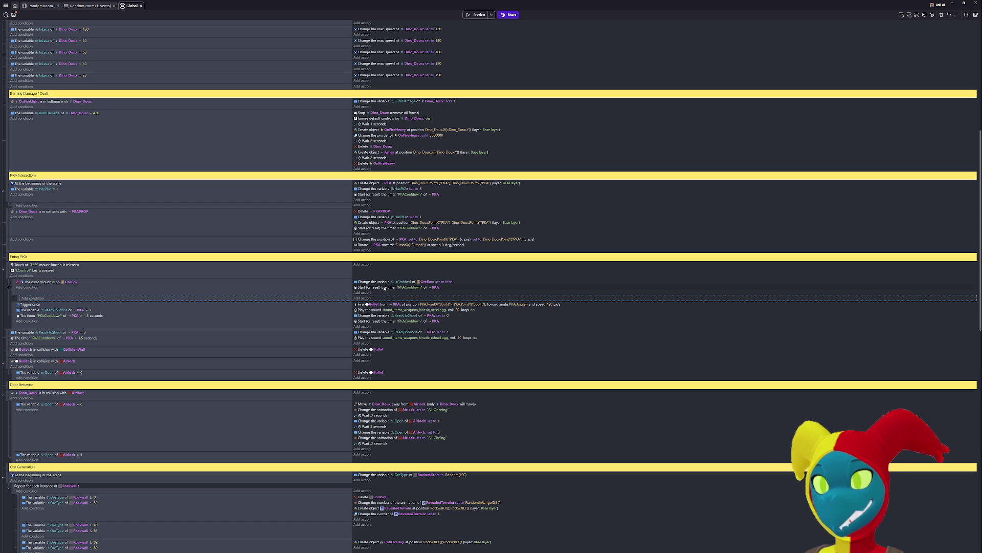
pyautogui.moveTo(383, 288)
pyautogui.mouseDown()
pyautogui.moveTo(383, 299)
pyautogui.moveTo(307, 300)
pyautogui.mouseUp()
# - Add a 'cursor/touch is on an object' condition for OreBox to the timer sub-event
pyautogui.click(38, 295)
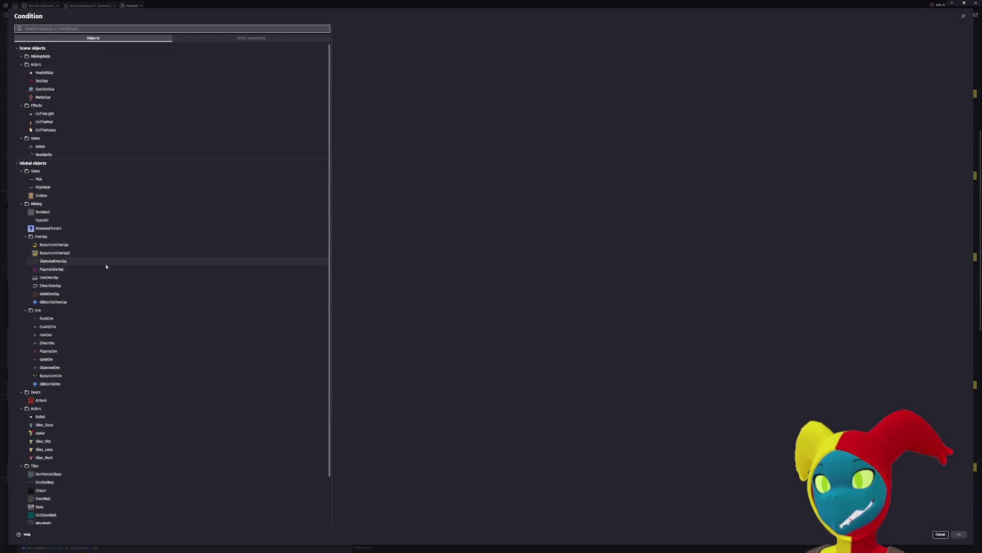
pyautogui.press('Escape')
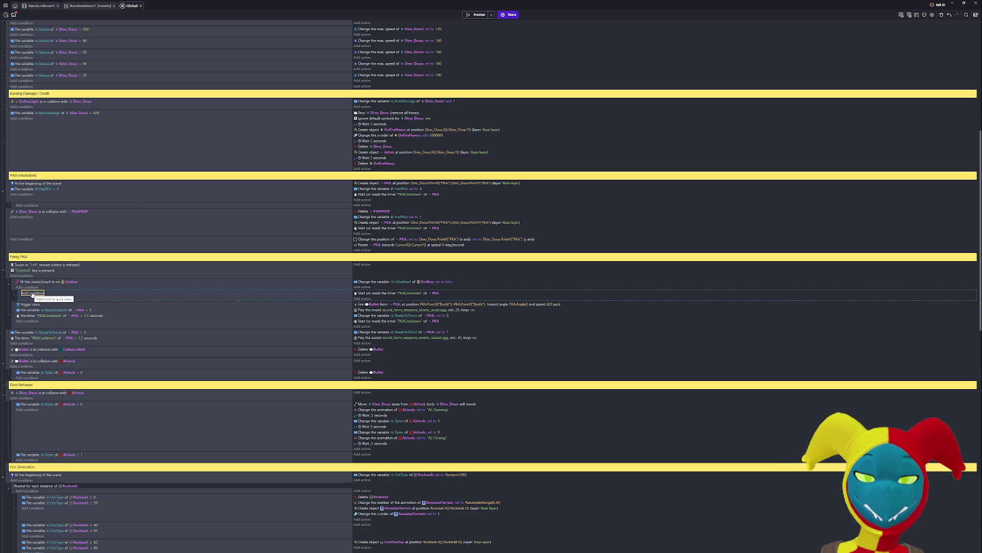
pyautogui.click(32, 294)
pyautogui.write('mouse')
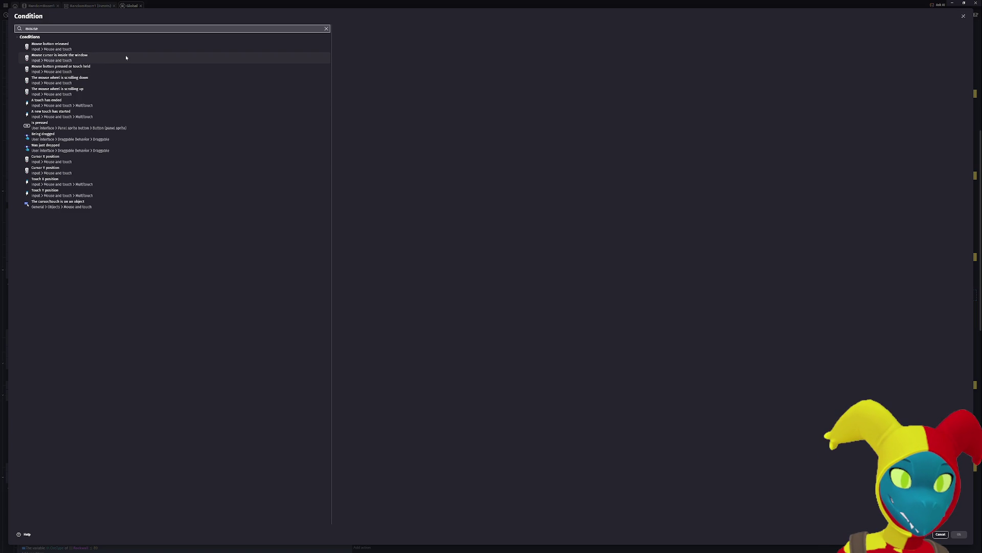
pyautogui.click(101, 201)
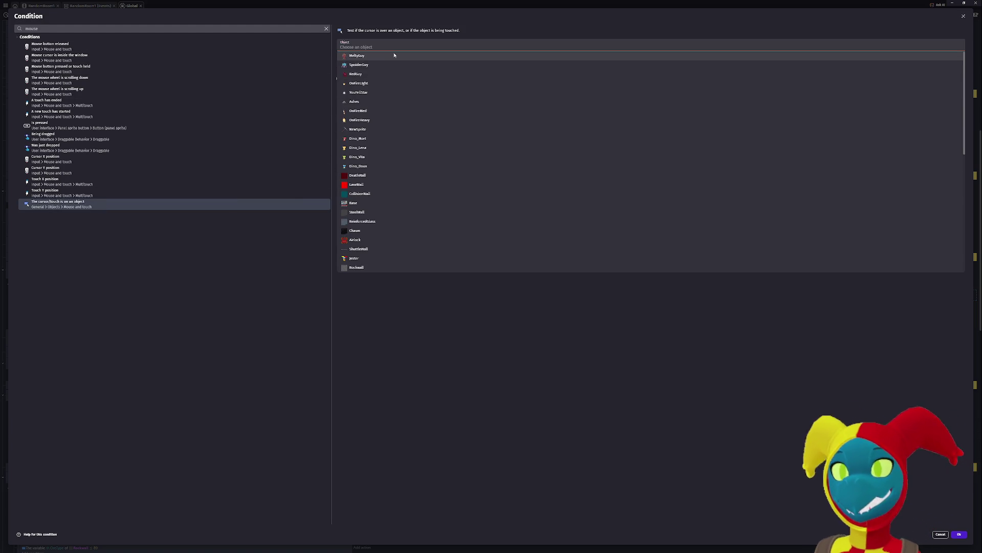
pyautogui.write('ore')
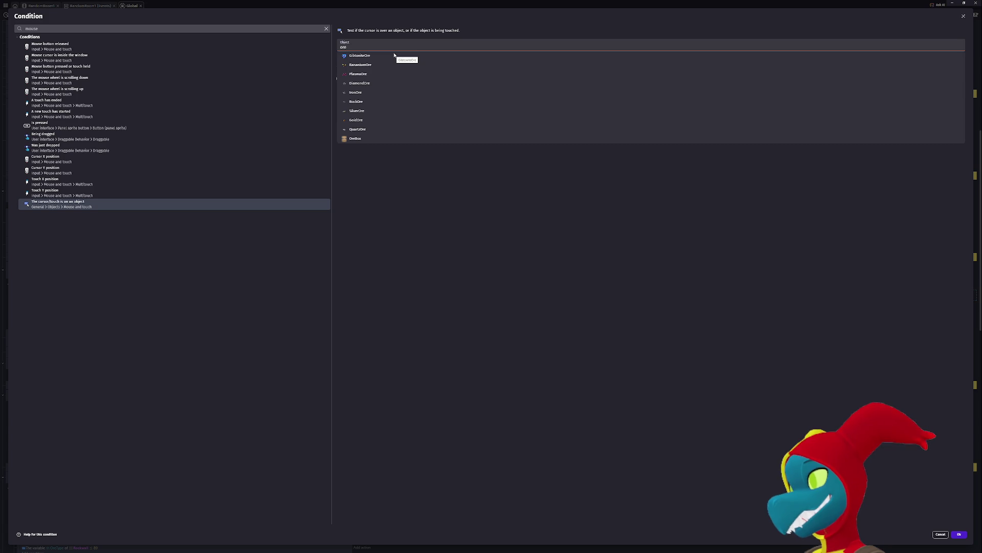
pyautogui.click(377, 138)
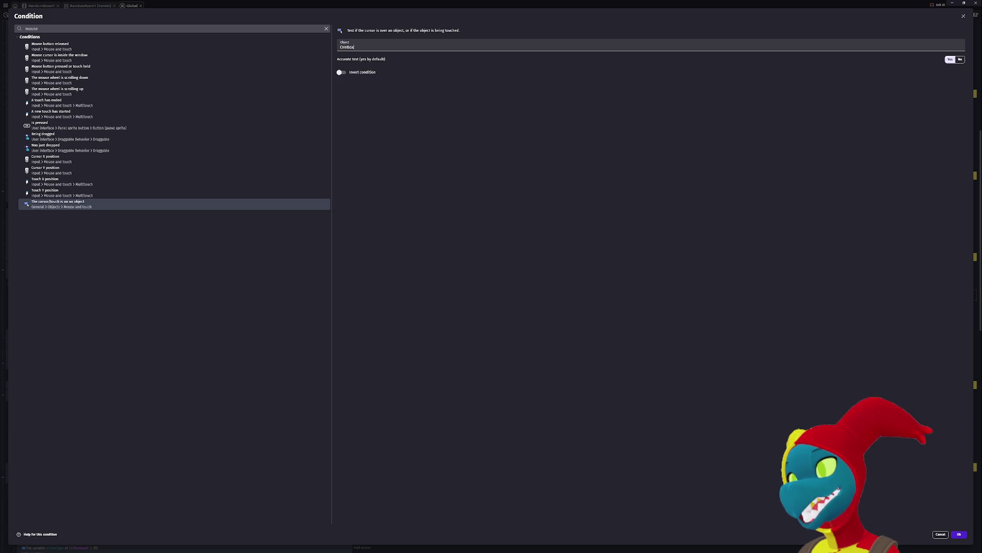
pyautogui.click(959, 534)
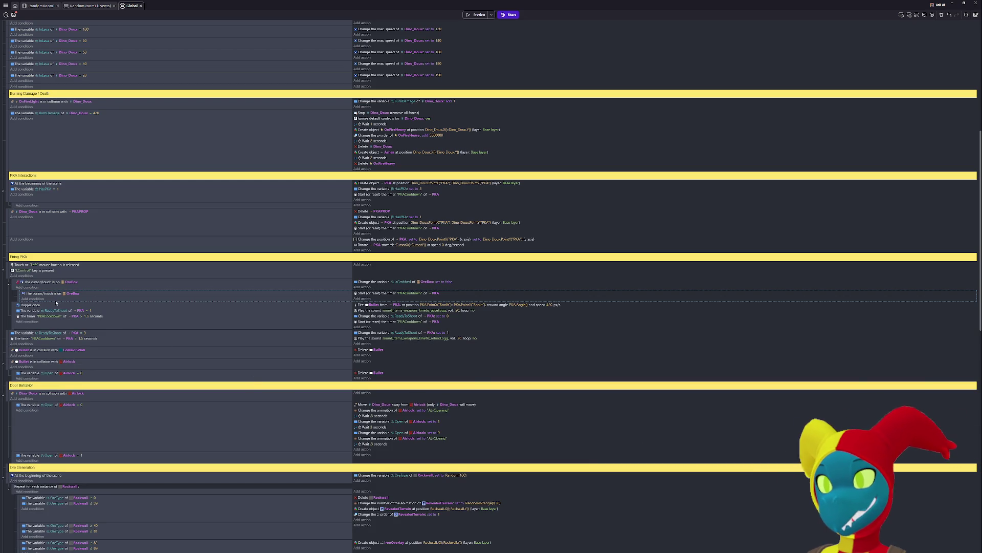
# - Delete the nested cursor-on-OreBox condition and launch a preview
pyautogui.click(40, 295)
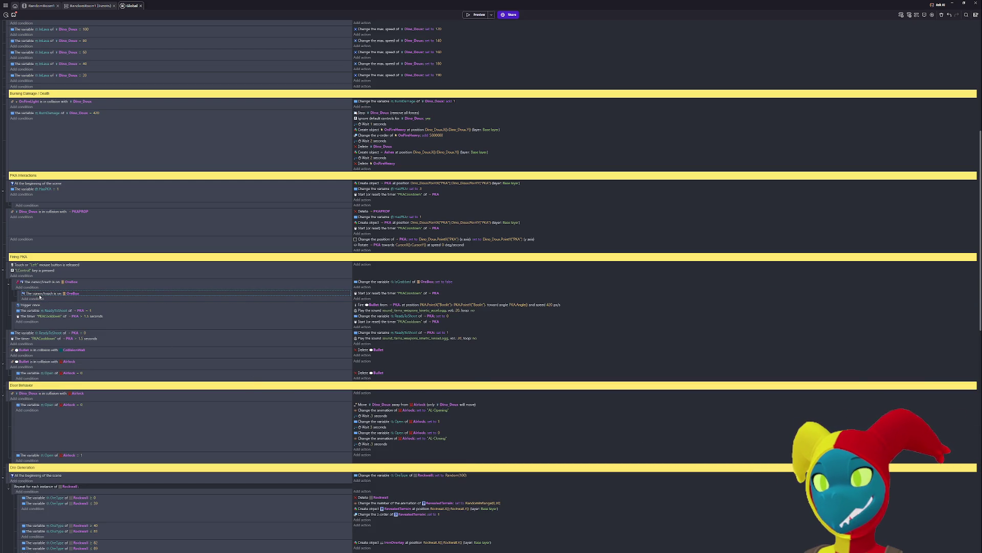
pyautogui.press('Delete')
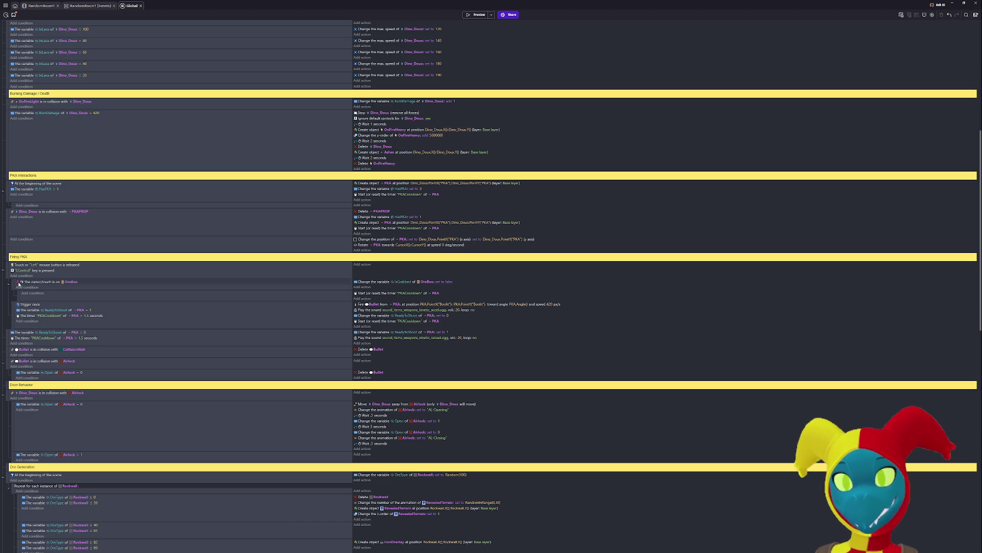
pyautogui.click(476, 14)
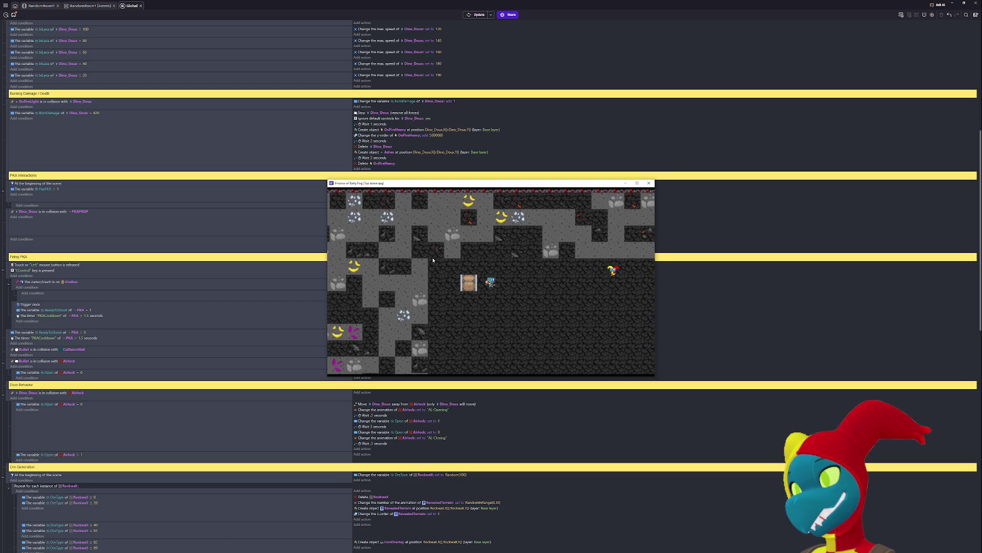
# - Walk the player back and forth over the ore box, then close the playtest
pyautogui.press('Left')
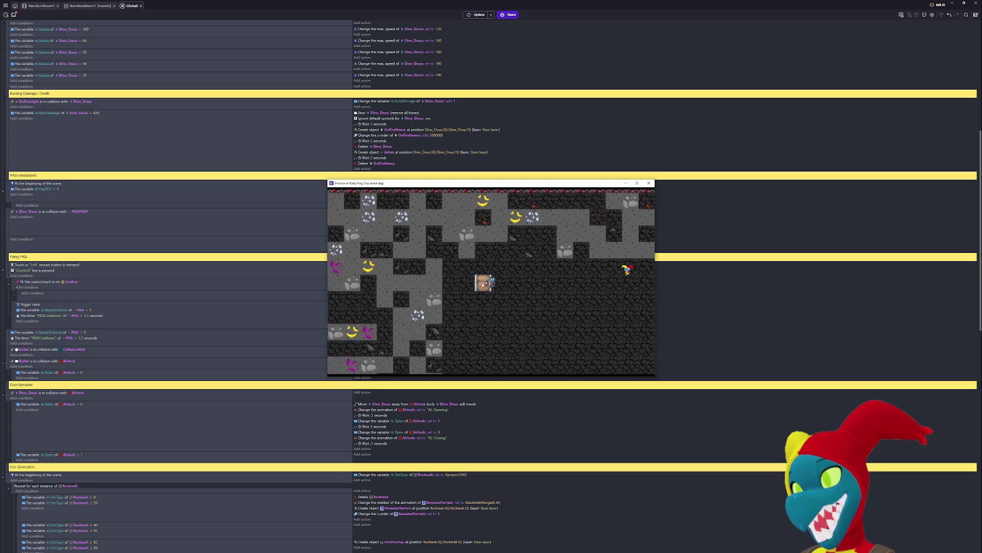
pyautogui.press('Left')
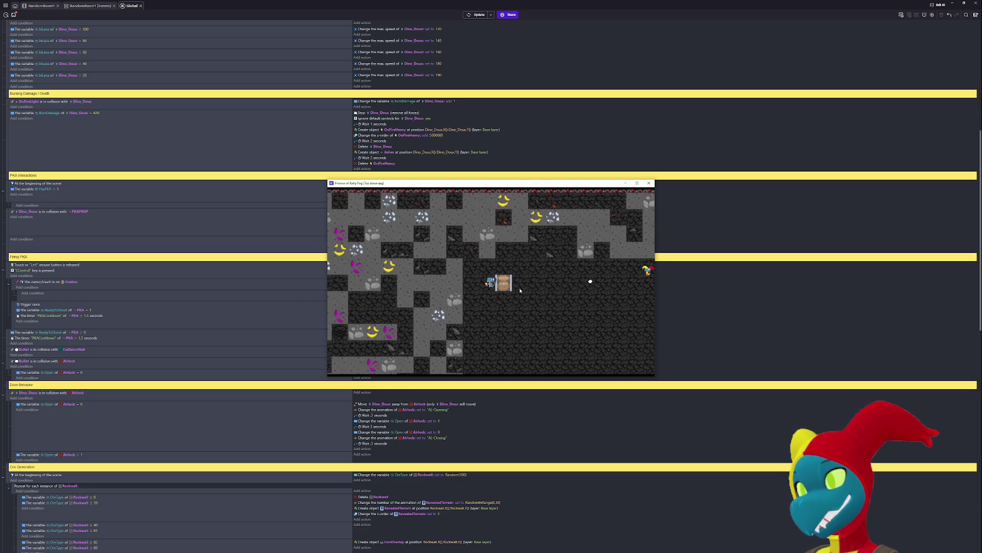
pyautogui.press('Right')
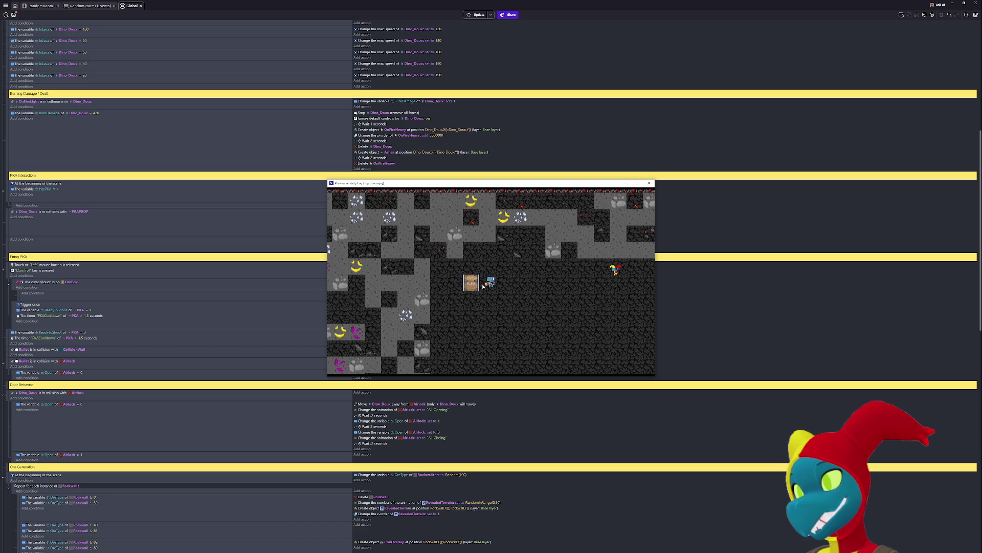
pyautogui.press('Left')
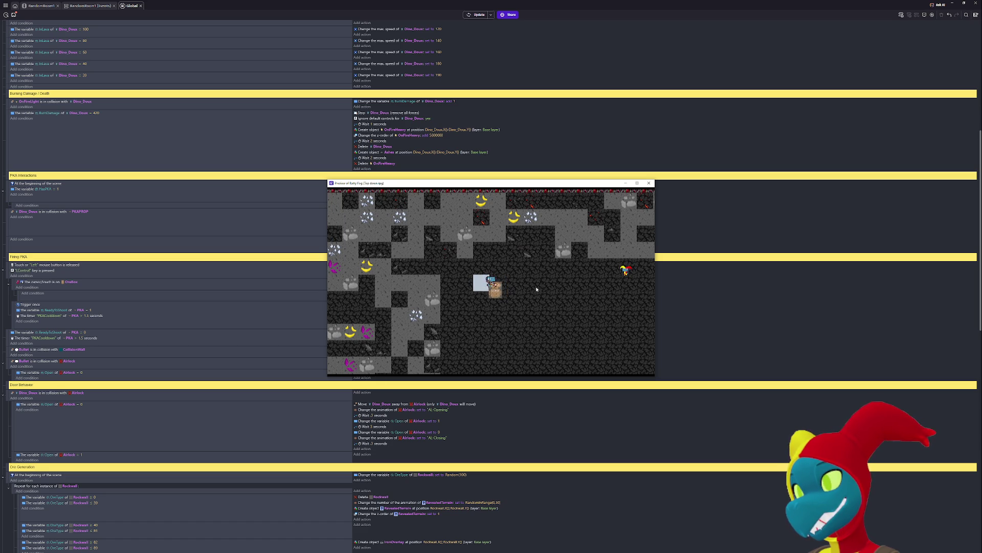
pyautogui.press('Right')
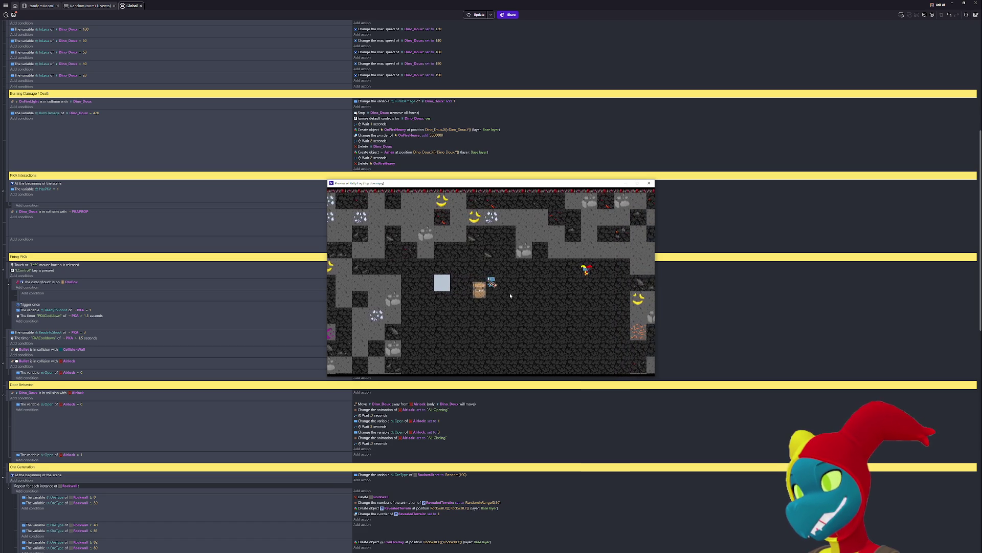
pyautogui.press('Right')
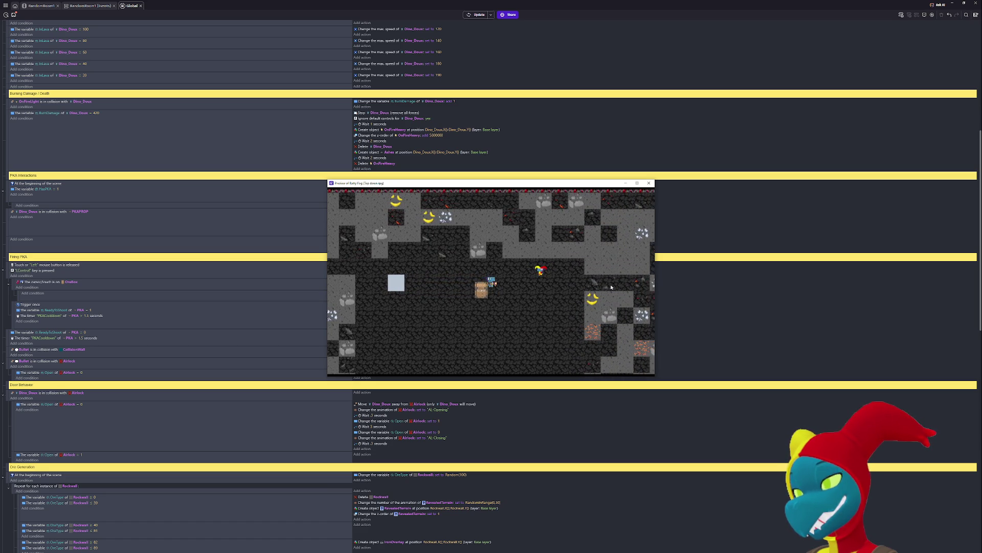
pyautogui.press('Left')
pyautogui.press('Left')
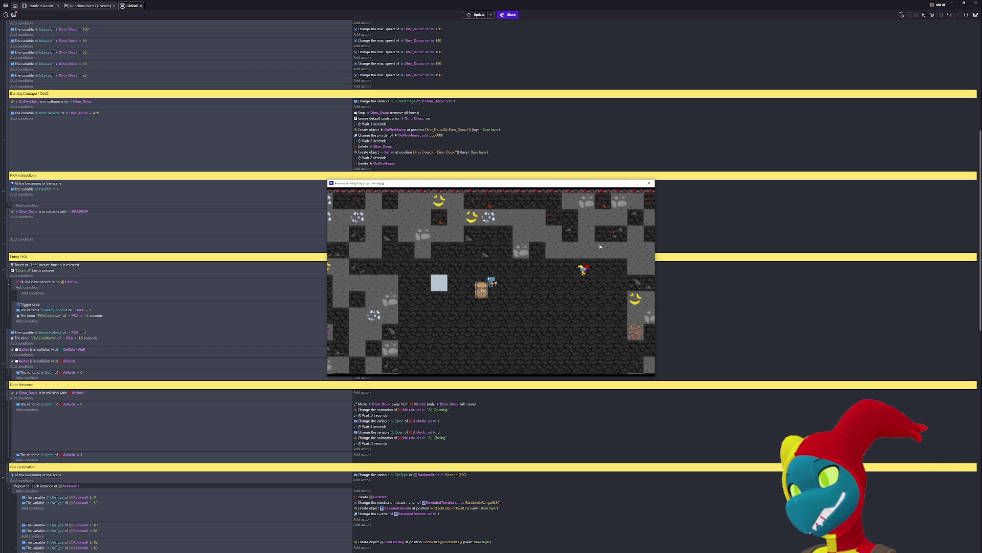
pyautogui.click(648, 182)
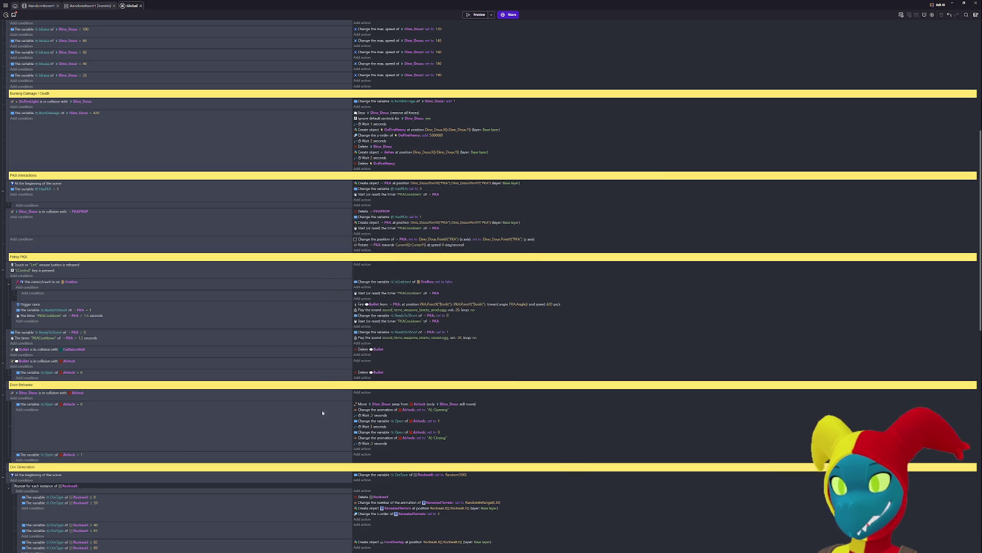
# - Undo seven Firing PKA edits, restoring the Dino_Doux–OreBox collision condition and un-nesting the sub-events
pyautogui.scroll(-2, 150, 444)
pyautogui.scroll(-8, 150, 445)
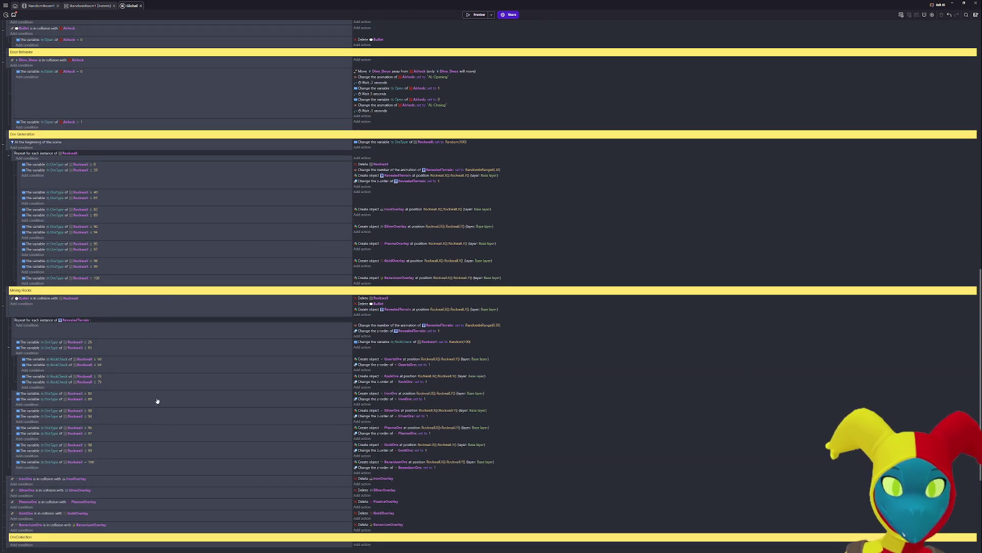
pyautogui.scroll(10, 134, 342)
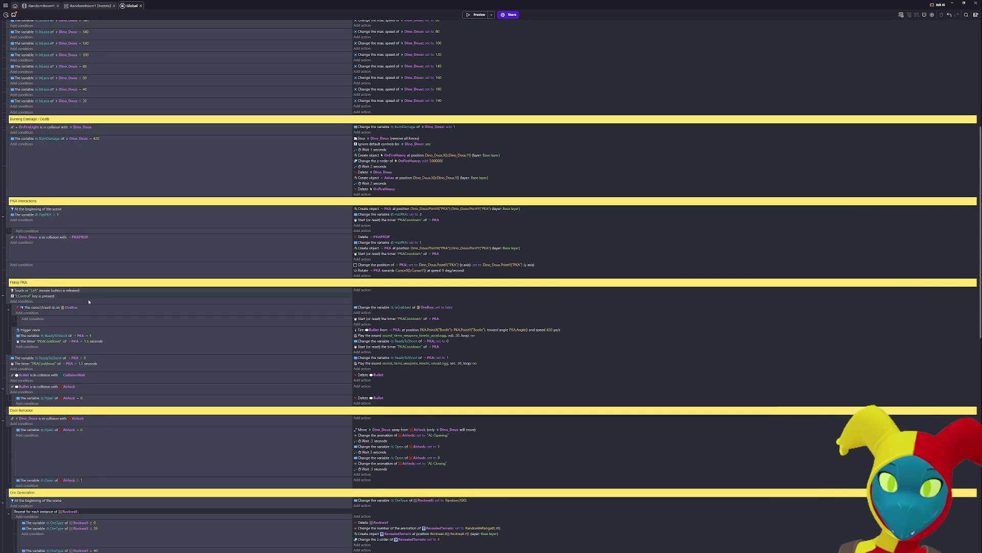
pyautogui.scroll(-2, 125, 316)
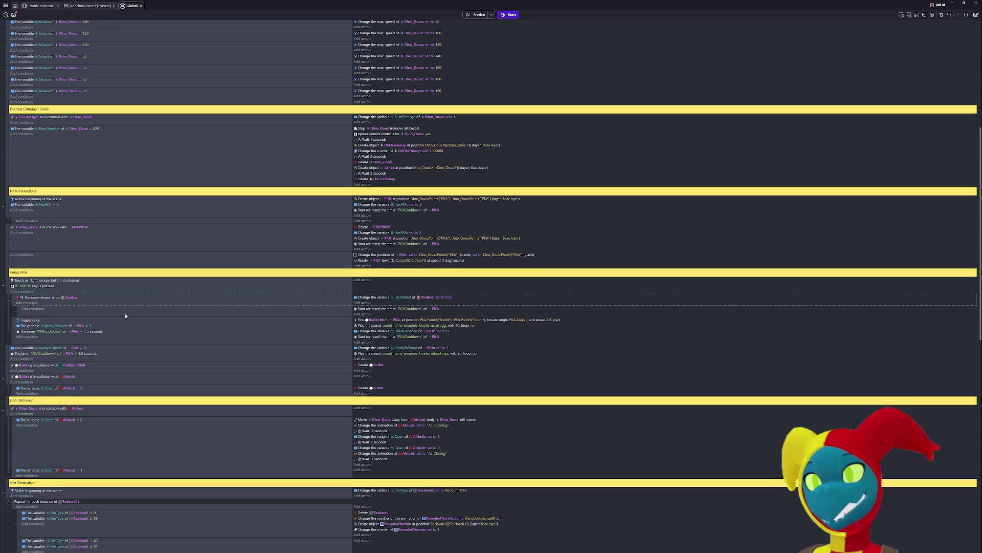
pyautogui.hotkey('ctrl', 'z')
pyautogui.hotkey('ctrl', 'z')
pyautogui.hotkey('ctrl', 'z')
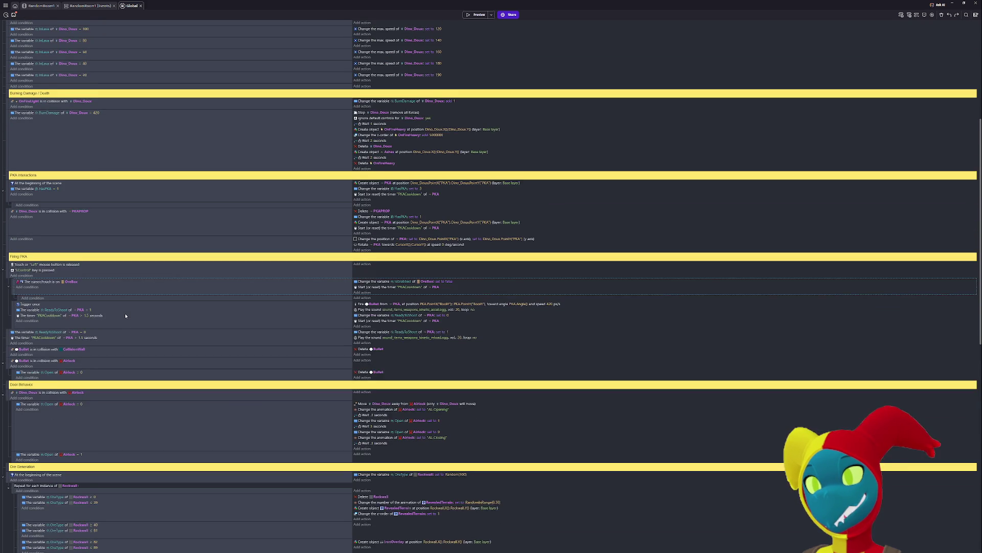
pyautogui.hotkey('ctrl', 'z')
pyautogui.hotkey('ctrl', 'z')
pyautogui.hotkey('ctrl', 'z')
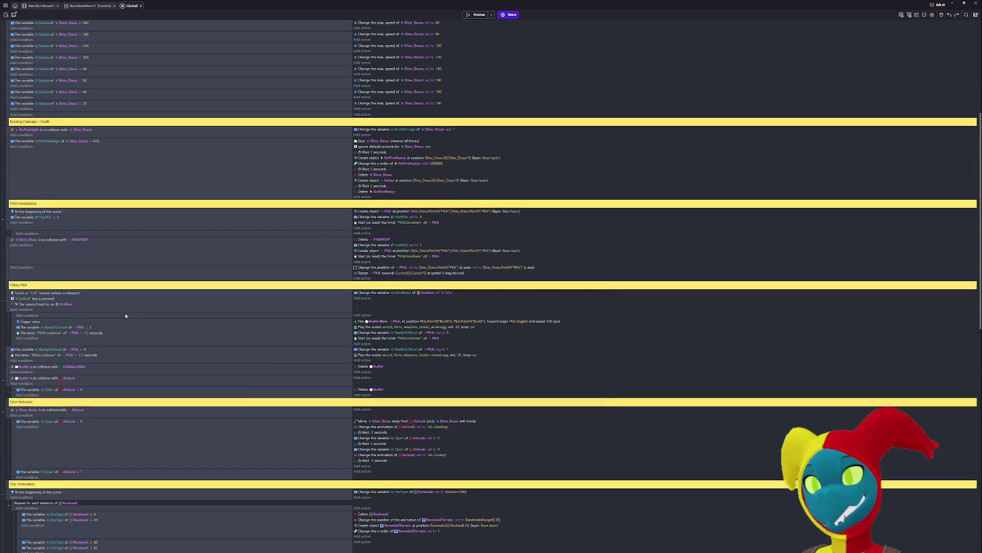
pyautogui.hotkey('ctrl', 'z')
pyautogui.hotkey('ctrl', 'z')
pyautogui.hotkey('ctrl', 'z')
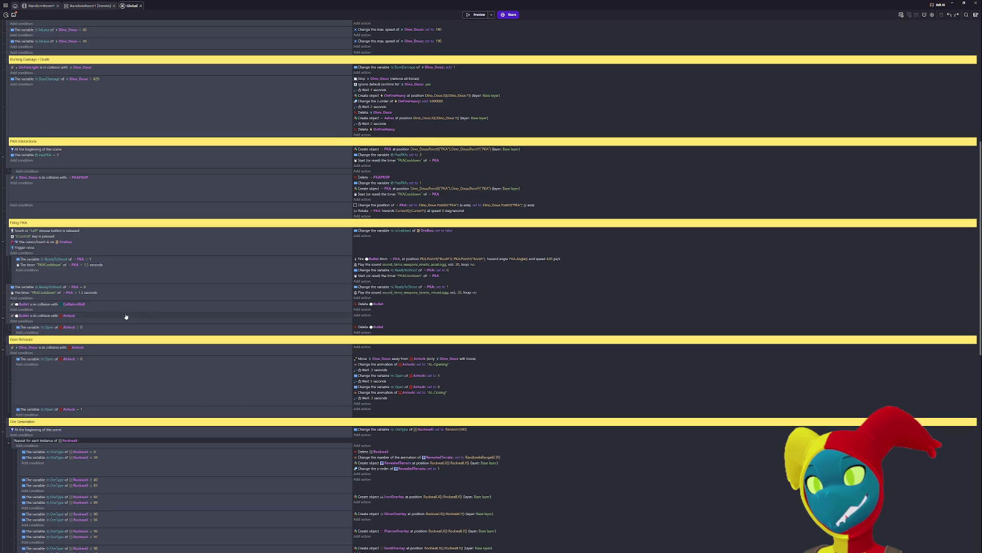
pyautogui.hotkey('ctrl', 'z')
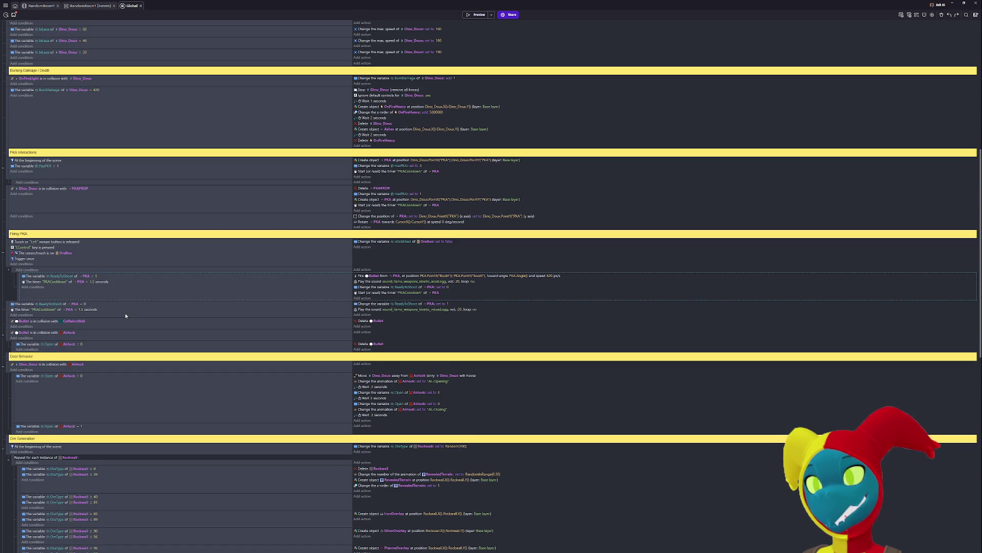
pyautogui.hotkey('ctrl', 'z')
pyautogui.hotkey('ctrl', 'z')
pyautogui.hotkey('ctrl', 'z')
pyautogui.hotkey('ctrl', 'z')
pyautogui.hotkey('ctrl', 'z')
pyautogui.hotkey('ctrl', 'z')
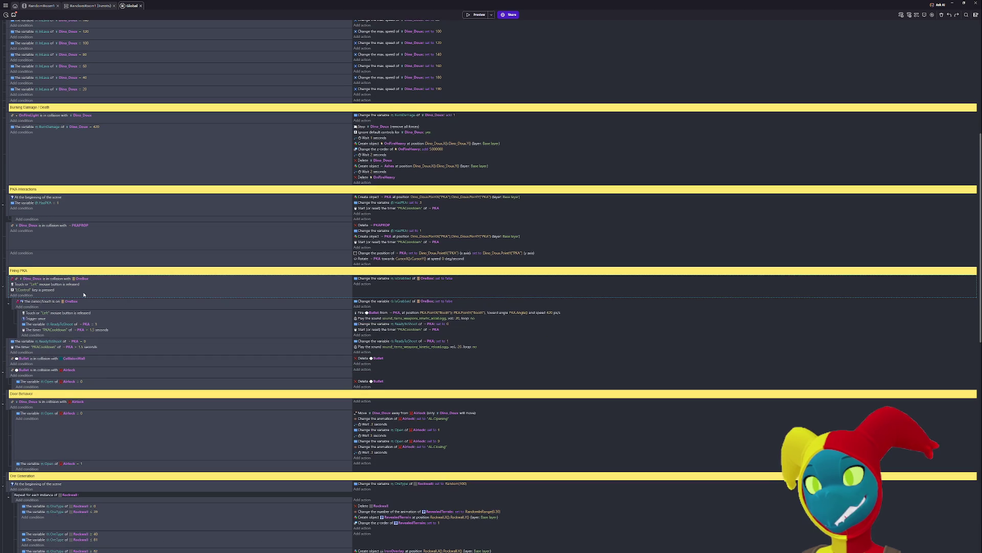
pyautogui.hotkey('ctrl', 'z')
pyautogui.hotkey('ctrl', 'z')
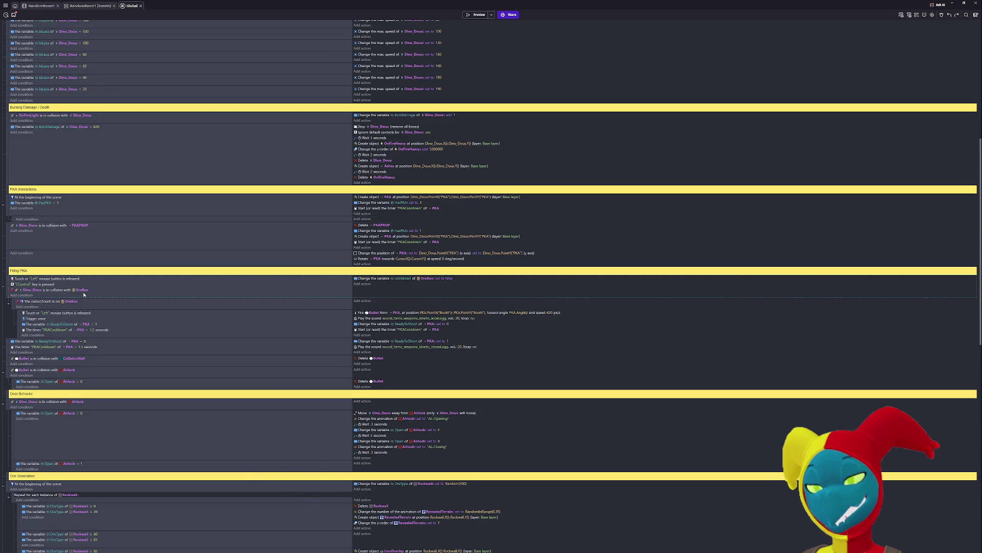
pyautogui.hotkey('ctrl', 'z')
pyautogui.hotkey('ctrl', 'z')
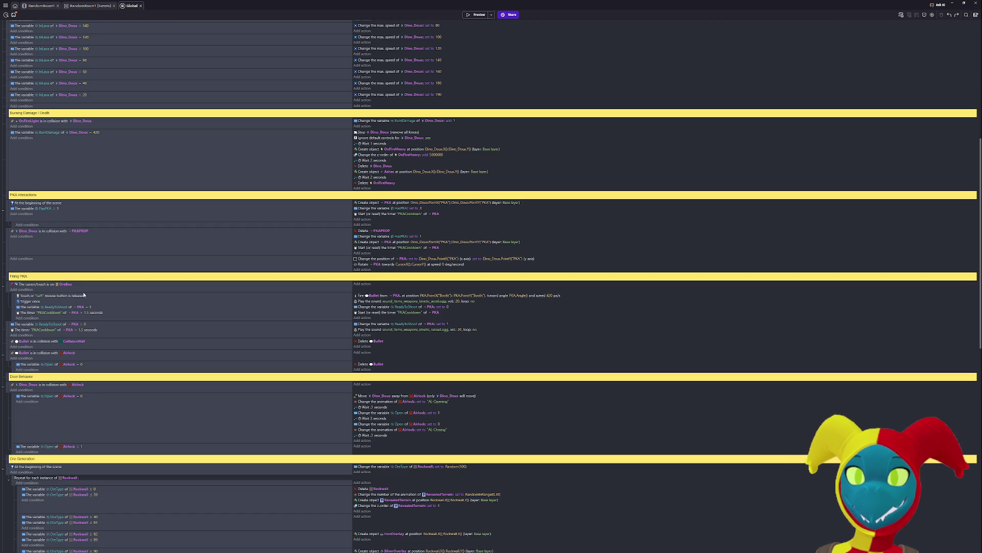
# - Paste the release-grab event (IsGrabbed false on mouse release with LControl) into the Grabbing section
pyautogui.scroll(-8, 153, 359)
pyautogui.scroll(-3, 153, 361)
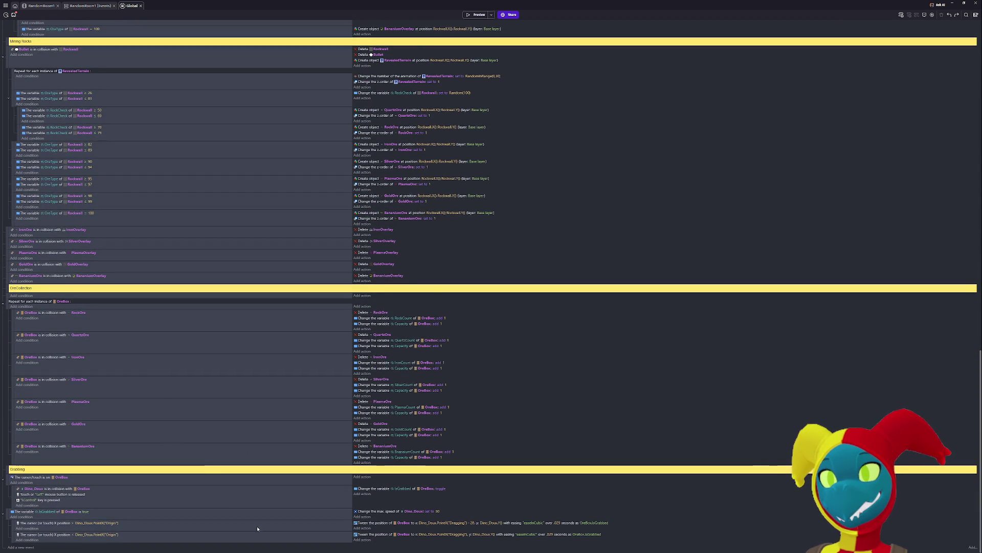
pyautogui.hotkey('ctrl', 'v')
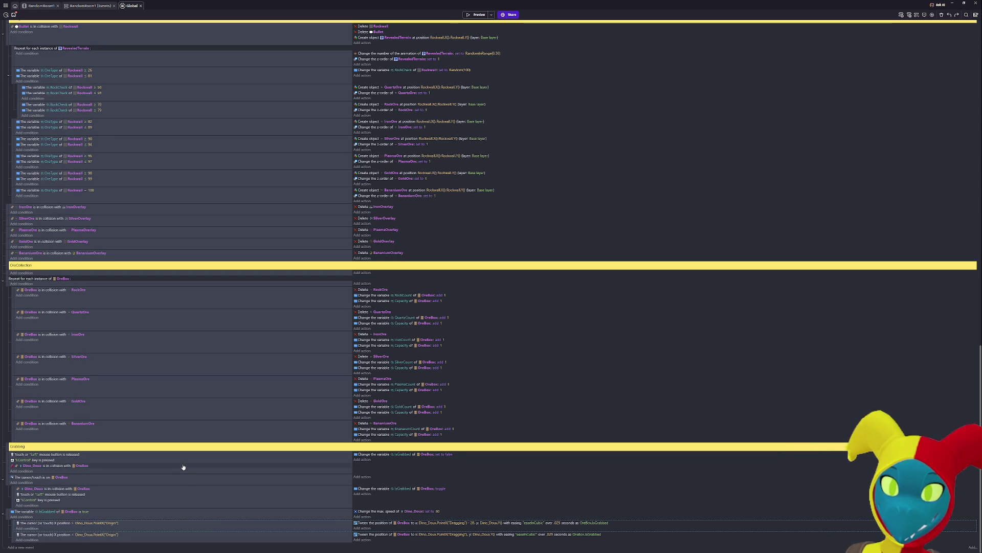
# - Rearrange the Grabbing events and start editing Dino_Doux's max speed while OreBox is grabbed
pyautogui.scroll(15, 183, 467)
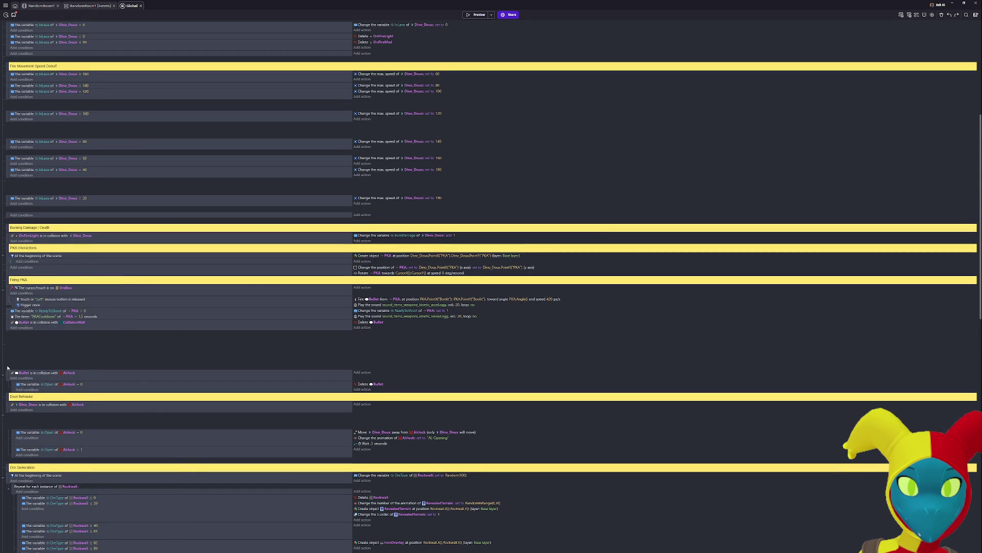
pyautogui.moveTo(9, 367)
pyautogui.mouseDown()
pyautogui.moveTo(8, 347)
pyautogui.moveTo(6, 419)
pyautogui.mouseUp()
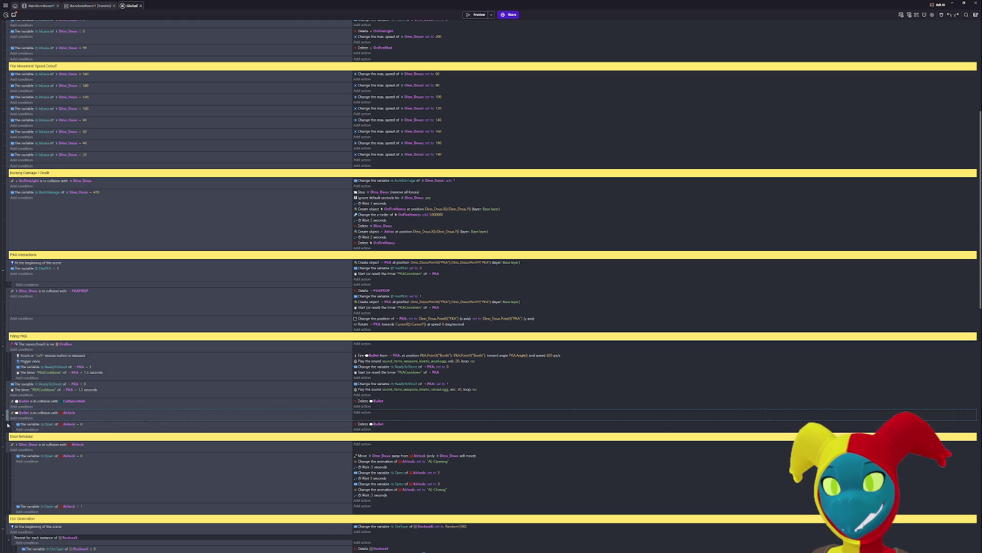
pyautogui.scroll(-10, 155, 425)
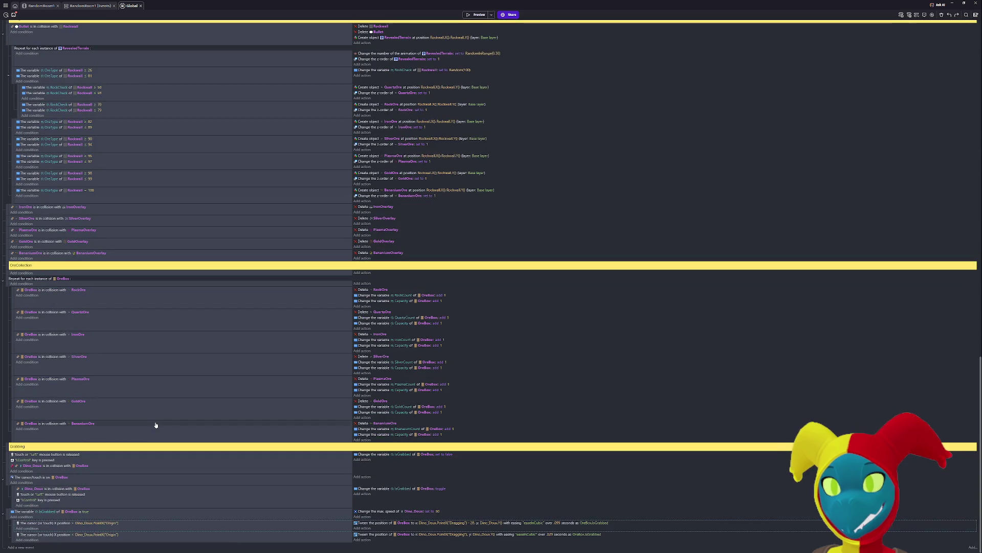
pyautogui.scroll(20, 156, 425)
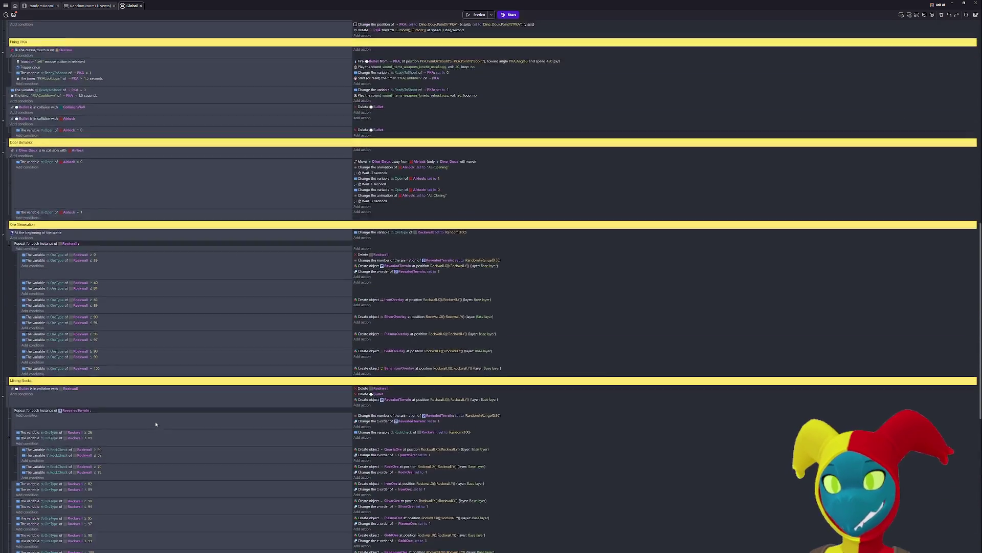
pyautogui.scroll(-20, 155, 423)
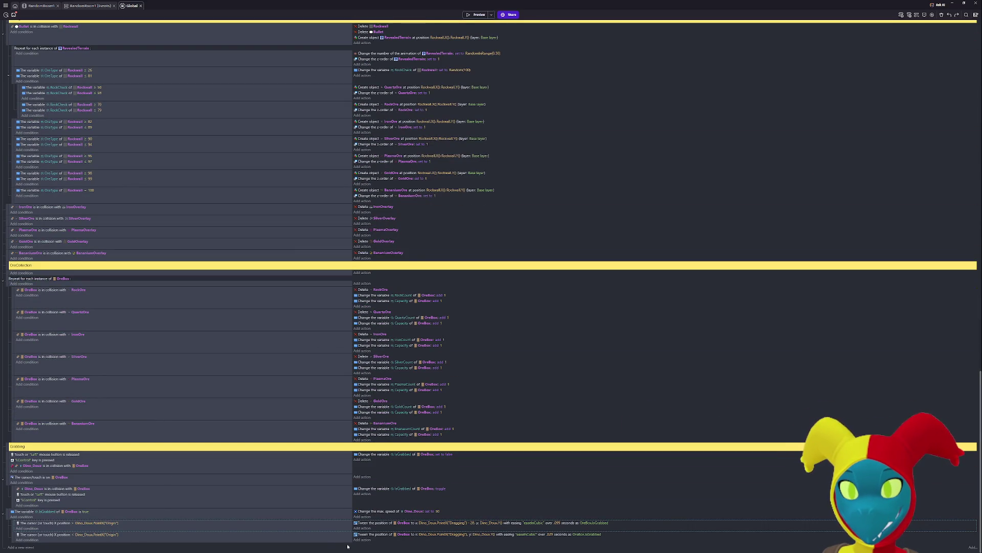
pyautogui.click(438, 512)
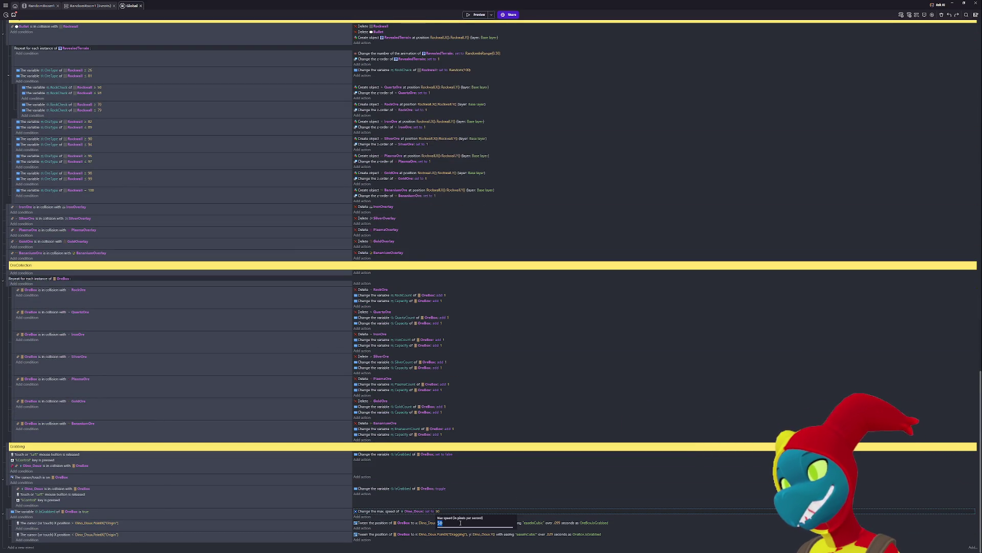
# - Confirm Dino_Doux's grabbed max speed of 80 and select the LControl key condition for copying
pyautogui.press('Return')
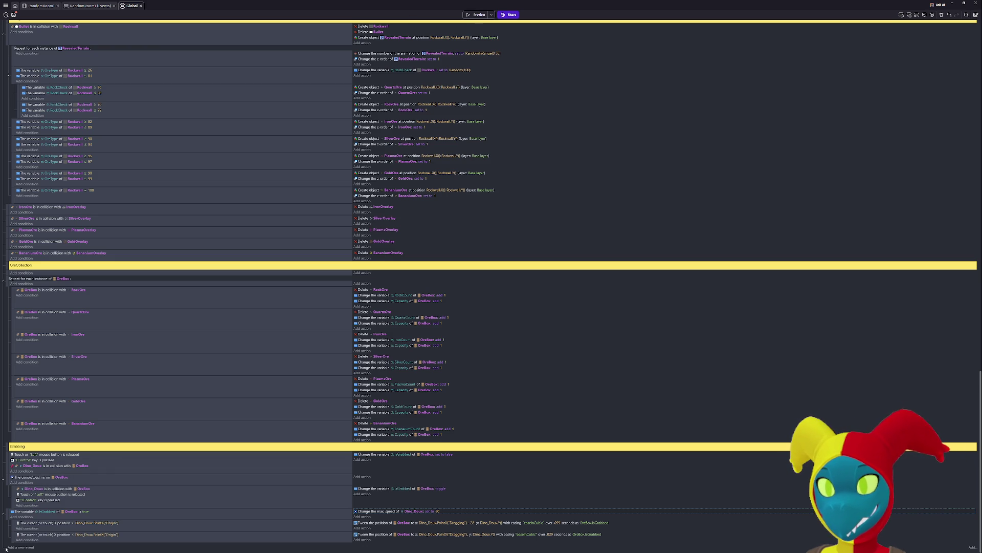
pyautogui.click(48, 456)
pyautogui.click(49, 460)
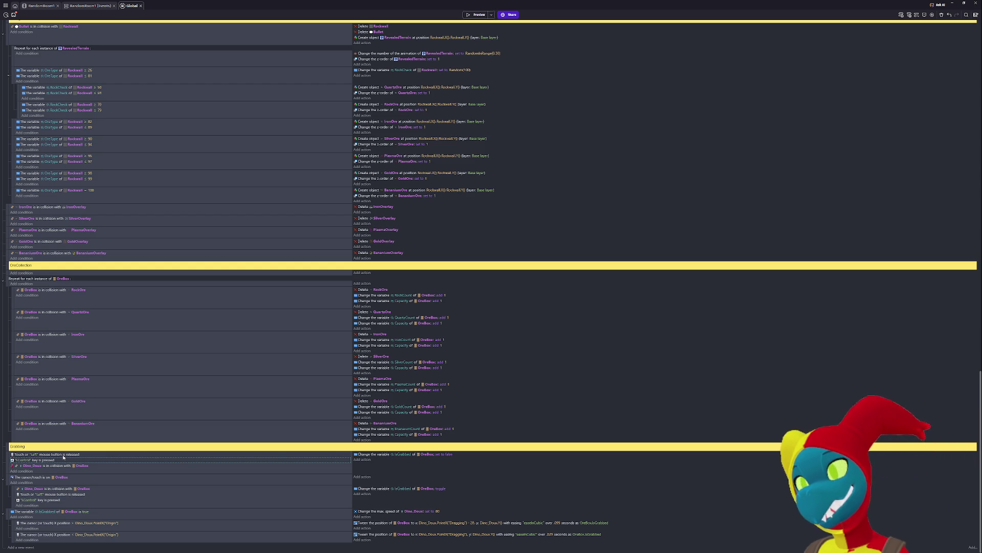
pyautogui.click(82, 459)
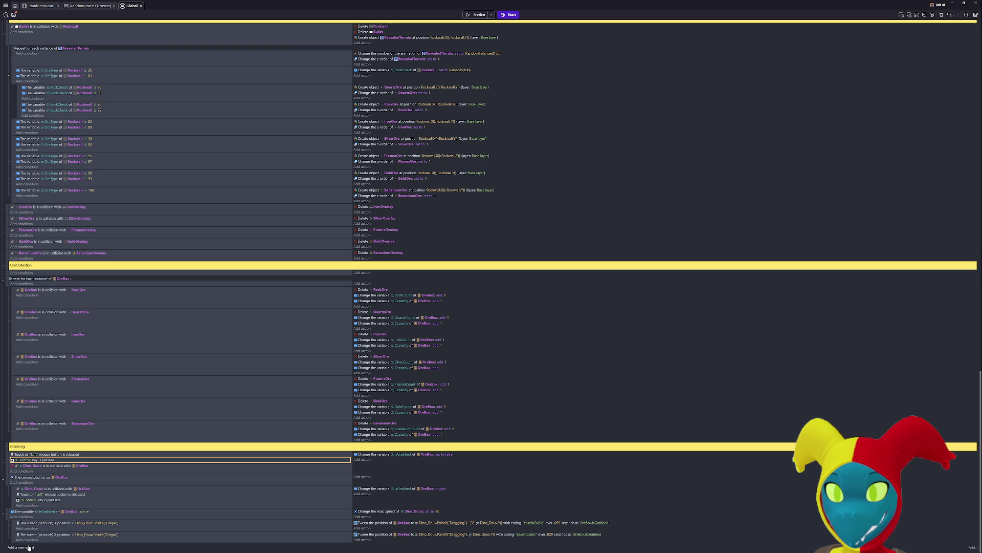
# - Paste the key condition into the sub-event, switch its key to Space, and copy the IsGrabbed false action
pyautogui.moveTo(8, 467); pyautogui.dragTo(7, 480)
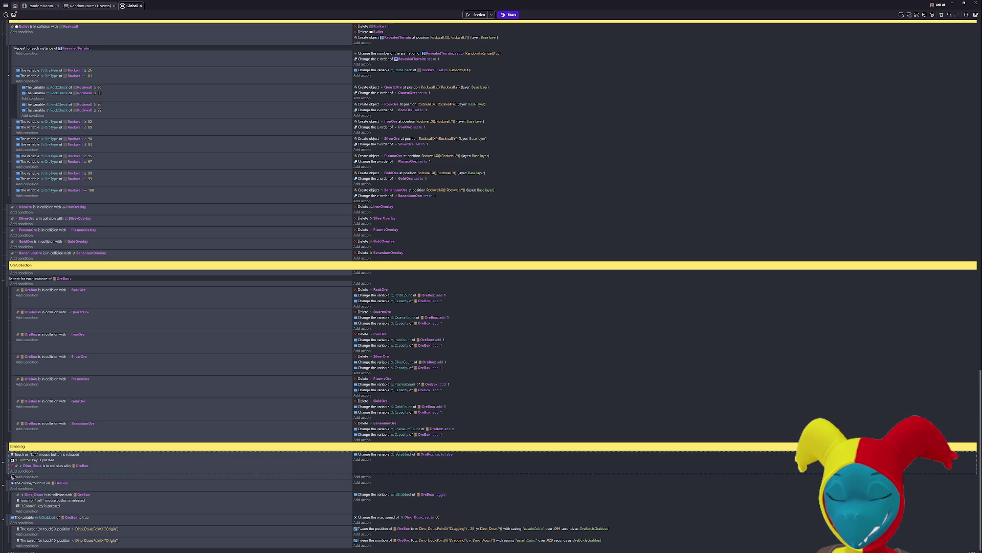
pyautogui.click(43, 476)
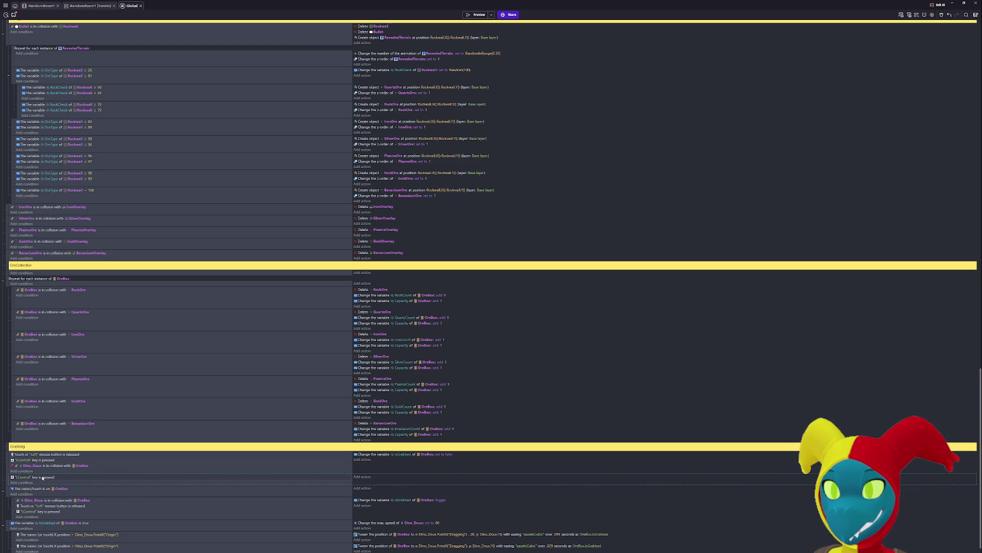
pyautogui.click(22, 477)
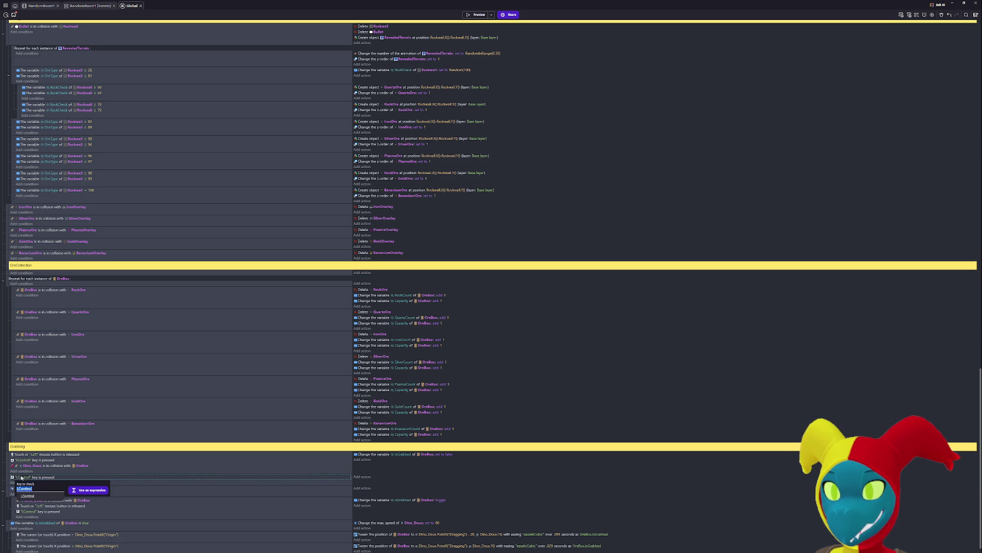
pyautogui.press('BackSpace')
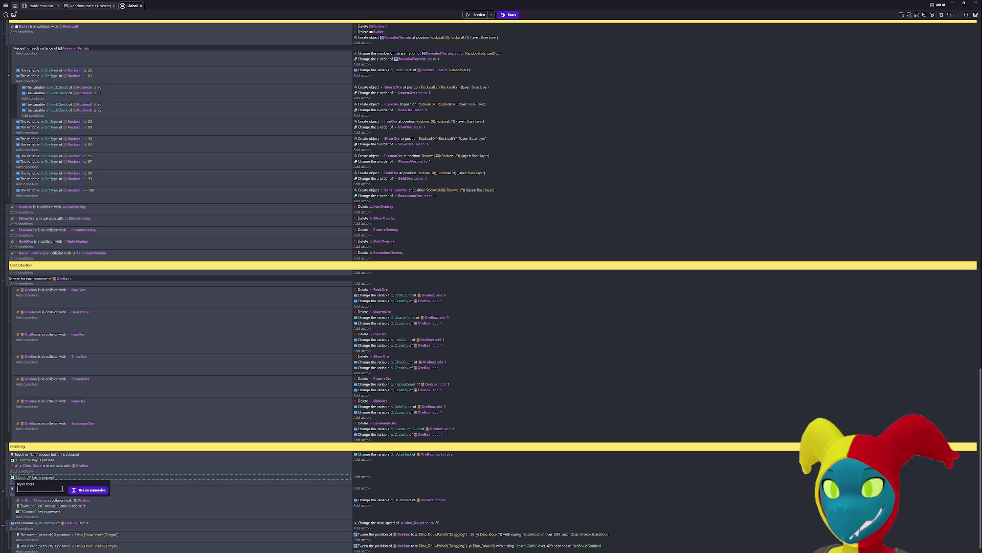
pyautogui.write('s')
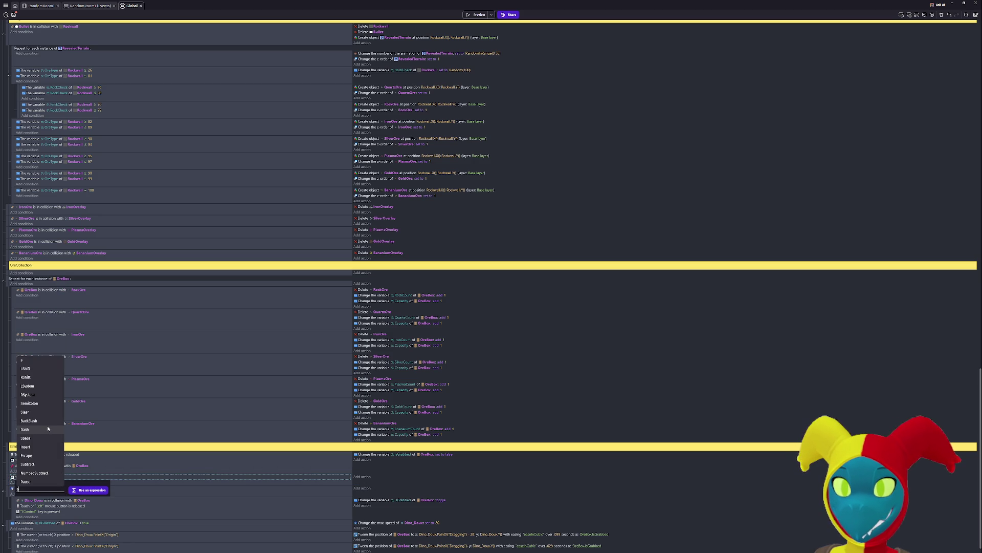
pyautogui.write('p')
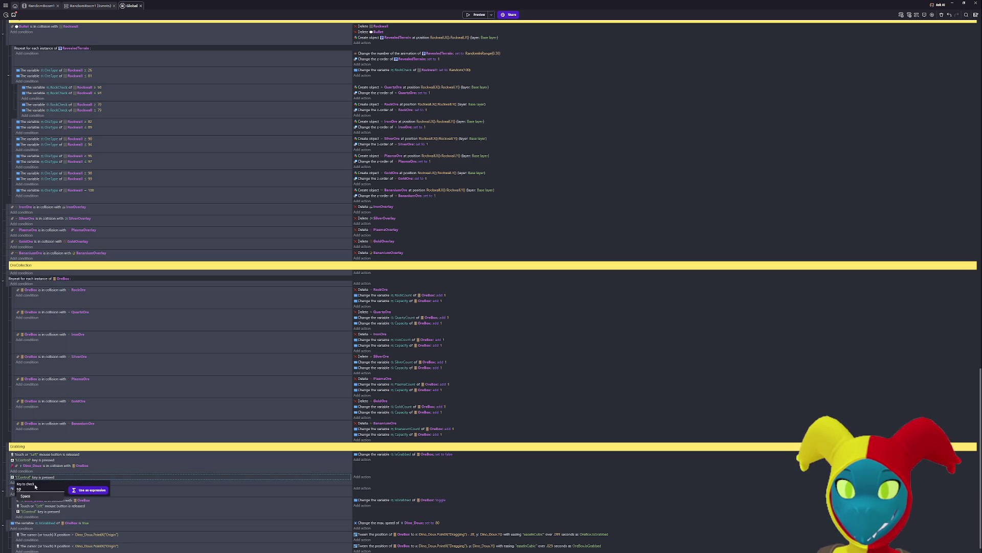
pyautogui.click(26, 496)
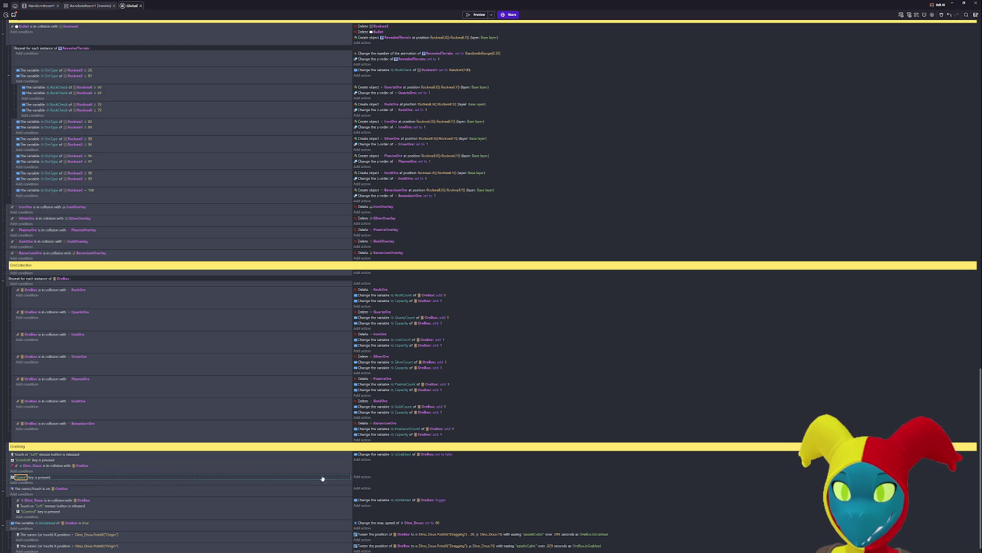
pyautogui.click(373, 456)
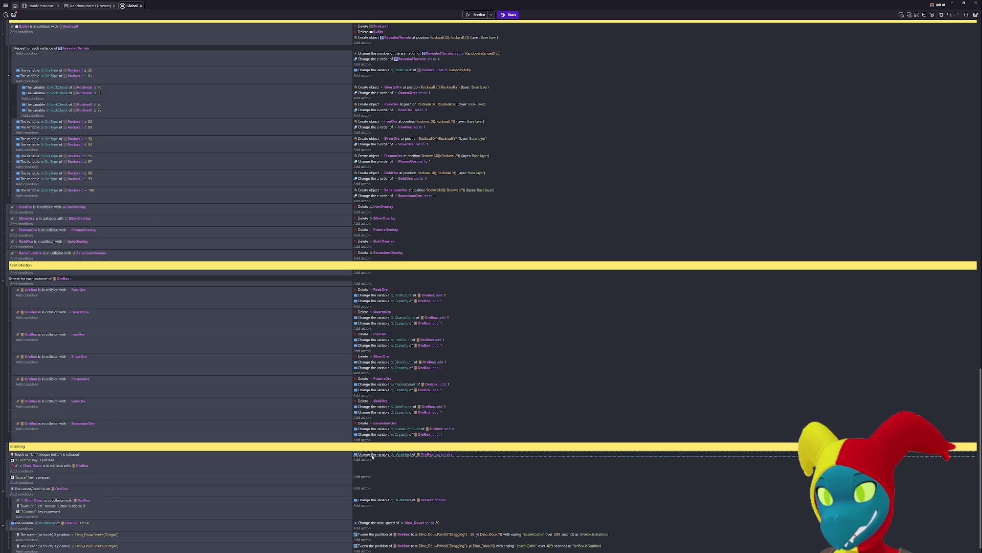
pyautogui.click(372, 480)
# - Paste the IsGrabbed false action into the Space event and launch a maximized game preview
pyautogui.hotkey('ctrl', 'v')
pyautogui.click(476, 15)
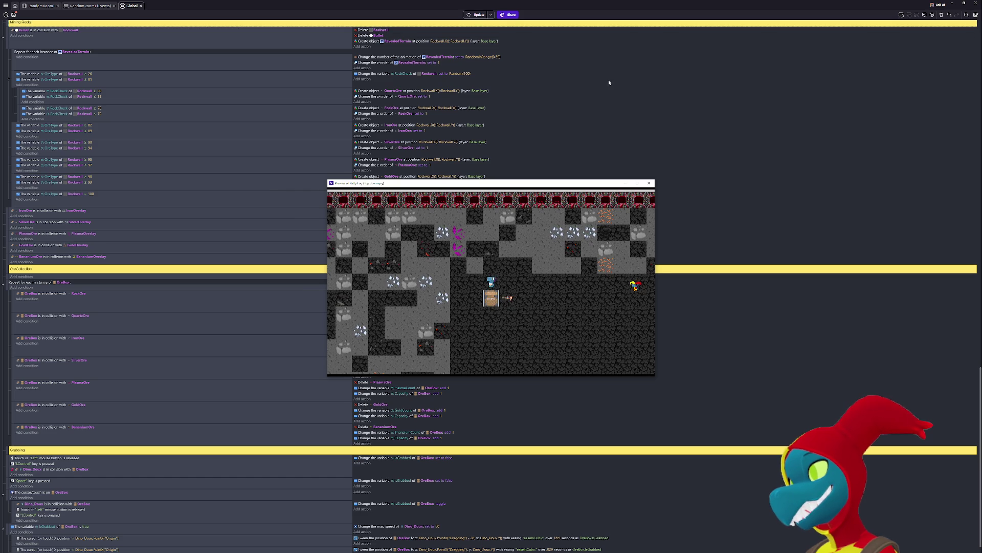
pyautogui.click(637, 183)
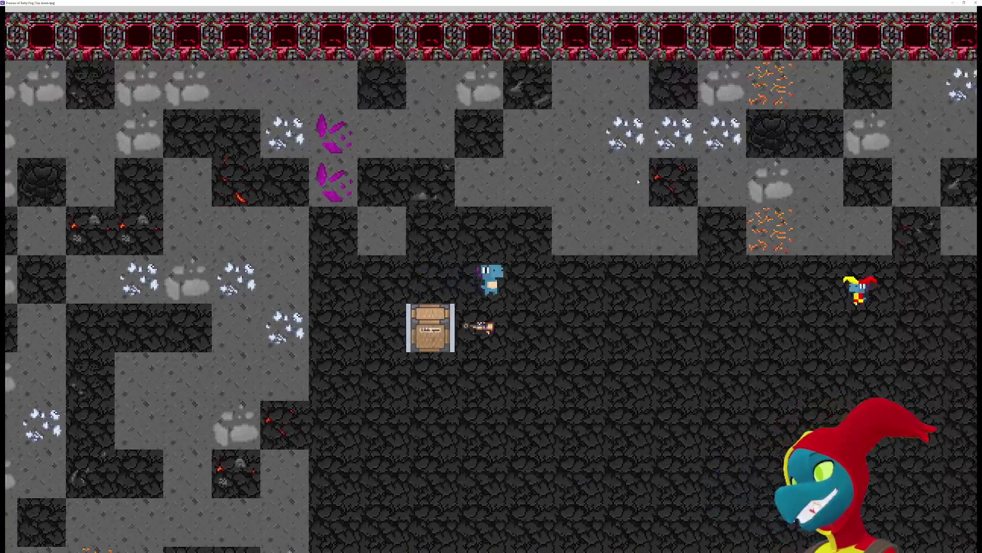
# - Walk the dinosaur up and right to watch the ore box follow, then restore the preview window
pyautogui.press('Up')
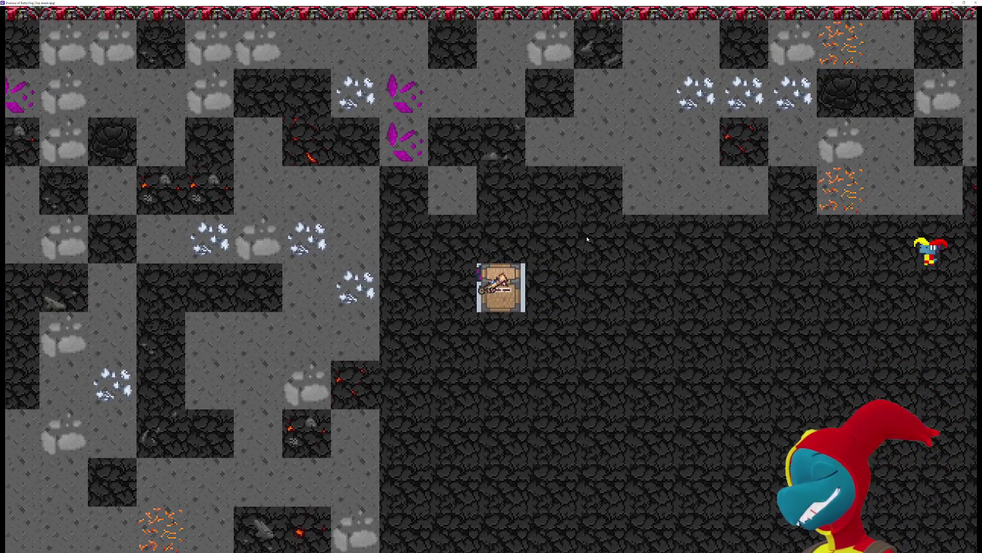
pyautogui.press('Right')
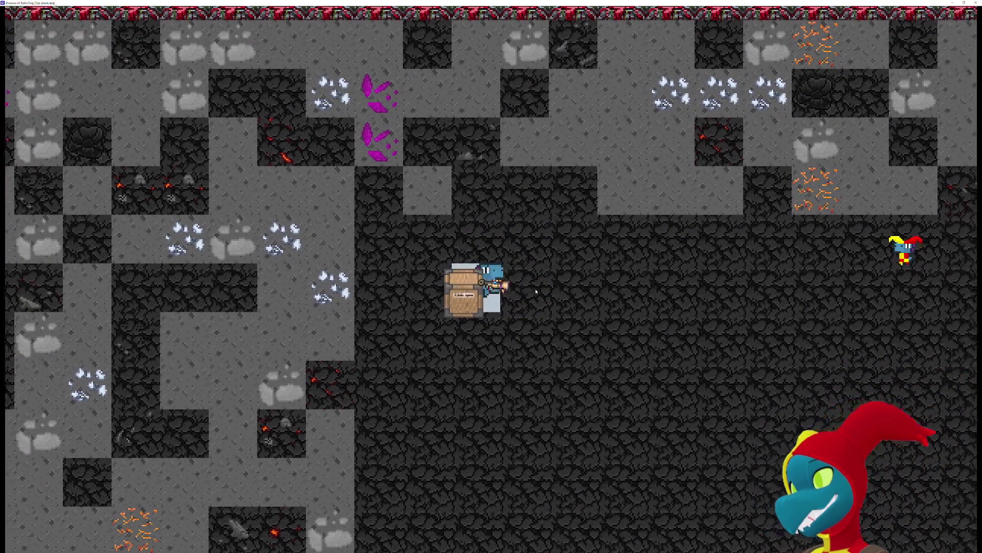
pyautogui.press('Right')
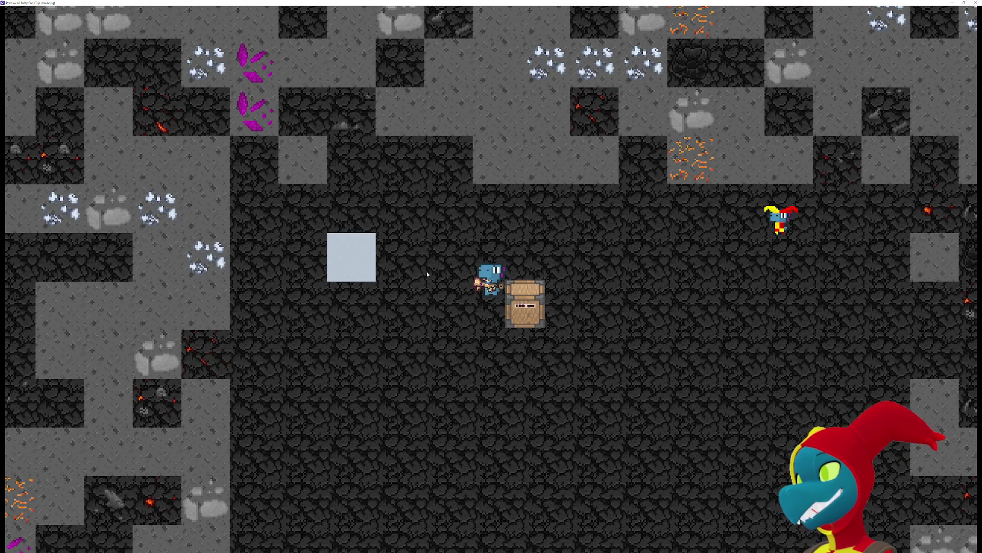
pyautogui.press('super+Down')
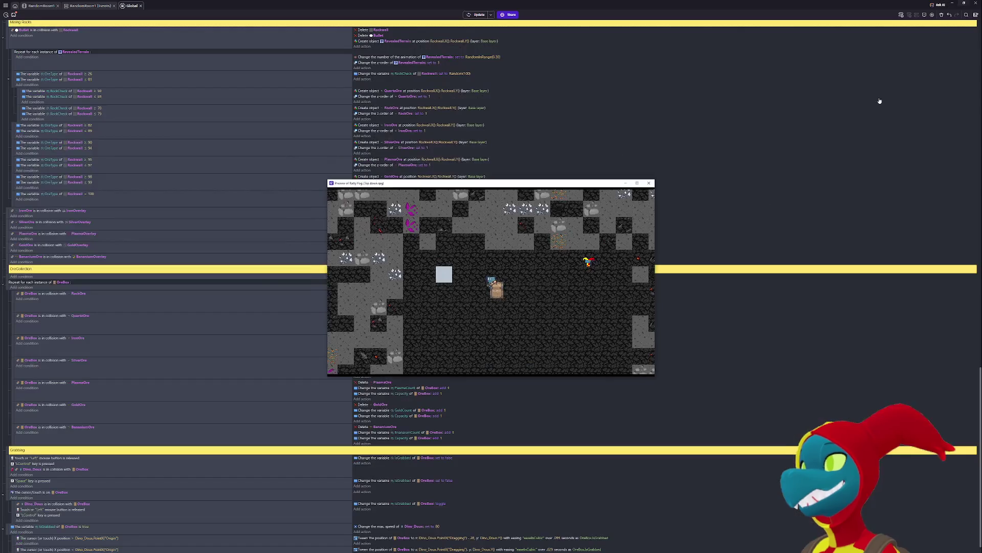
pyautogui.scroll(-1, 554, 464)
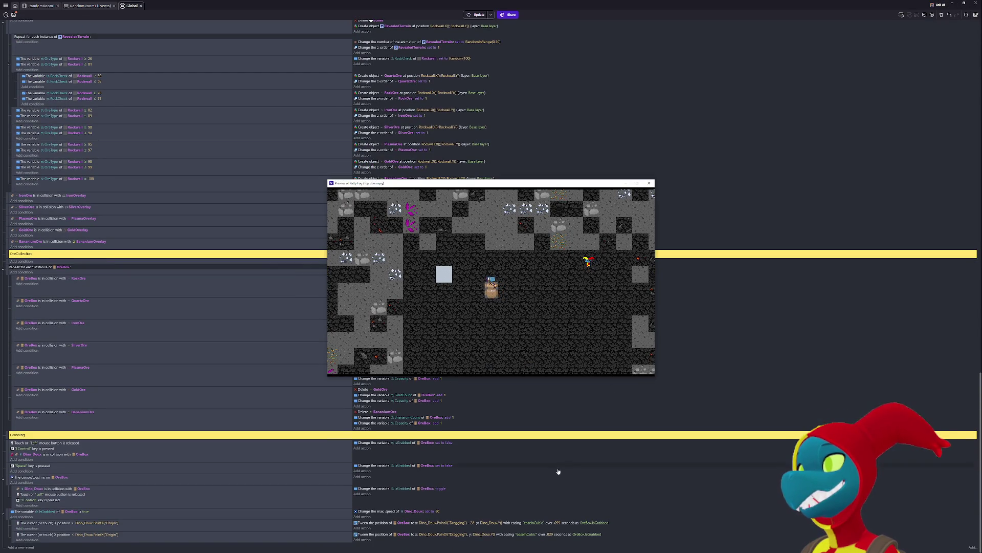
# - Change the first OreBox tween's duration from .099 to .029 seconds
pyautogui.click(558, 523)
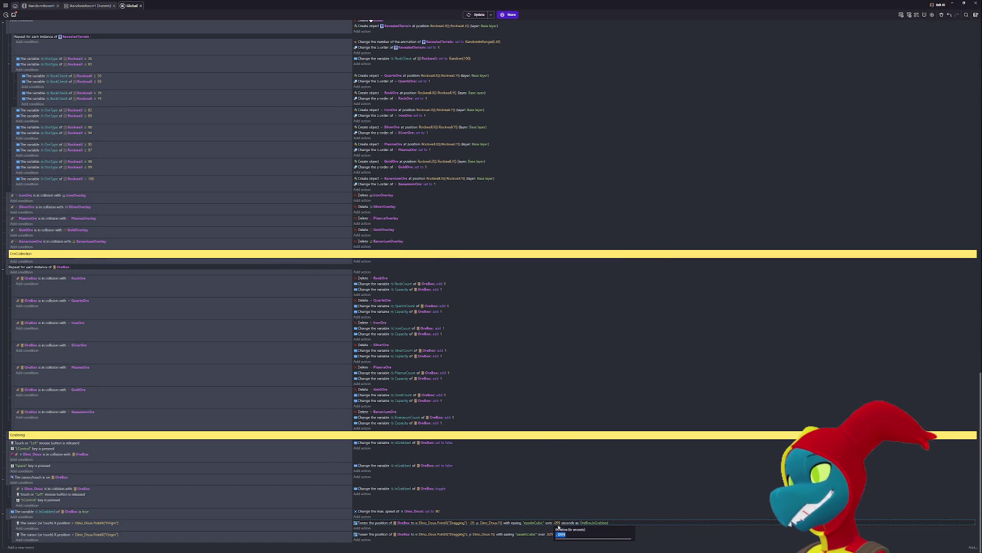
pyautogui.click(561, 534)
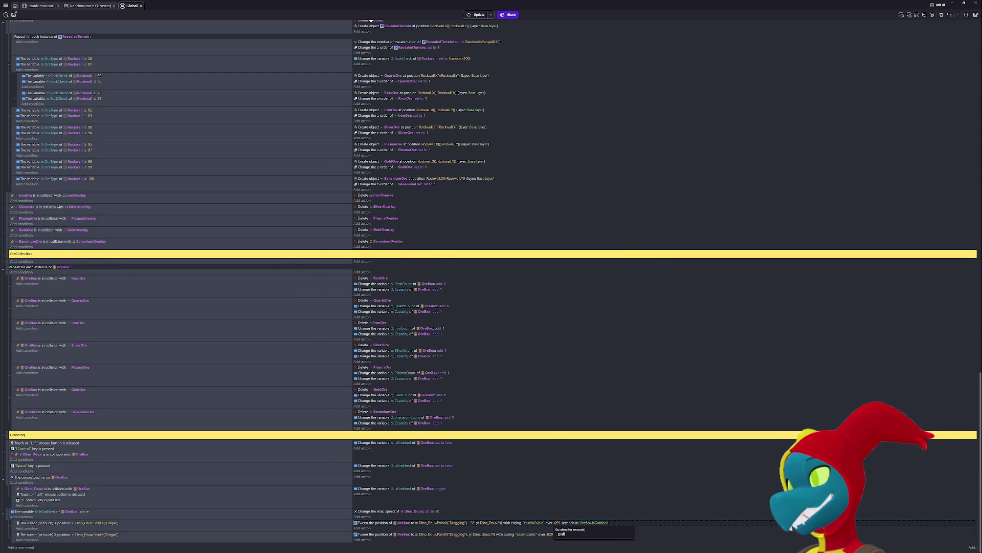
pyautogui.press('BackSpace')
pyautogui.write('2')
pyautogui.press('Return')
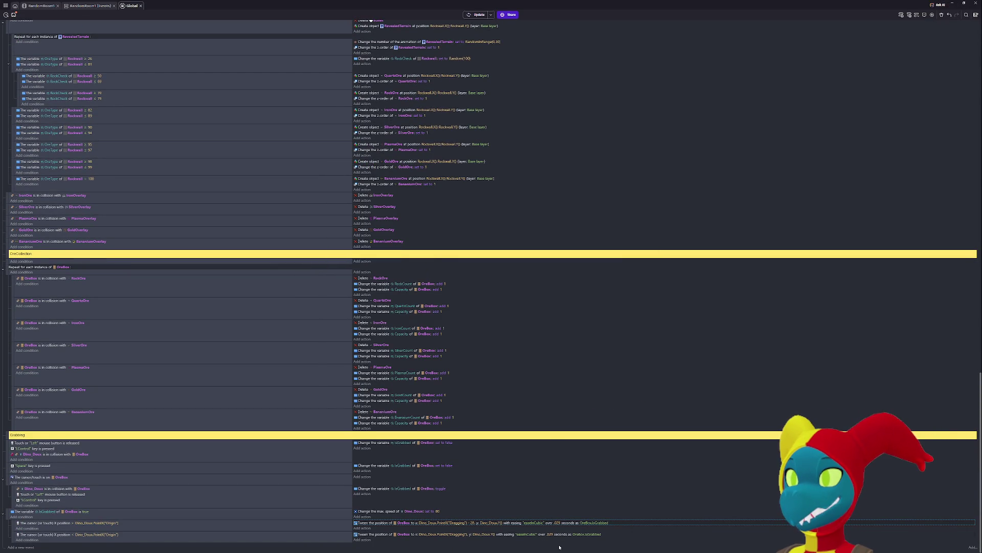
# - Test walking right with the ore box in the running preview, then close the preview
pyautogui.hotkey('alt', 'Tab')
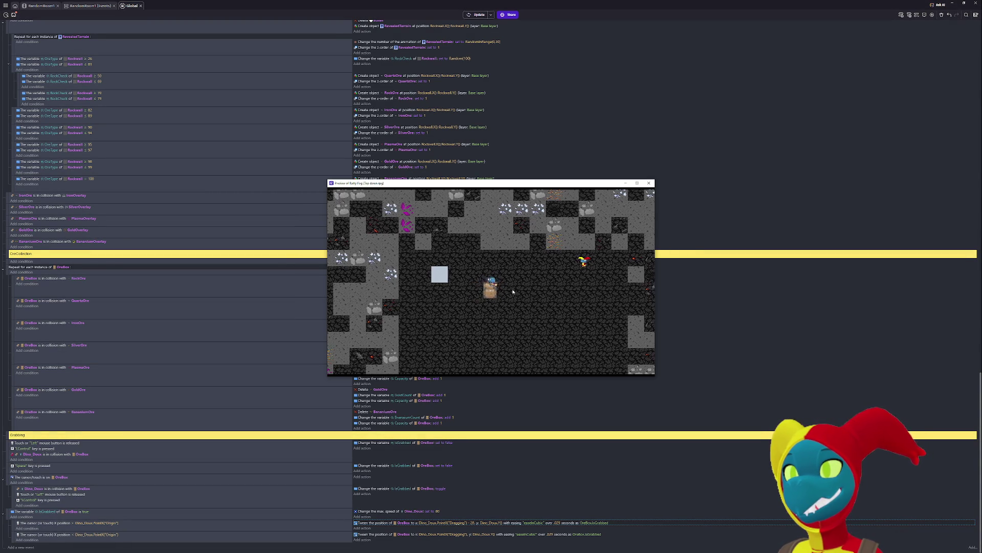
pyautogui.press('Right')
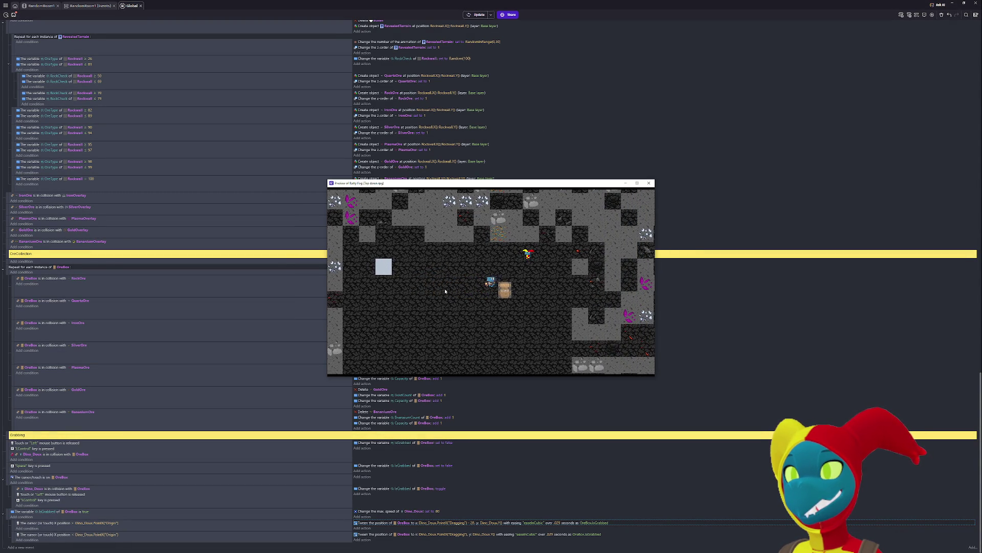
pyautogui.press('Right')
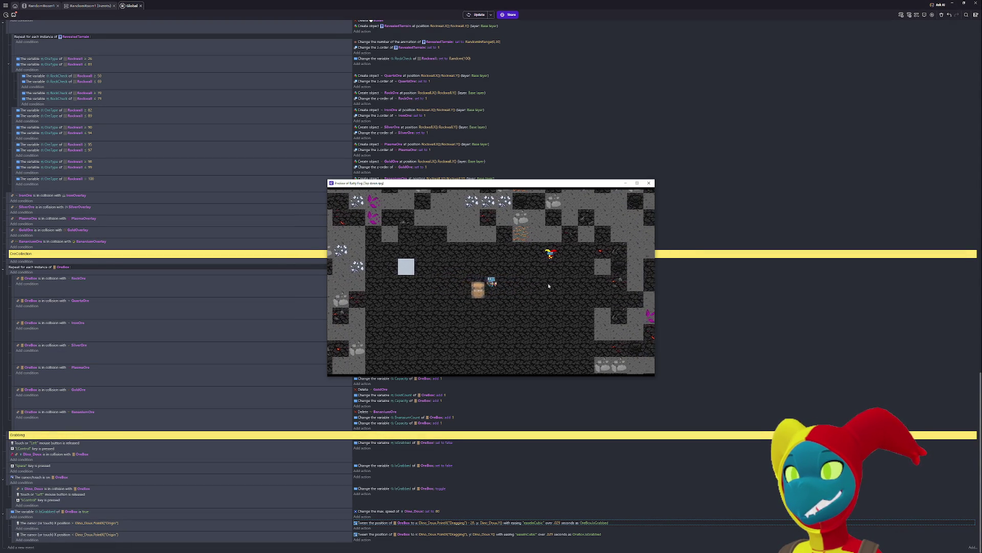
pyautogui.press('Right')
pyautogui.hotkey('alt', 'F4')
pyautogui.click(550, 534)
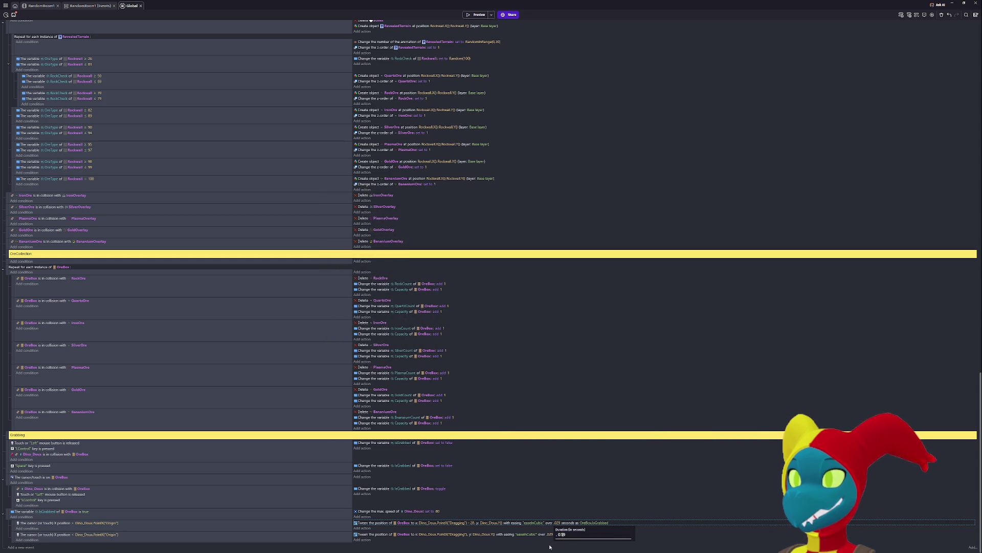
# - Set the OreBox tween duration to .039 seconds and relaunch the game preview
pyautogui.click(551, 534)
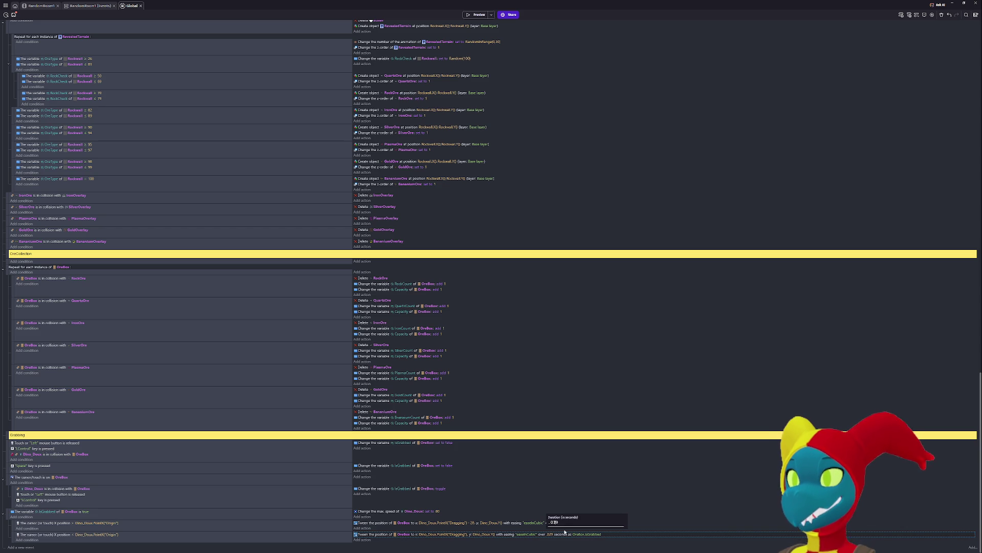
pyautogui.write('3')
pyautogui.press('Return')
pyautogui.click(476, 15)
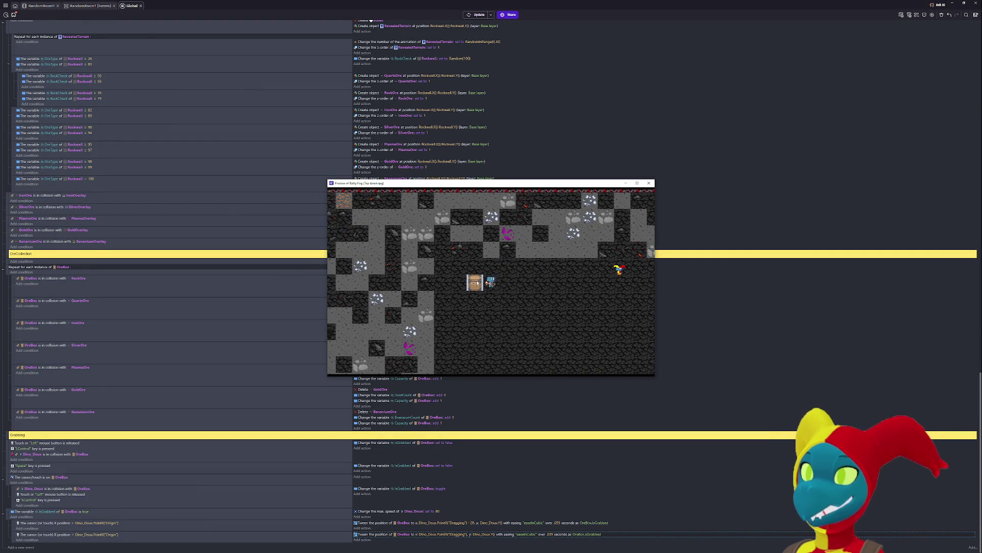
pyautogui.press('Left')
pyautogui.click(484, 285)
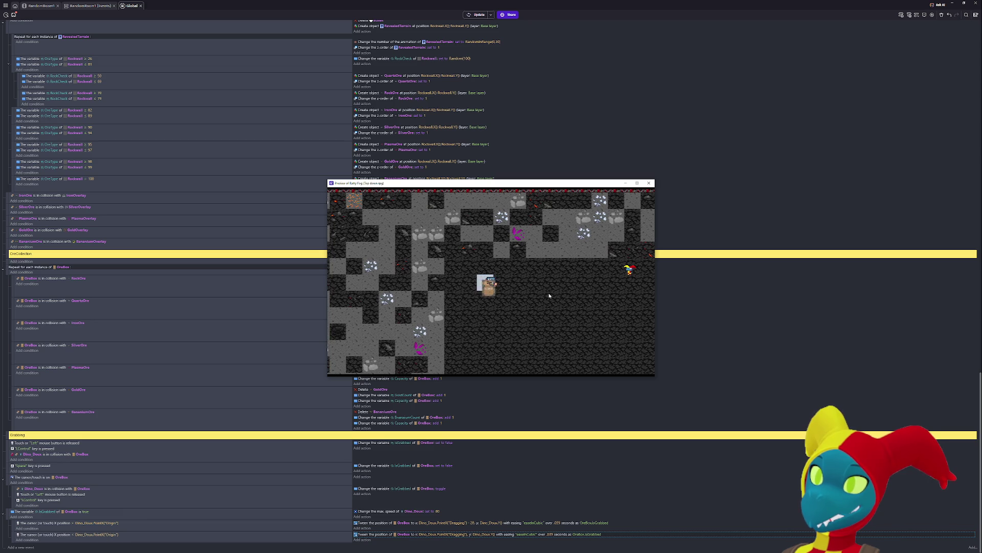
pyautogui.press('Right')
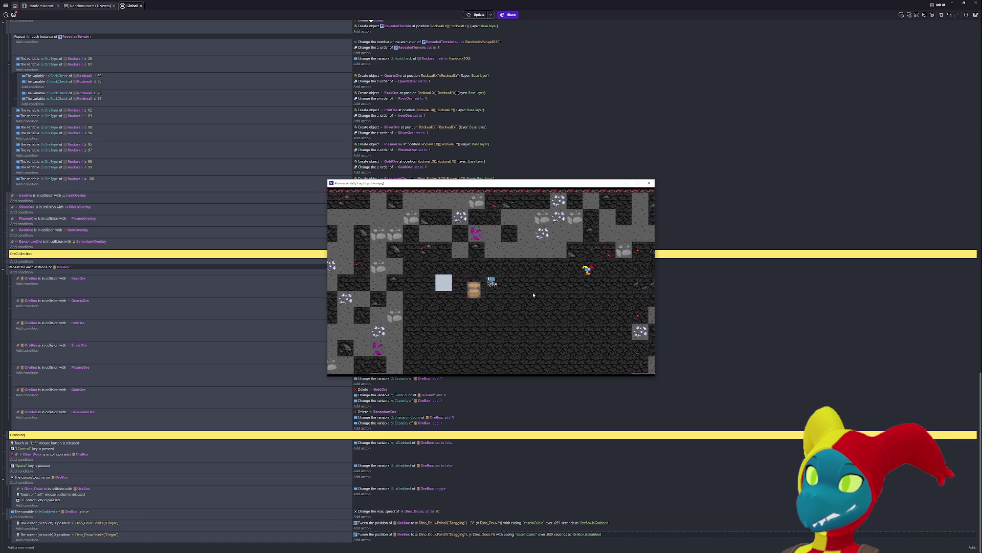
pyautogui.press('Right')
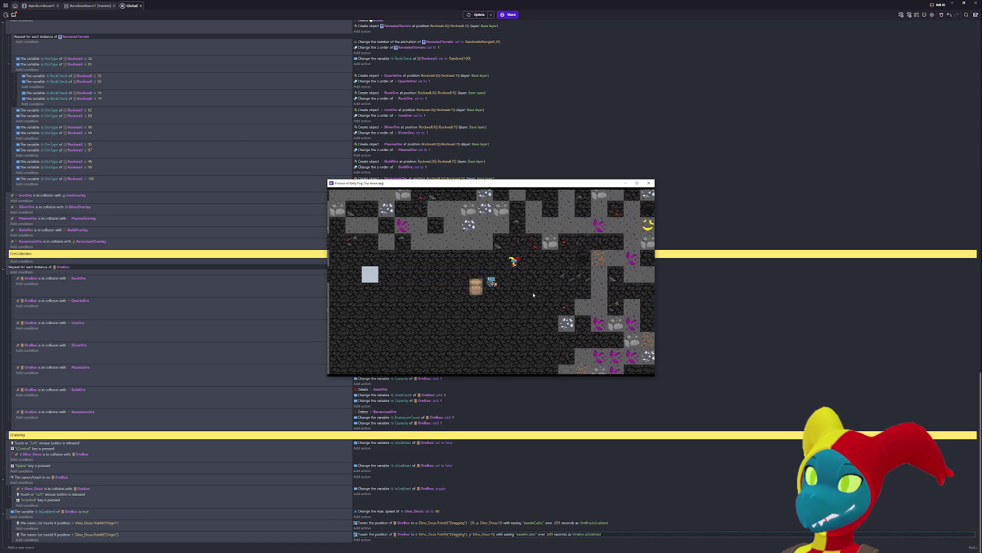
pyautogui.press('Right')
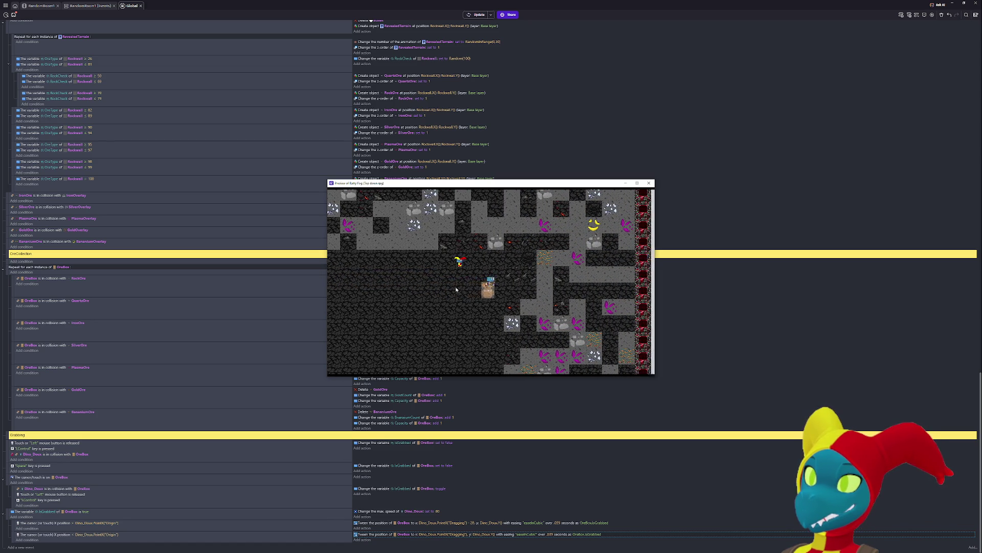
pyautogui.press('Left')
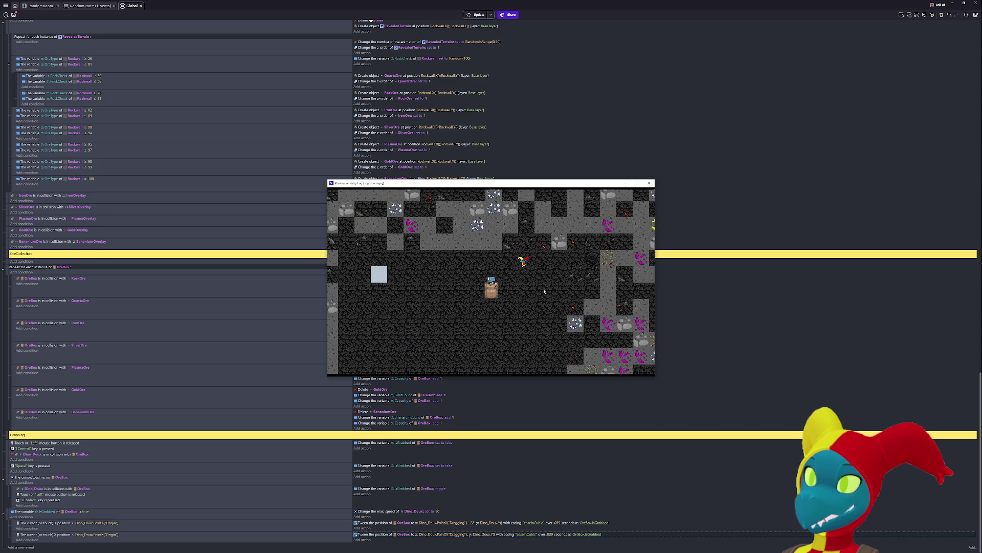
pyautogui.press('Left')
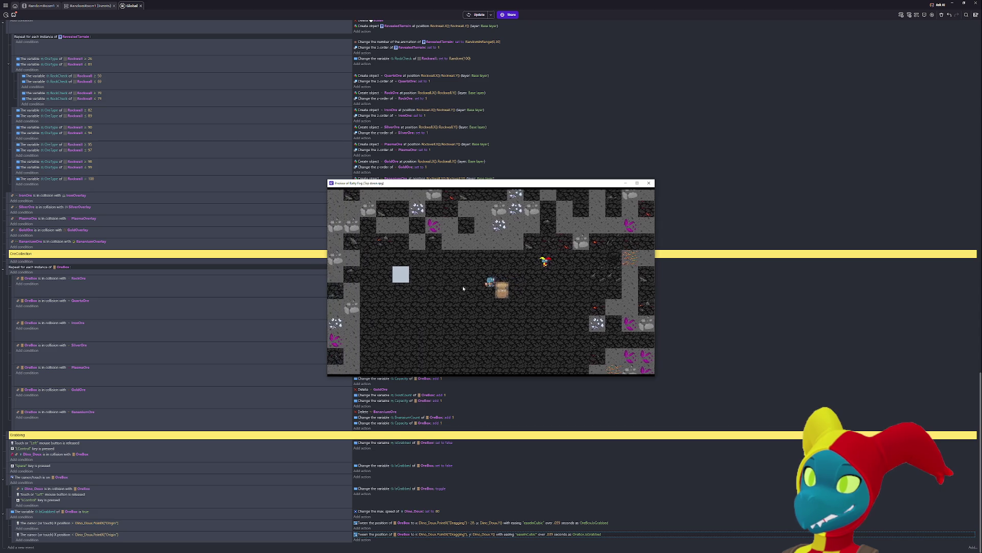
pyautogui.press('Left')
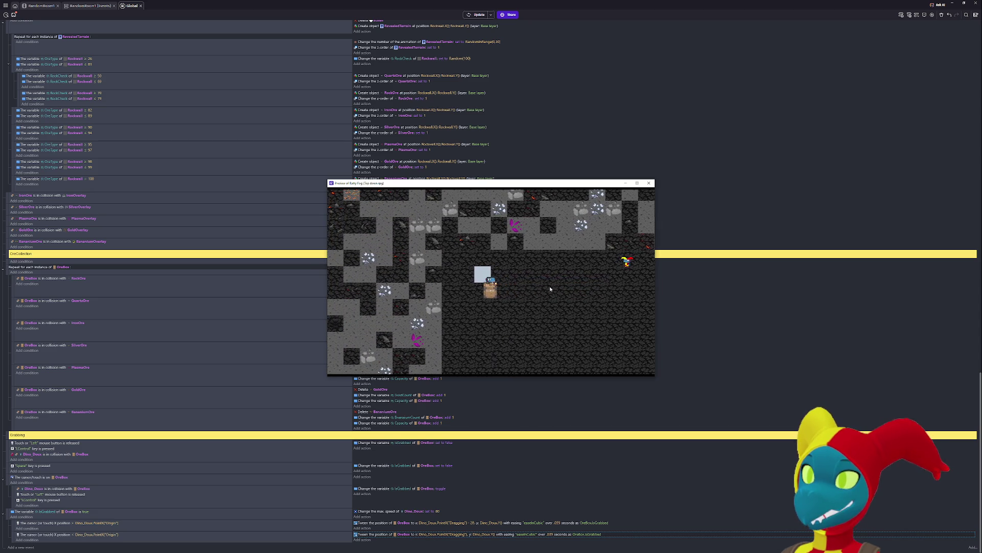
pyautogui.press('Right')
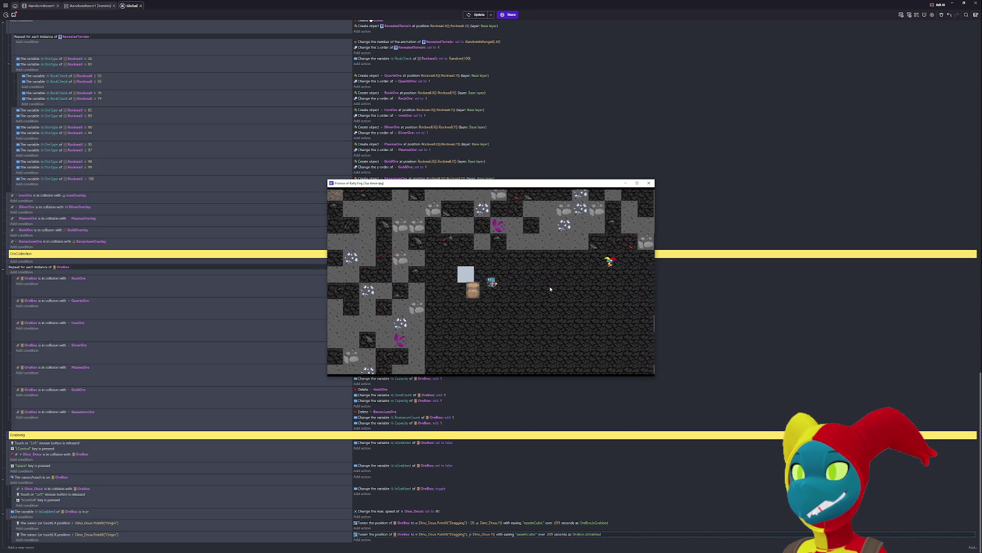
pyautogui.press('Right')
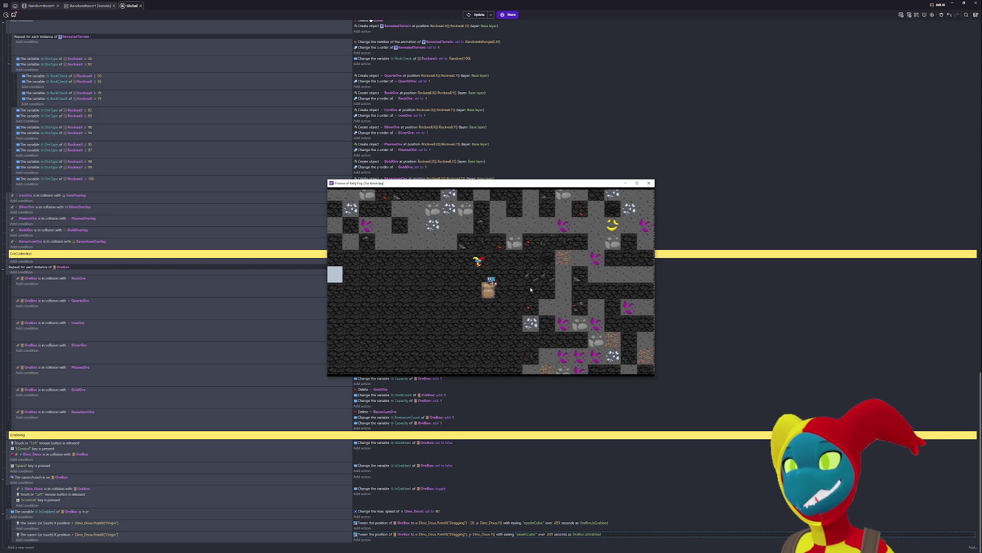
pyautogui.press('Up')
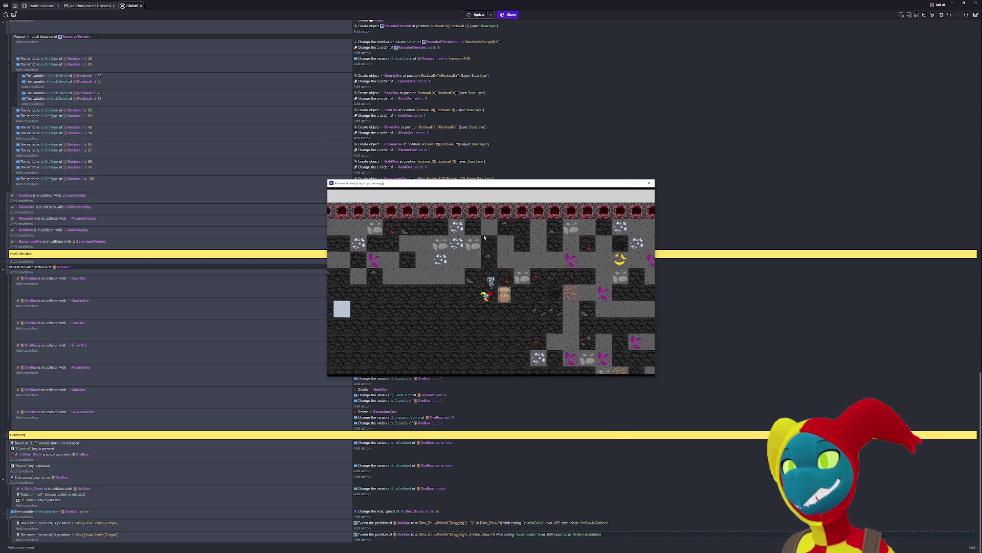
pyautogui.press('Down')
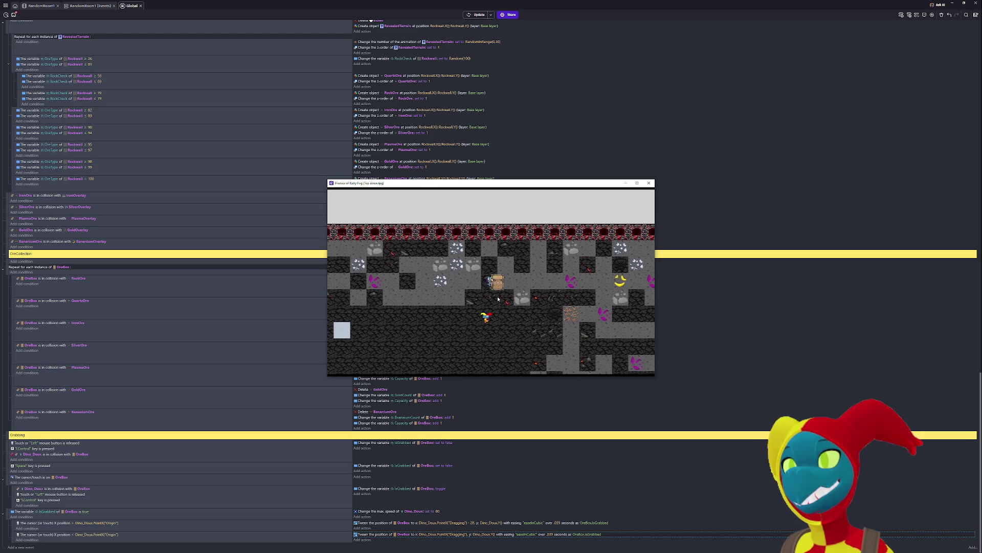
pyautogui.press('Down')
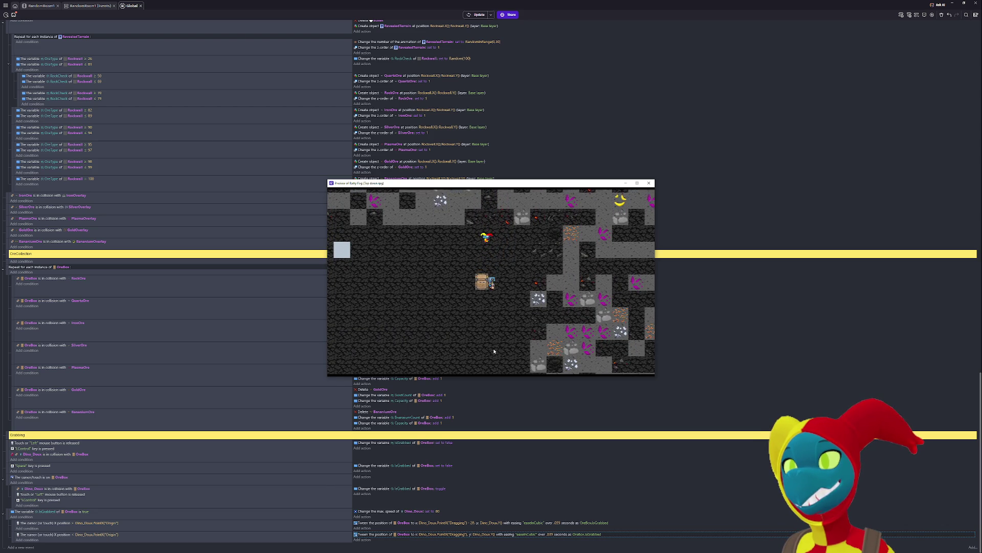
pyautogui.press('Left')
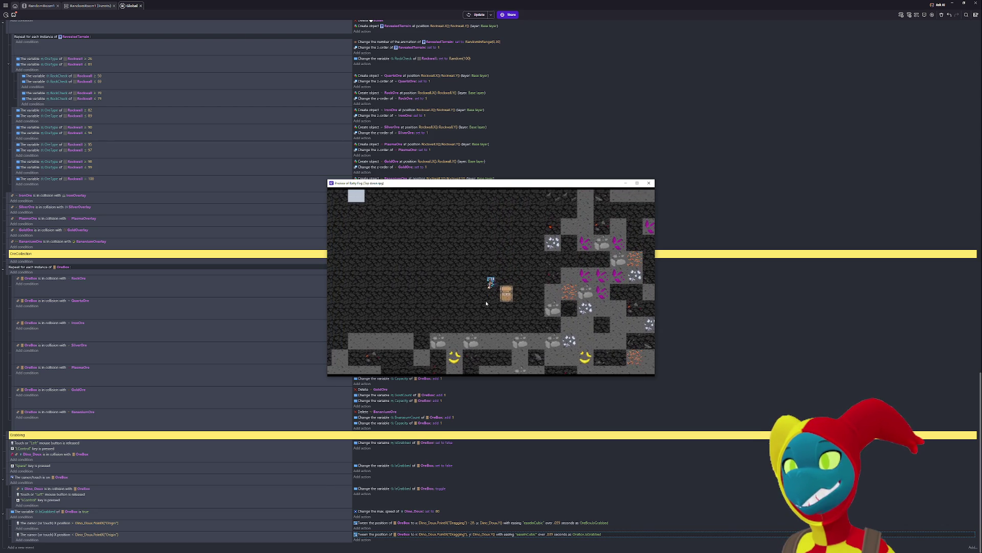
pyautogui.press('Up')
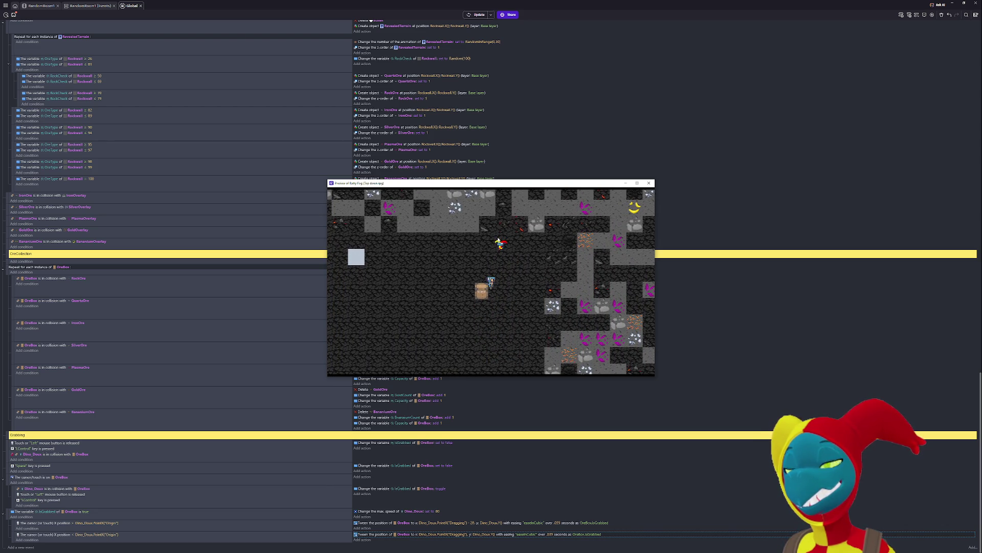
pyautogui.press('Right')
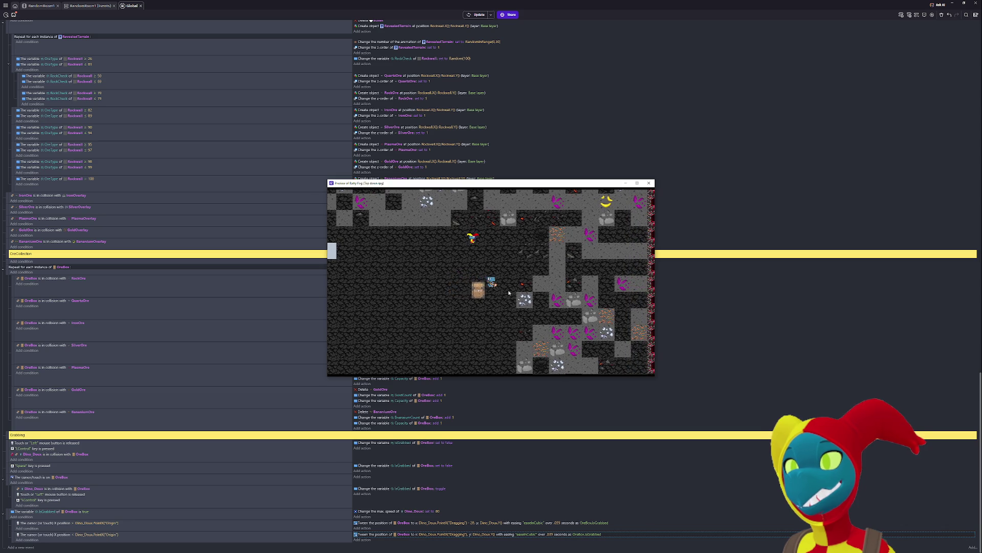
pyautogui.press('Up')
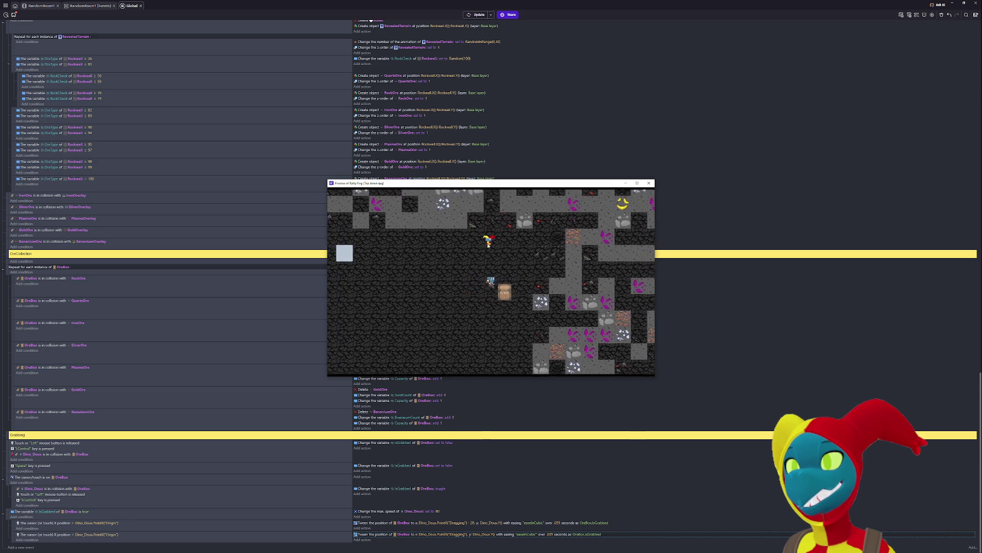
pyautogui.moveTo(499, 294)
pyautogui.mouseDown()
pyautogui.moveTo(487, 281)
pyautogui.moveTo(499, 315)
pyautogui.mouseUp()
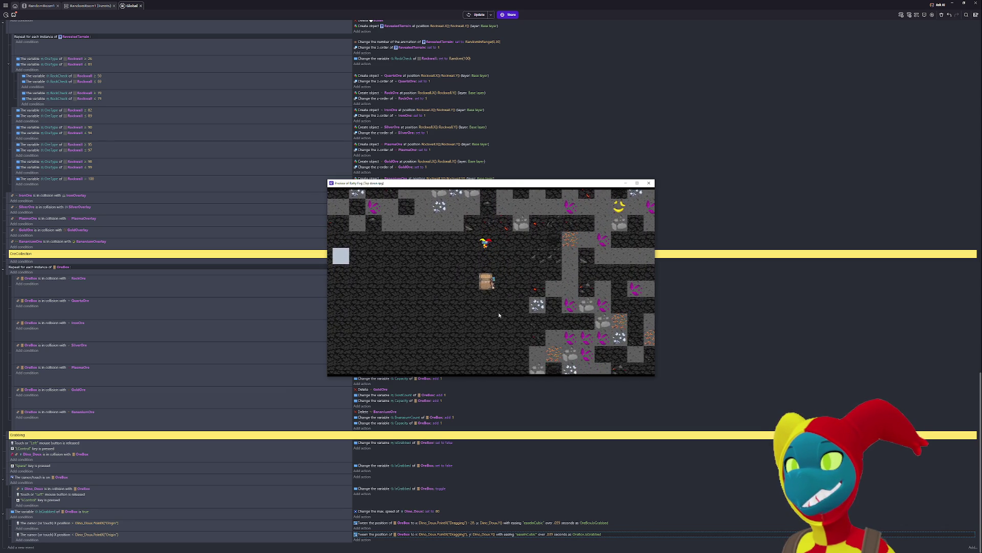
pyautogui.press('Down')
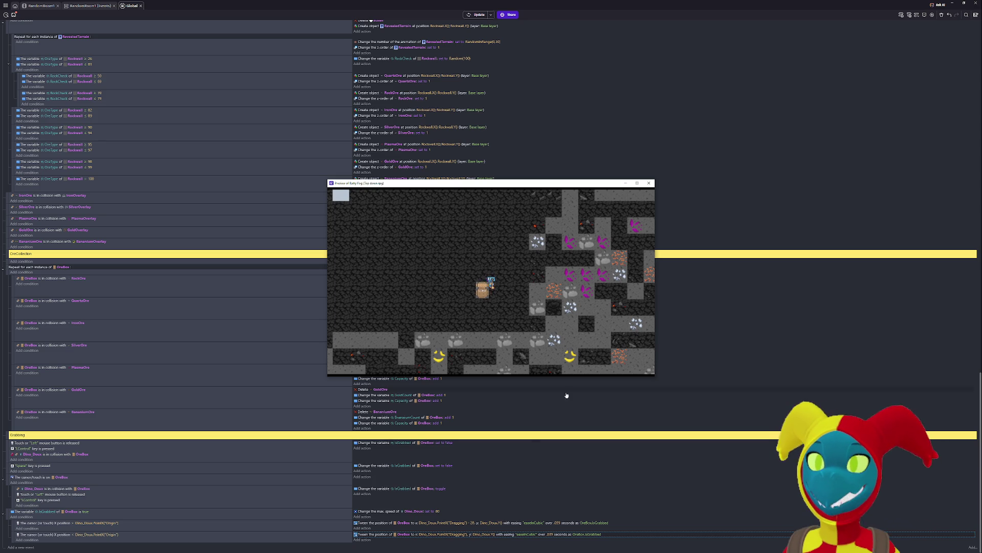
# - Replace Origin with Dragging in the cursor condition's Dino_Doux point expression and relaunch the preview
pyautogui.click(111, 524)
pyautogui.moveTo(122, 536); pyautogui.dragTo(133, 535)
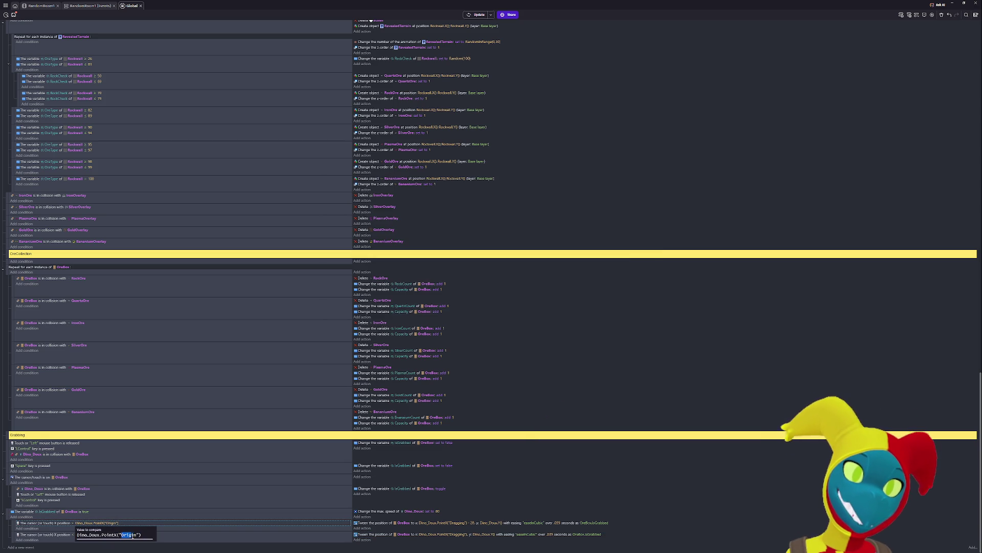
pyautogui.write('Dra')
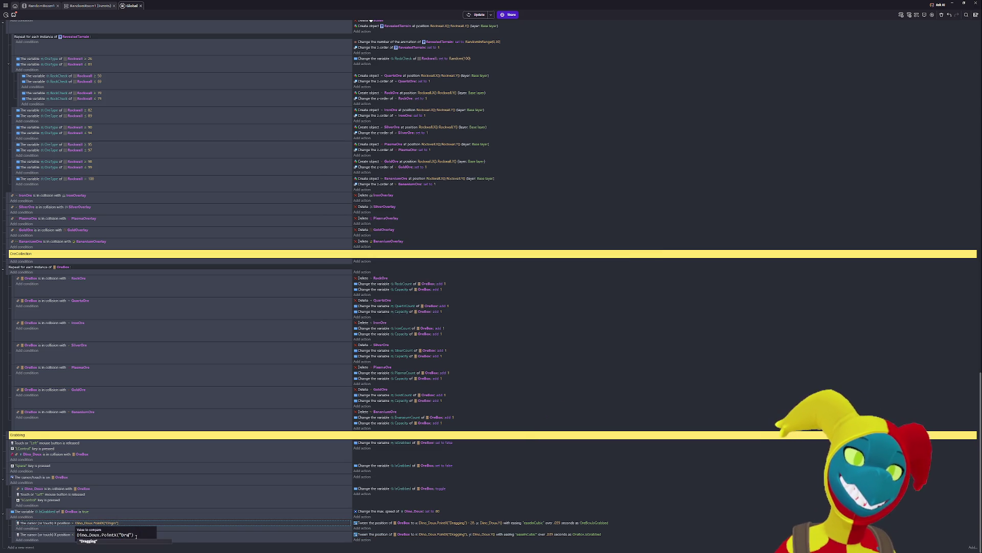
pyautogui.press('Escape')
pyautogui.press('Escape')
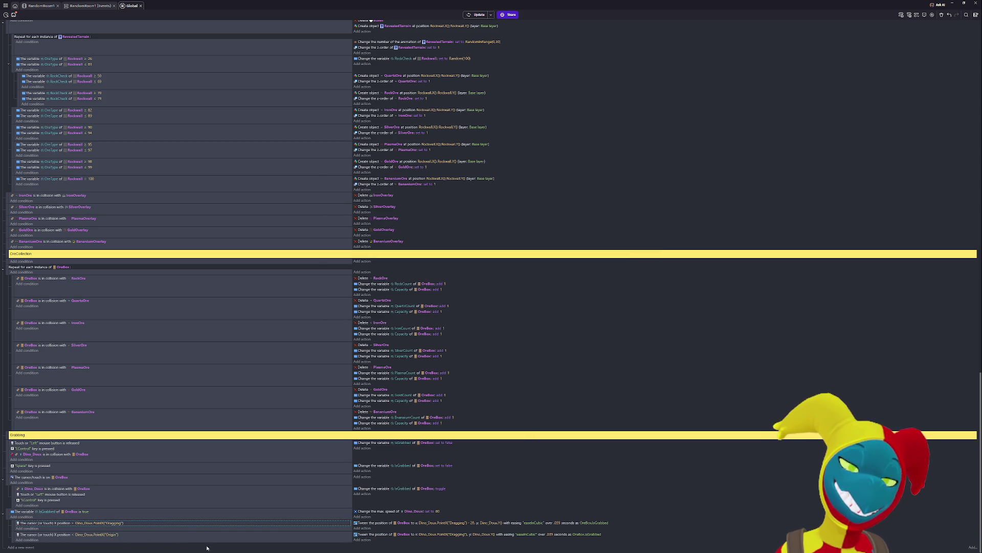
pyautogui.click(109, 535)
pyautogui.click(125, 522)
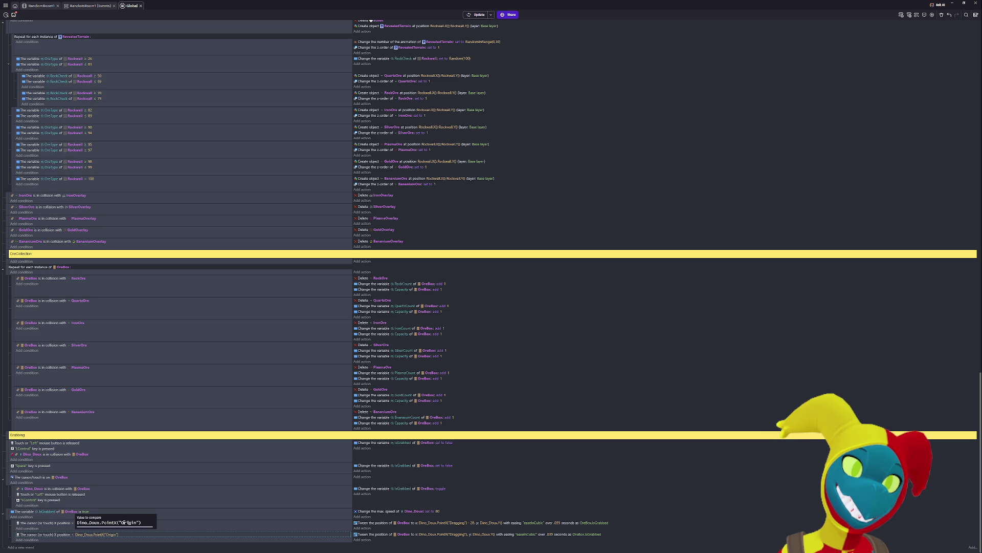
pyautogui.moveTo(123, 522); pyautogui.dragTo(137, 521)
pyautogui.write('Drag')
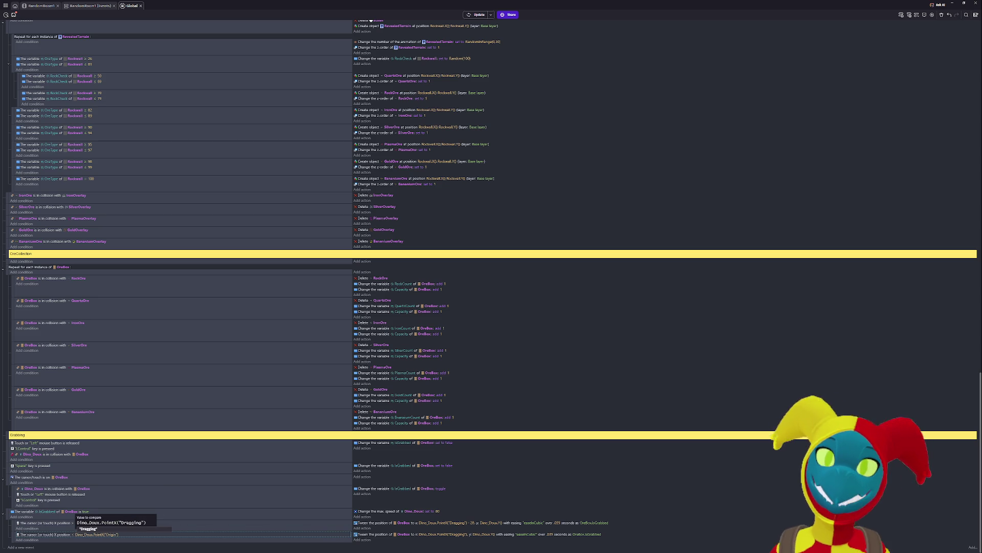
pyautogui.press('Return')
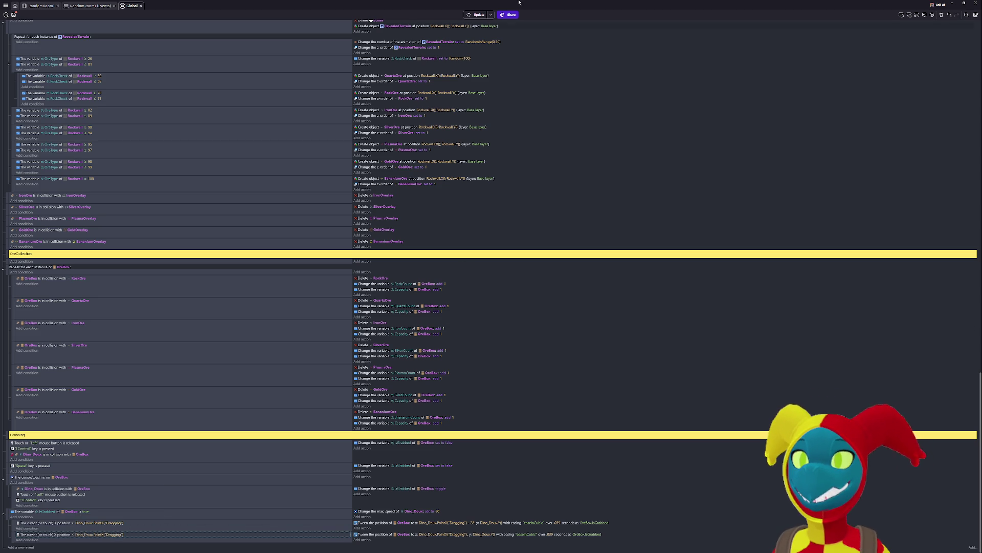
pyautogui.click(479, 16)
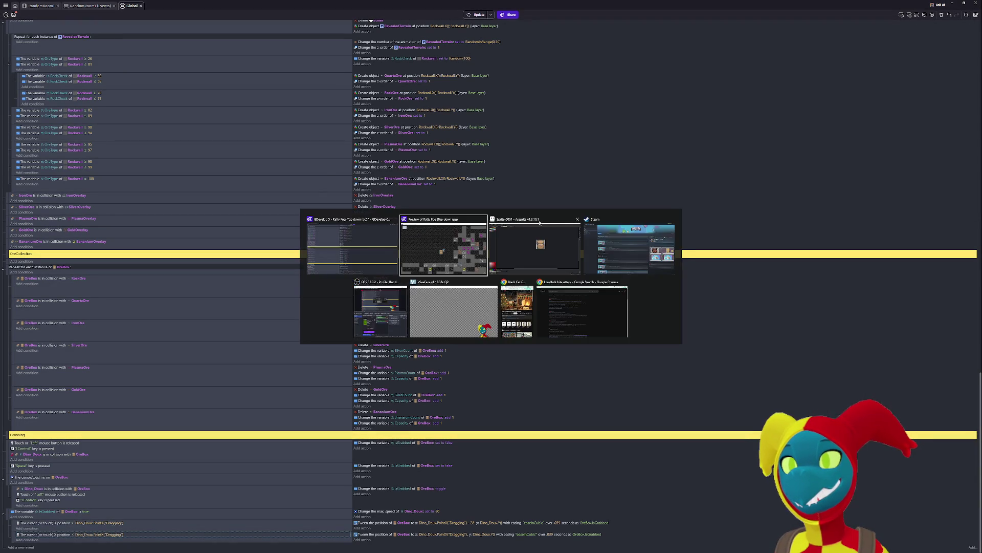
pyautogui.press('Up')
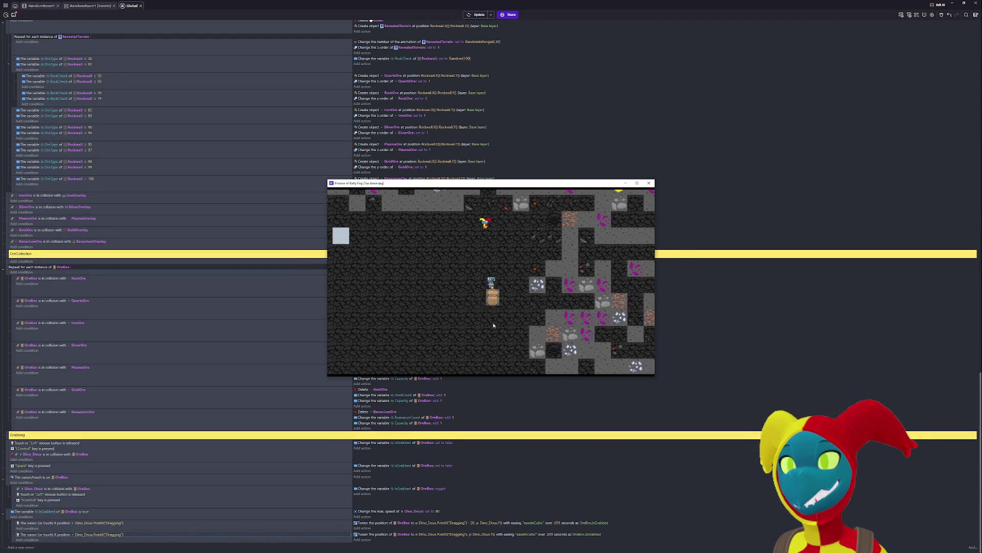
pyautogui.press('Up')
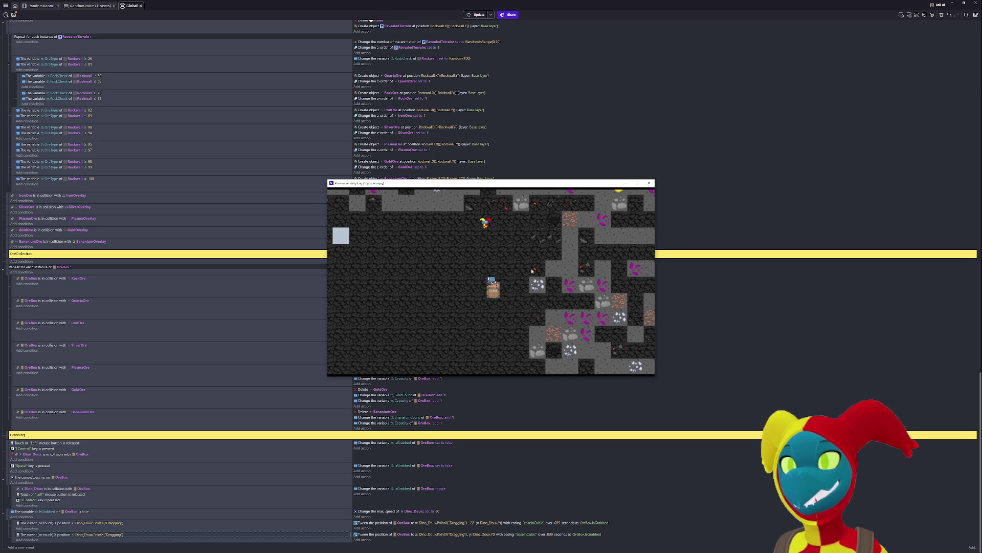
pyautogui.press('Up')
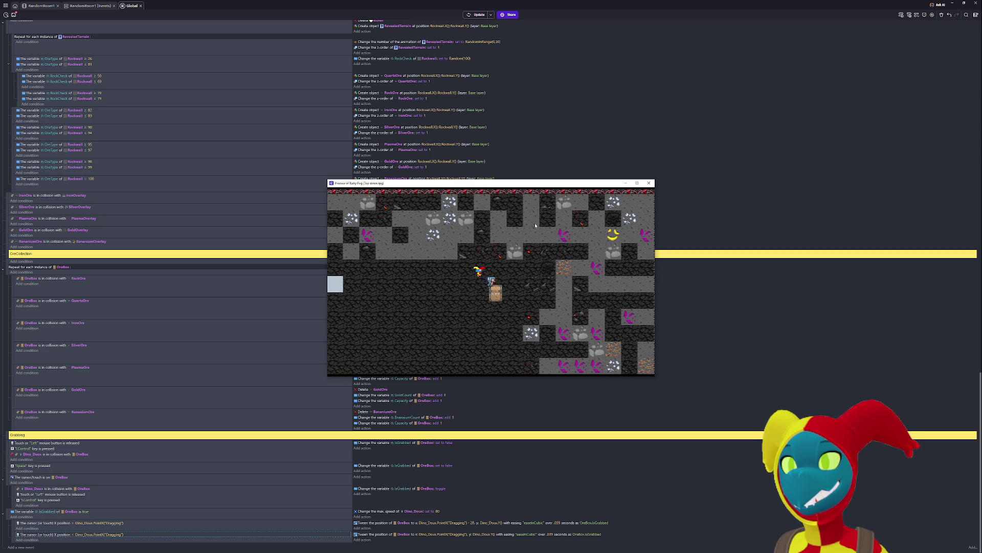
pyautogui.press('Up')
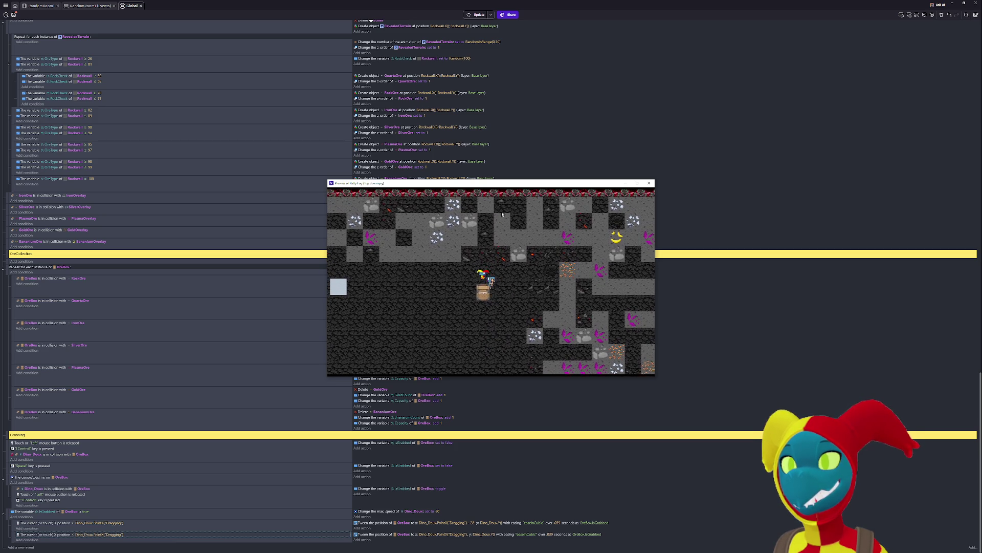
pyautogui.press('Down')
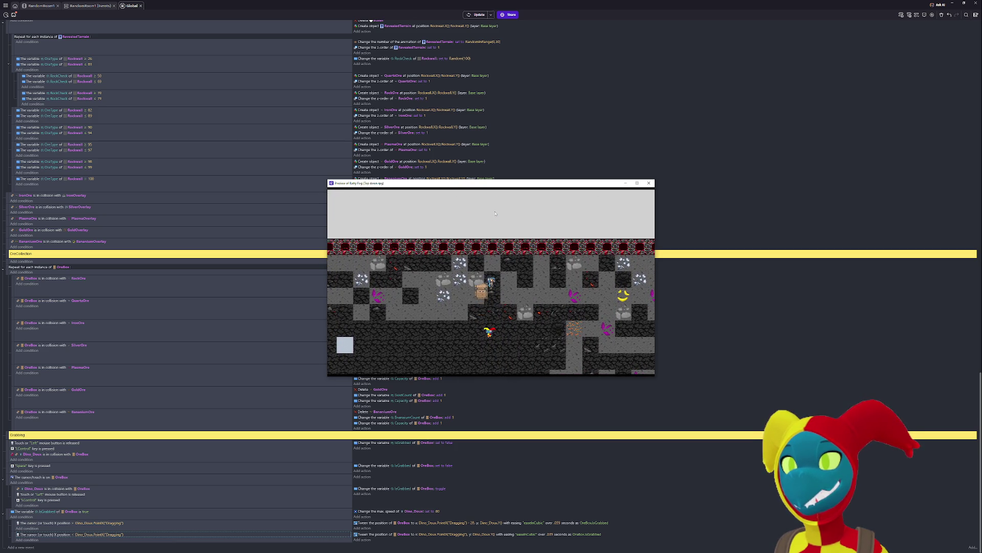
pyautogui.press('Down')
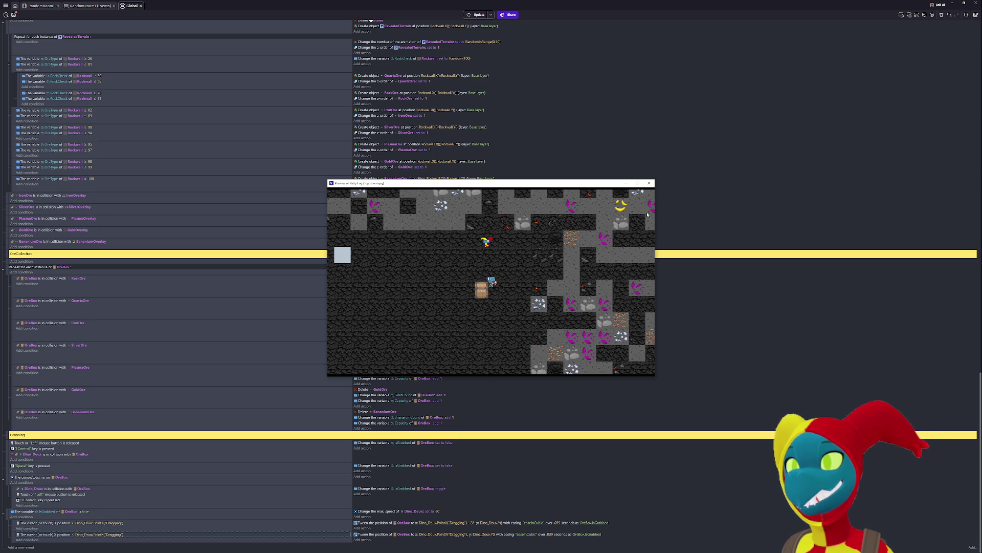
# - Close the preview and open Dino_Doux's sprite points editor from the RandomRoom1 scene
pyautogui.click(651, 186)
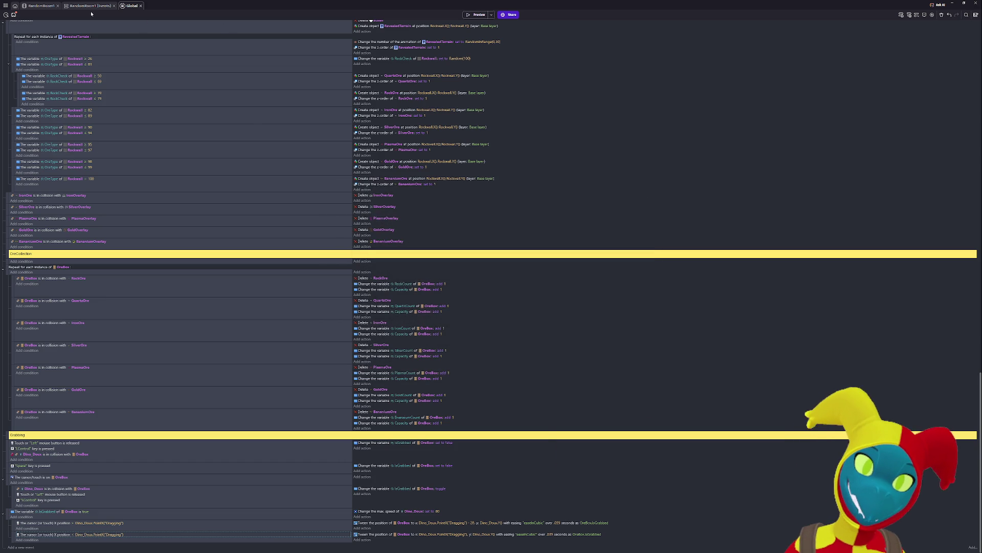
pyautogui.click(41, 5)
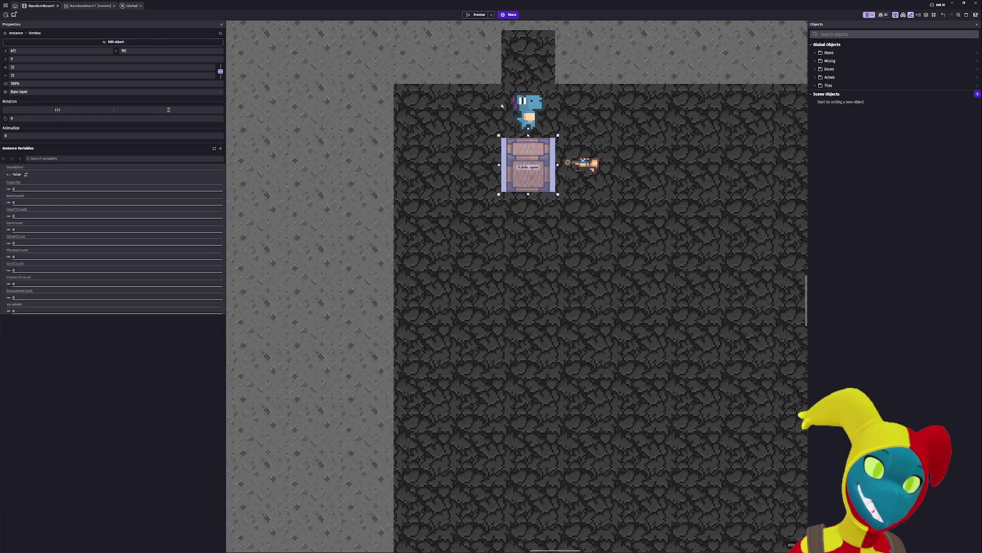
pyautogui.click(524, 110)
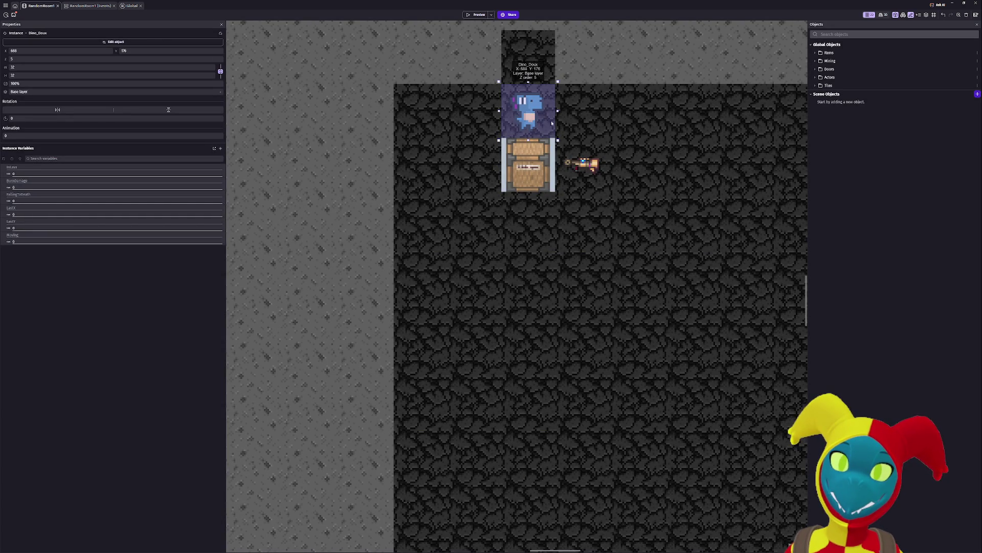
pyautogui.doubleClick(534, 111)
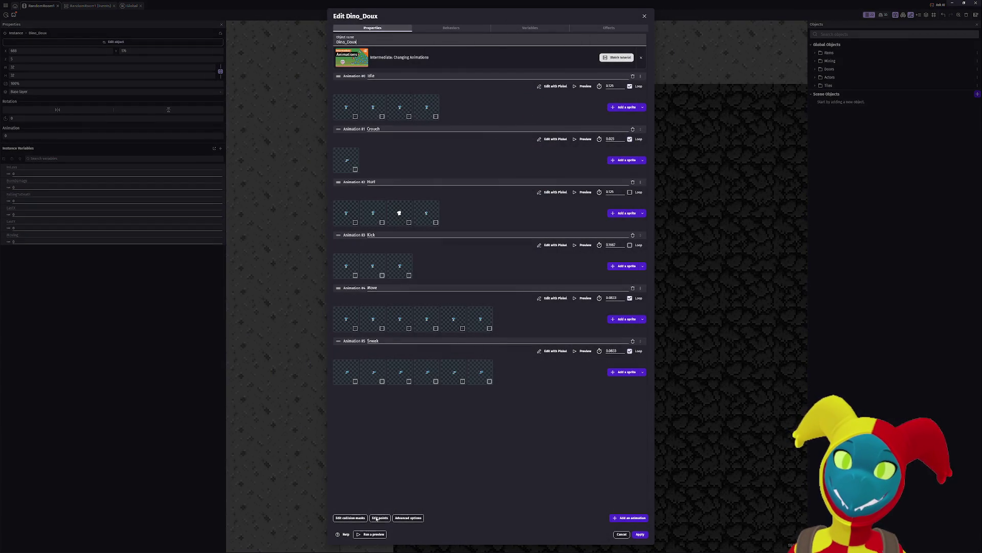
pyautogui.click(376, 518)
# - Add Push (12, 4) and Pull (12, 21) points to Dino_Doux, apply, and return to Global events
pyautogui.click(596, 115)
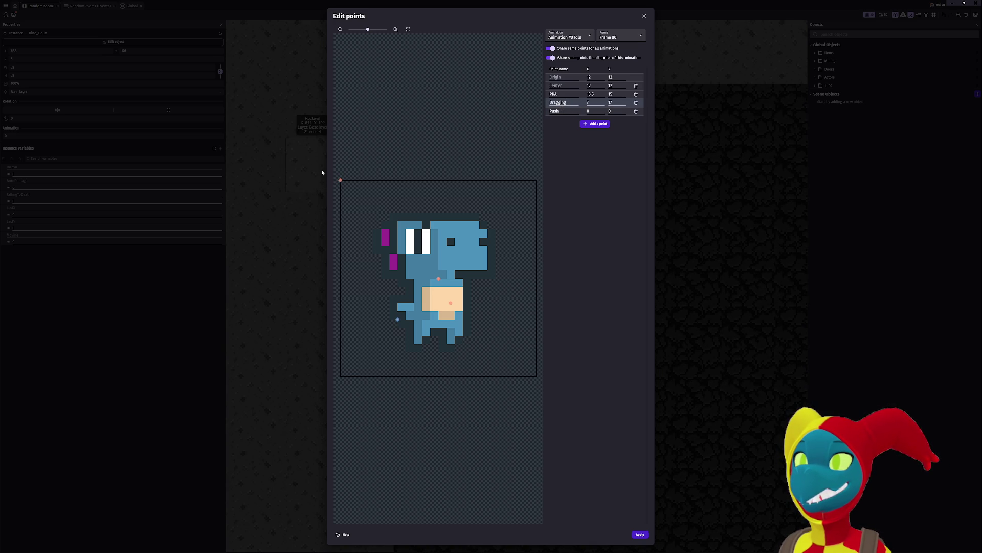
pyautogui.moveTo(340, 180); pyautogui.dragTo(434, 194)
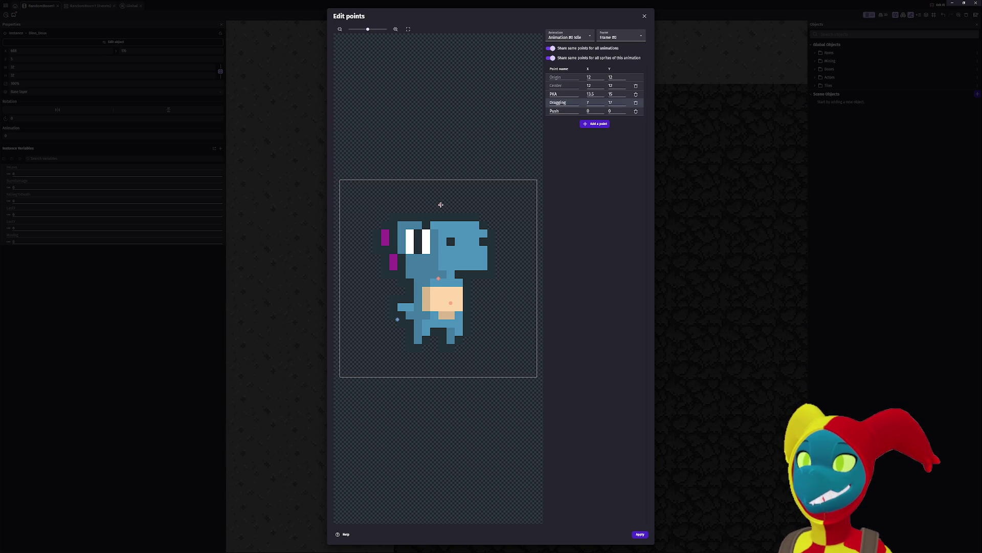
pyautogui.moveTo(440, 211); pyautogui.dragTo(438, 213)
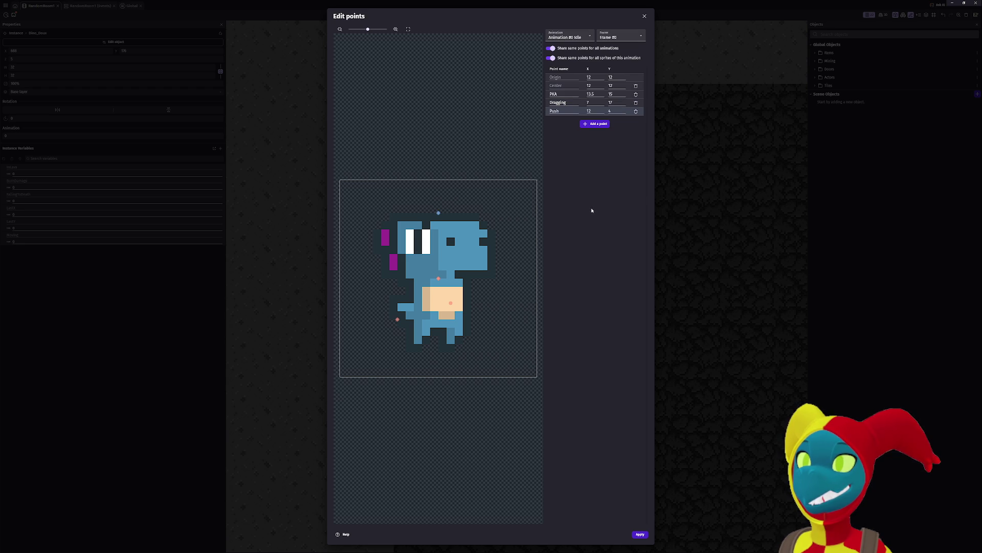
pyautogui.click(591, 124)
pyautogui.write('Pull')
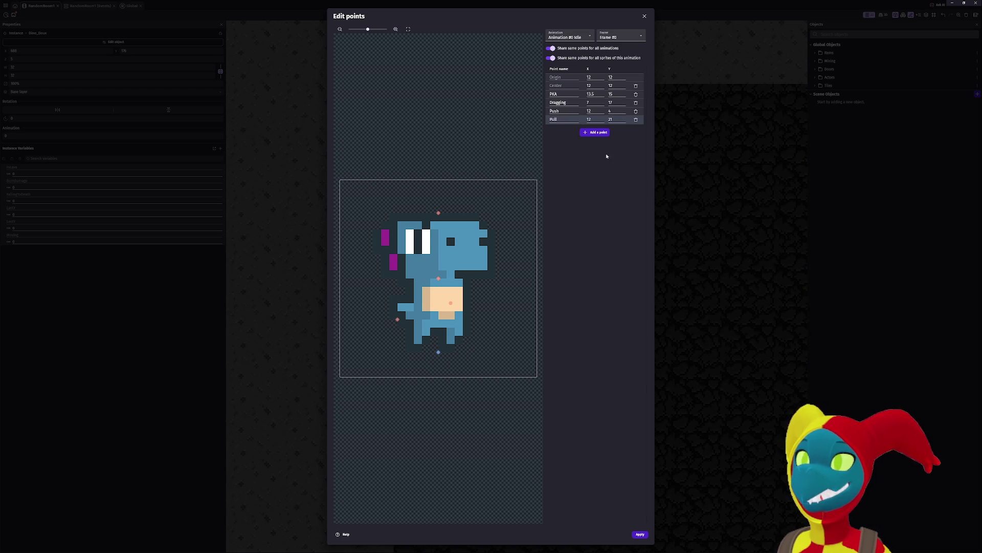
pyautogui.click(640, 535)
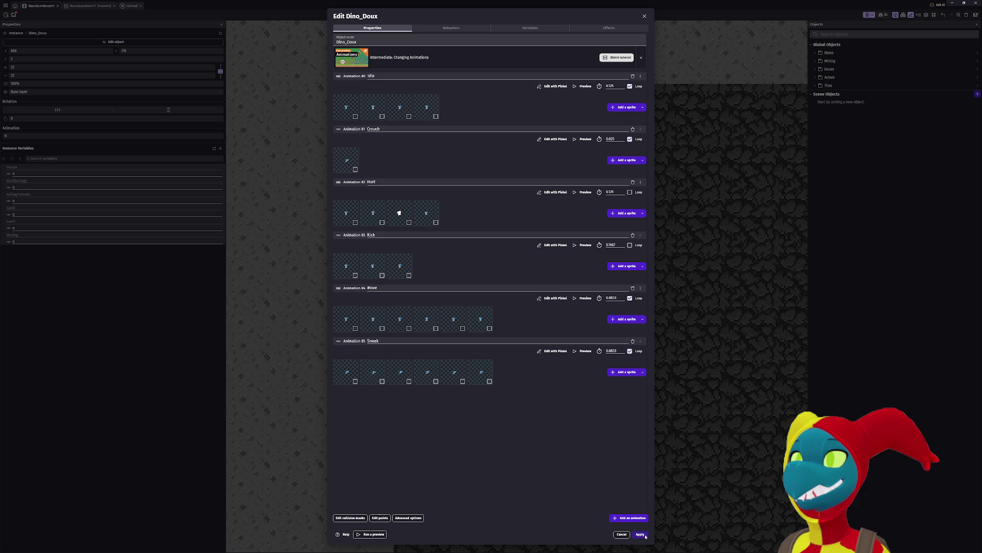
pyautogui.click(640, 534)
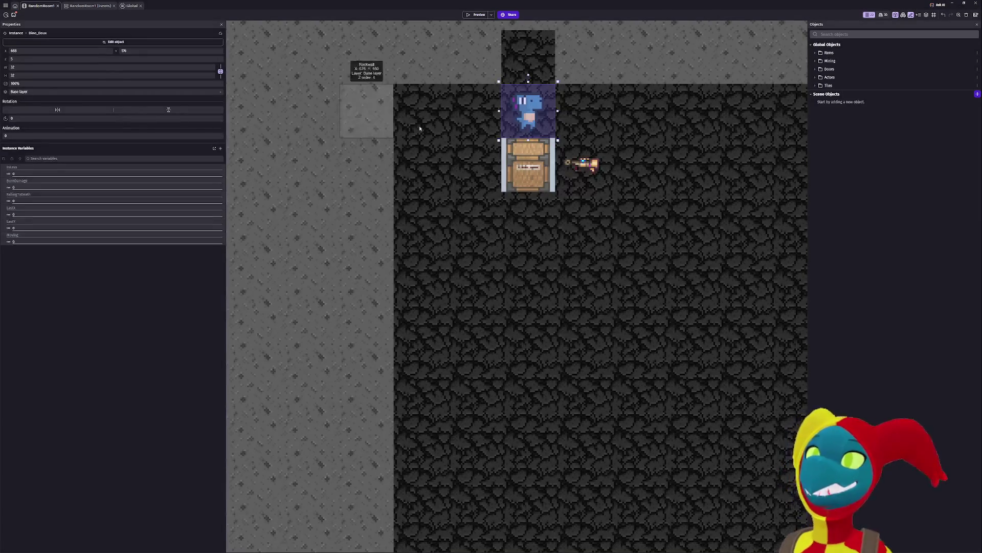
pyautogui.click(538, 172)
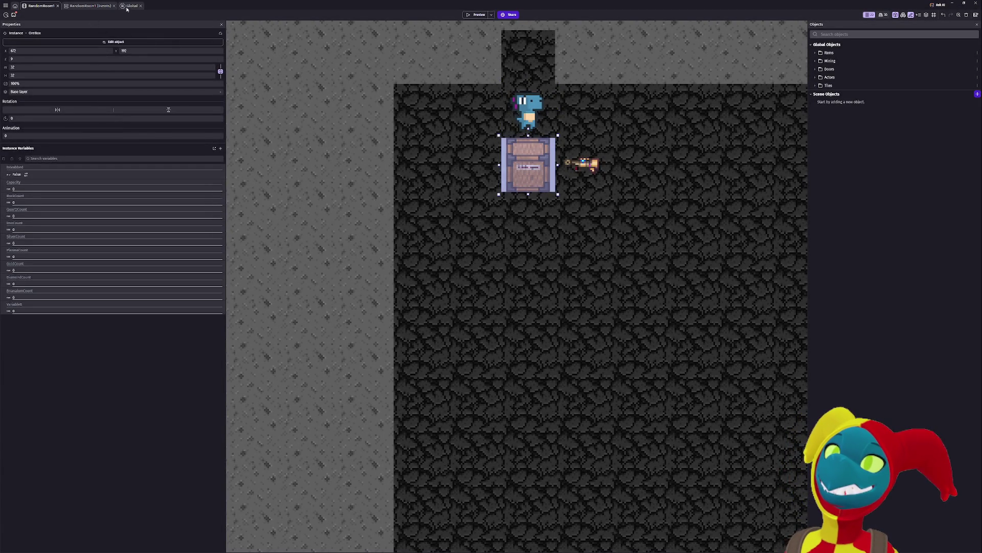
pyautogui.click(129, 5)
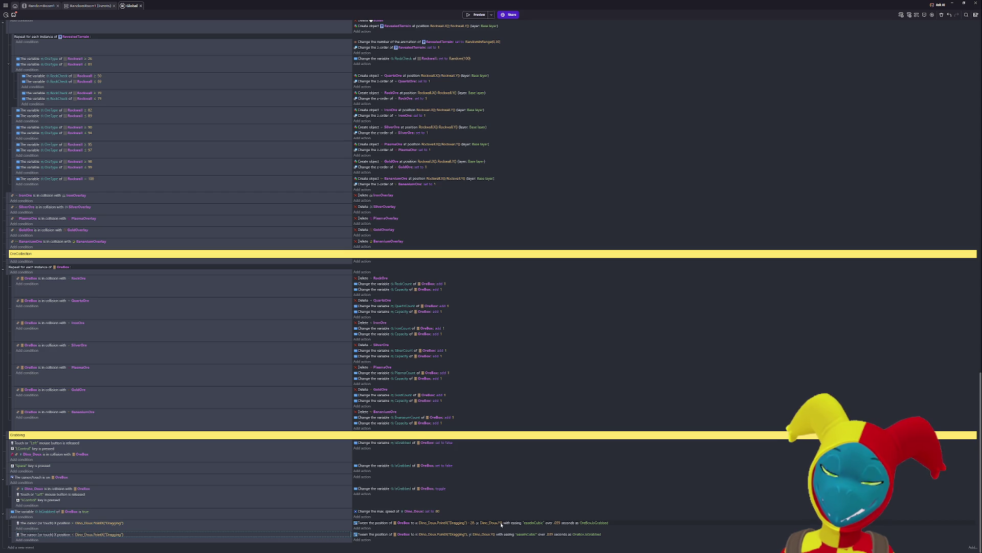
# - Set the first OreBox tween's target Y to Dino_Doux.PointY("Pull")
pyautogui.click(501, 524)
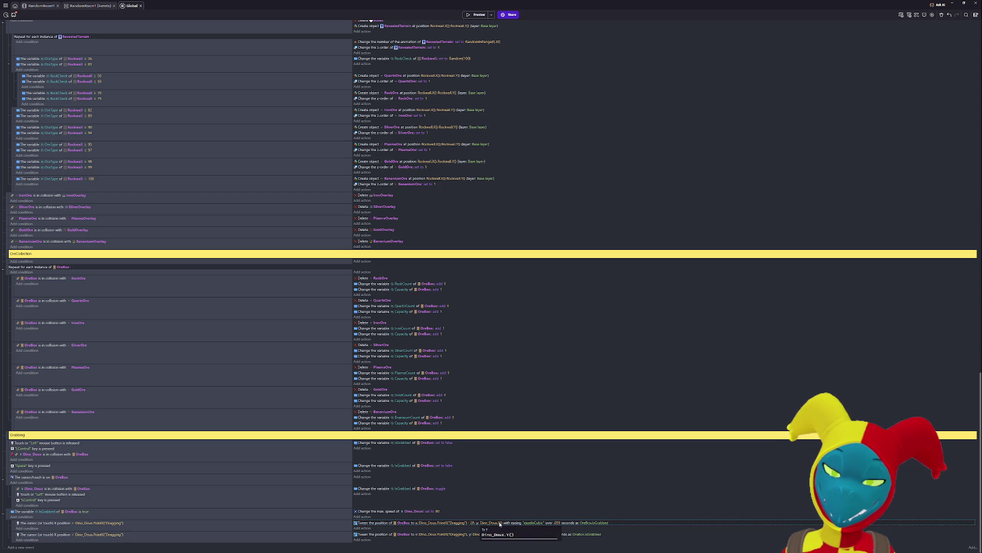
pyautogui.press('Right')
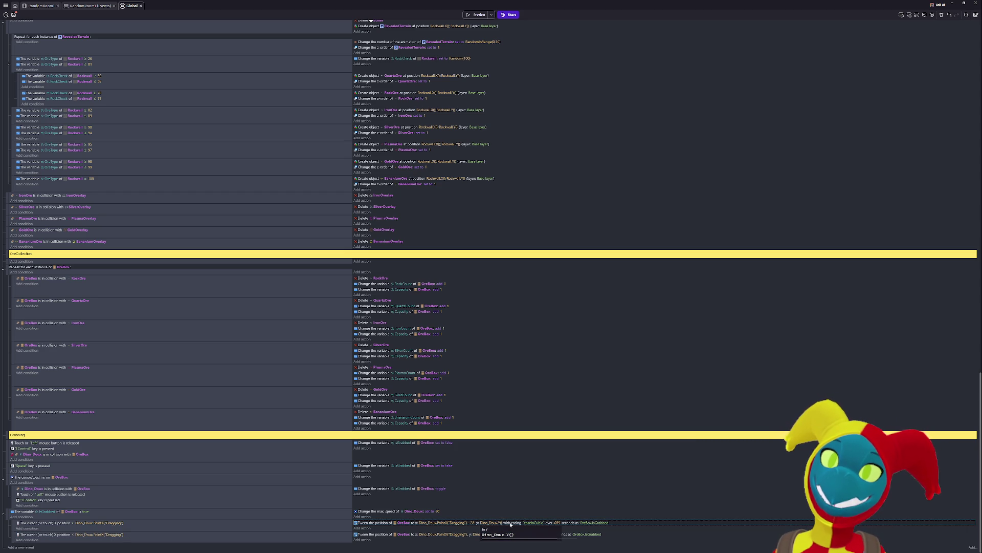
pyautogui.press('BackSpace')
pyautogui.write('Point')
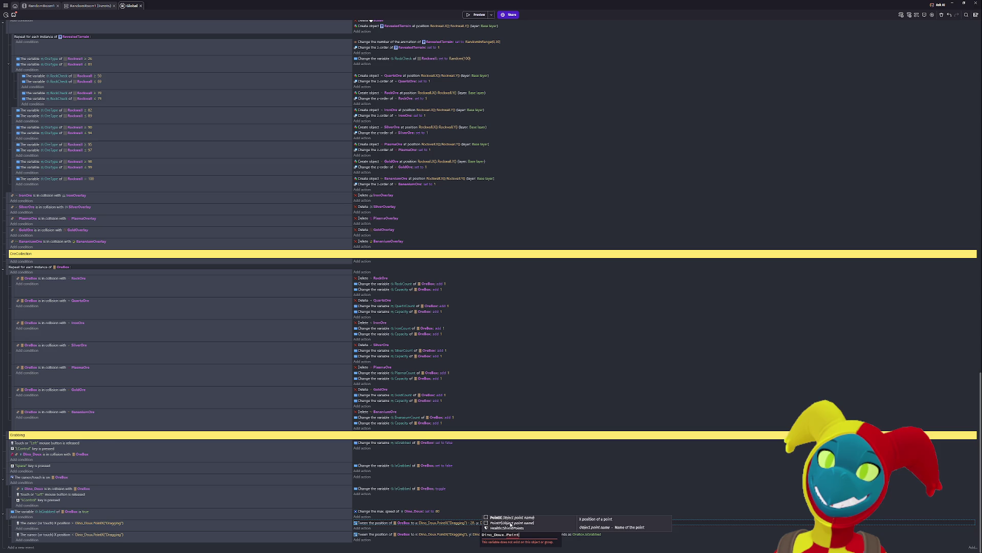
pyautogui.write('(')
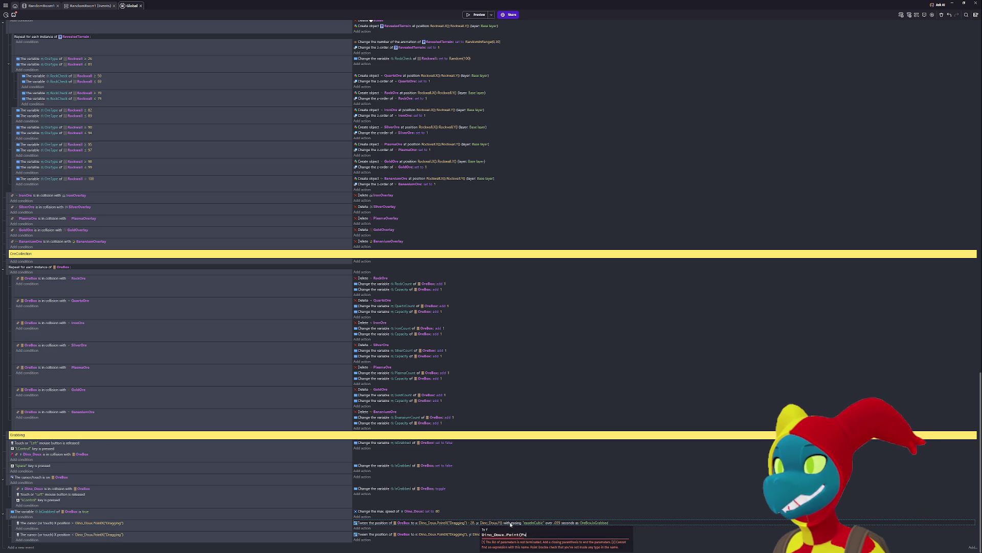
pyautogui.write('"Pull')
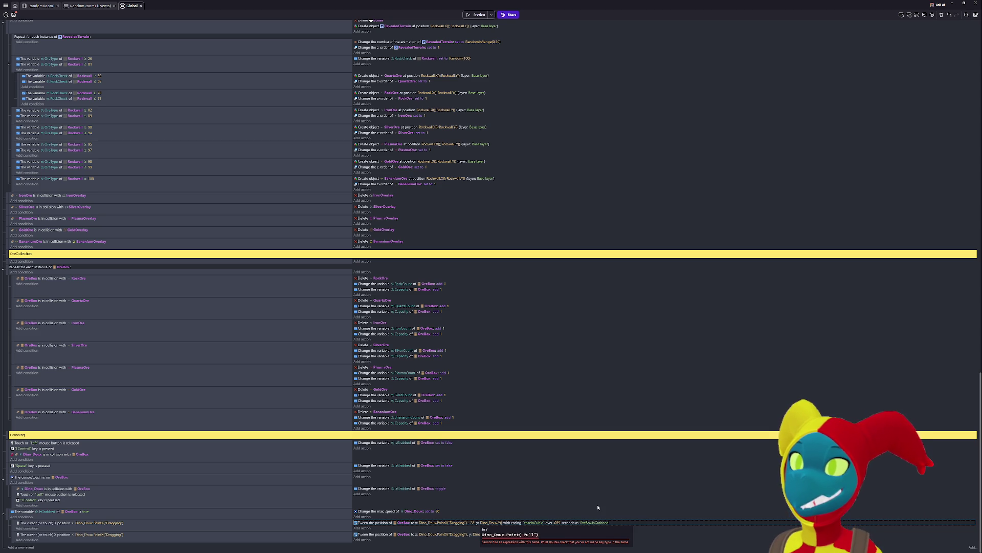
pyautogui.press('Return')
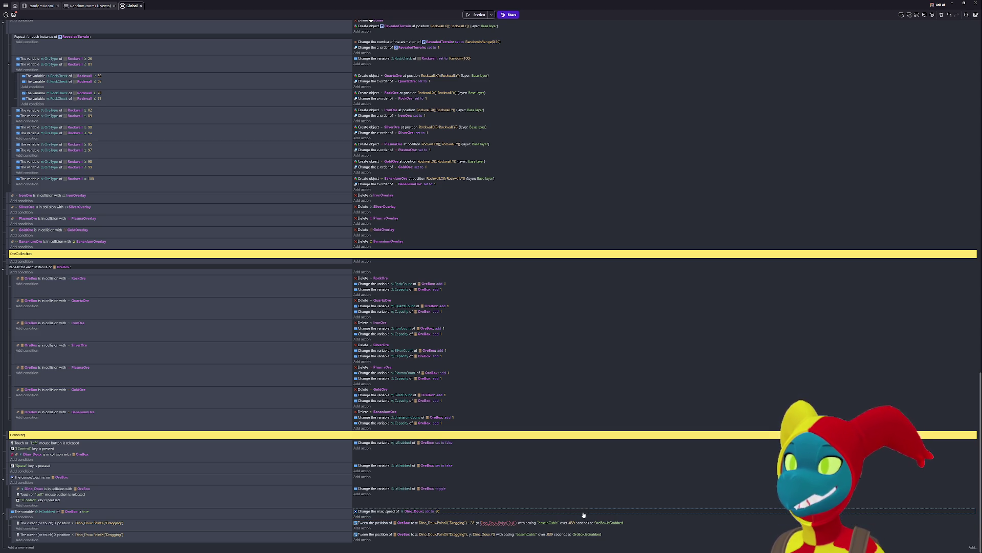
pyautogui.click(512, 534)
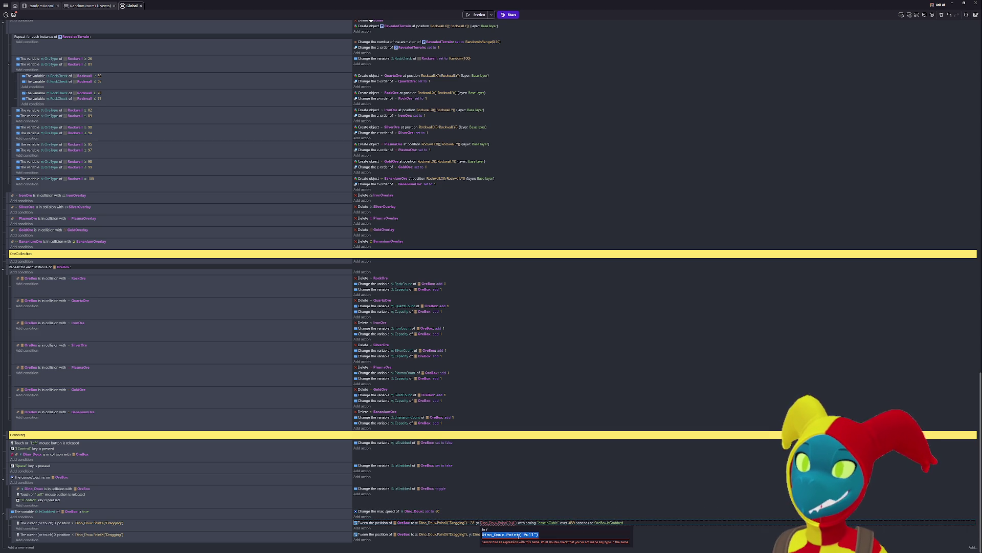
pyautogui.click(526, 534)
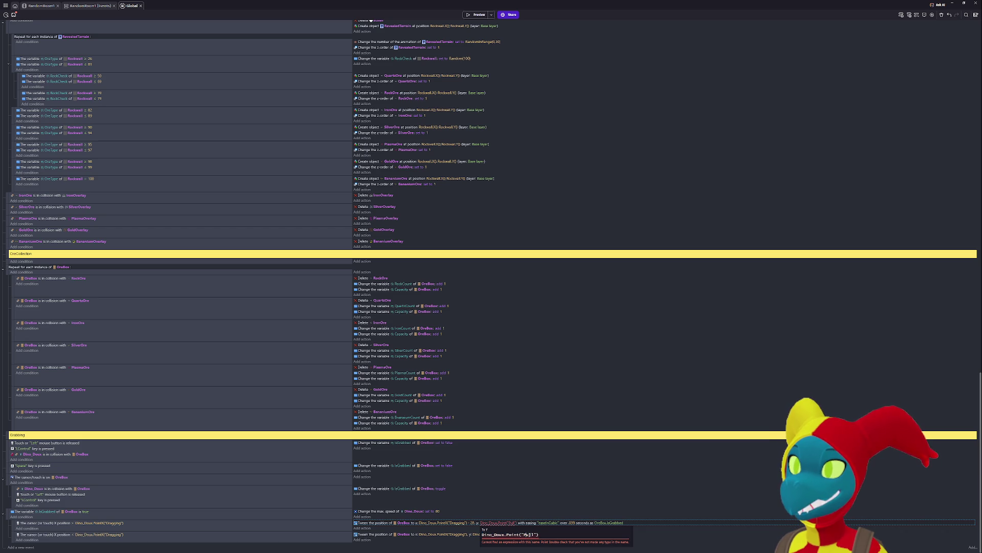
pyautogui.press('BackSpace')
pyautogui.press('BackSpace')
pyautogui.press('BackSpace')
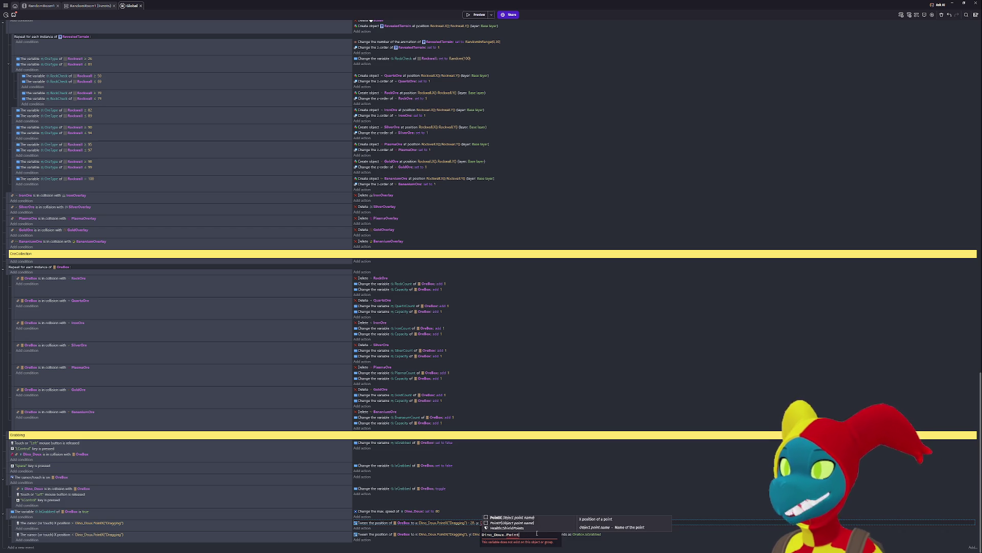
pyautogui.write('Y(')
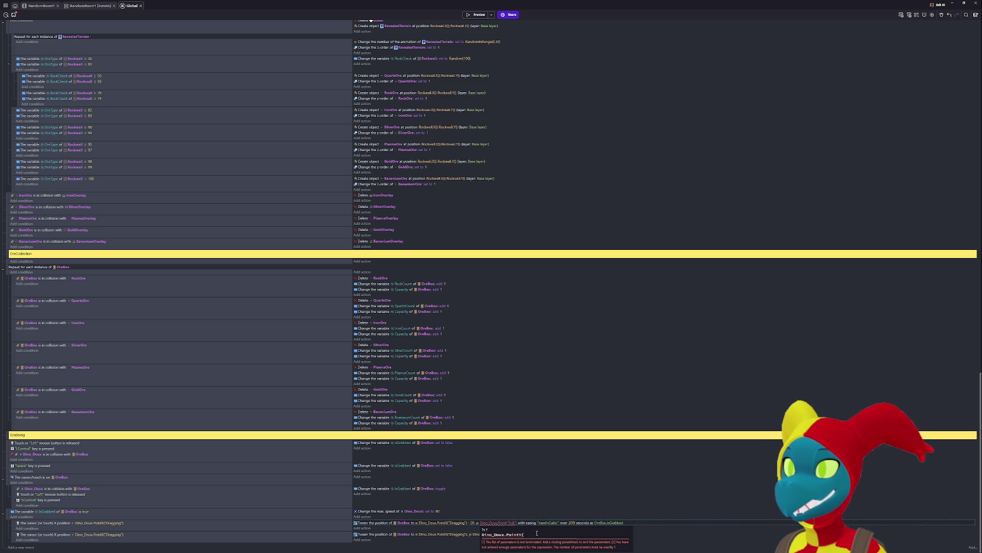
pyautogui.write('"Pull')
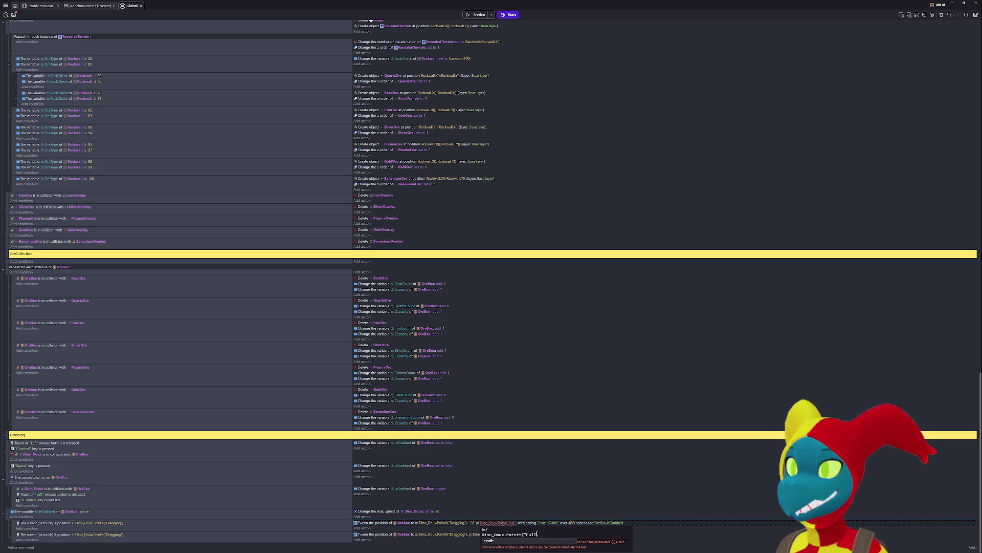
pyautogui.write('")')
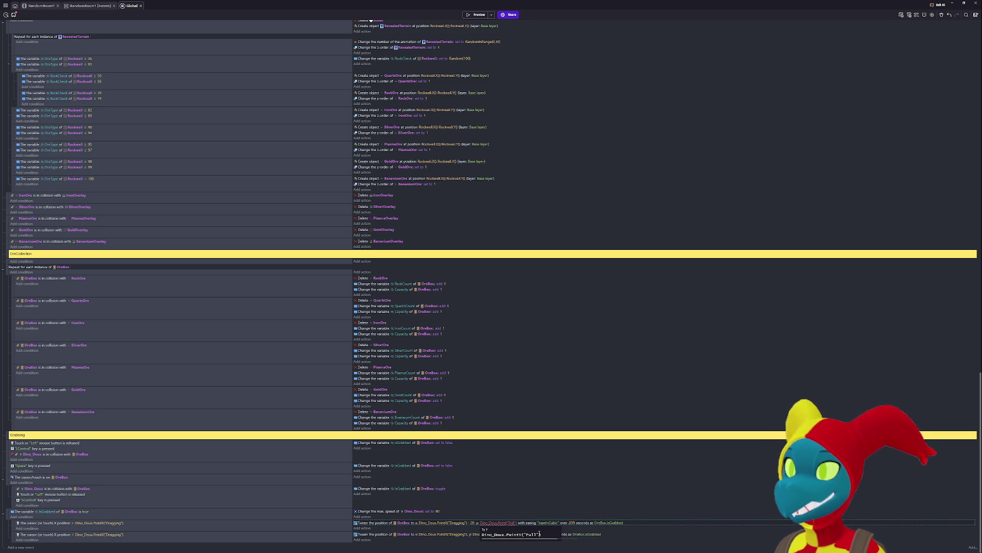
pyautogui.click(495, 533)
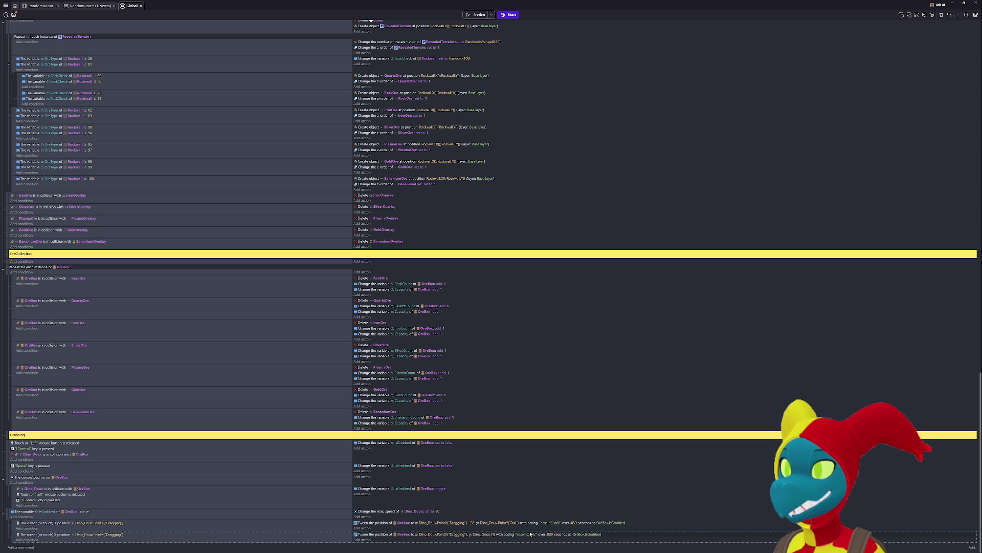
# - Set the second tween's target Y to Dino_Doux.PointY("Push") and launch a game preview
pyautogui.click(490, 533)
pyautogui.press('End')
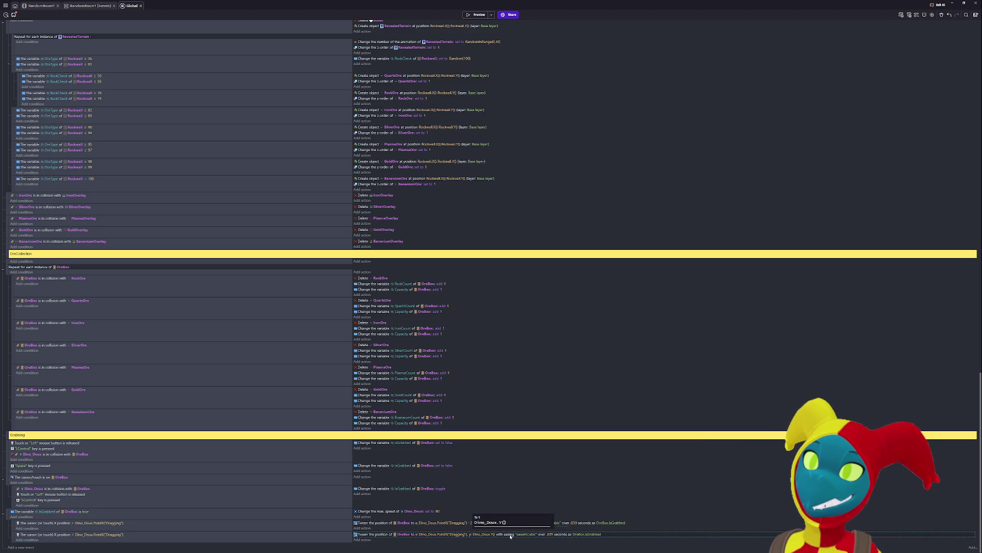
pyautogui.press('BackSpace')
pyautogui.press('BackSpace')
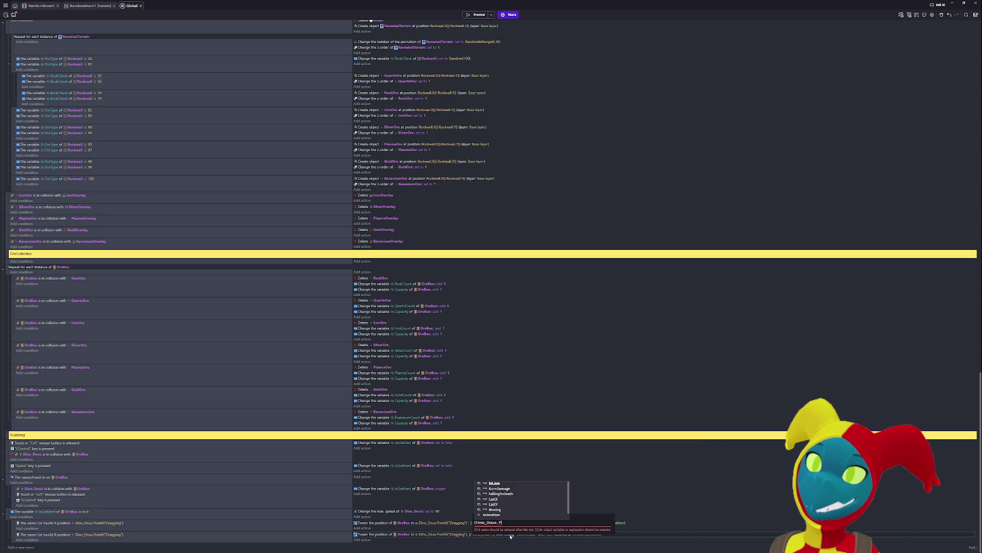
pyautogui.write('ointY(')
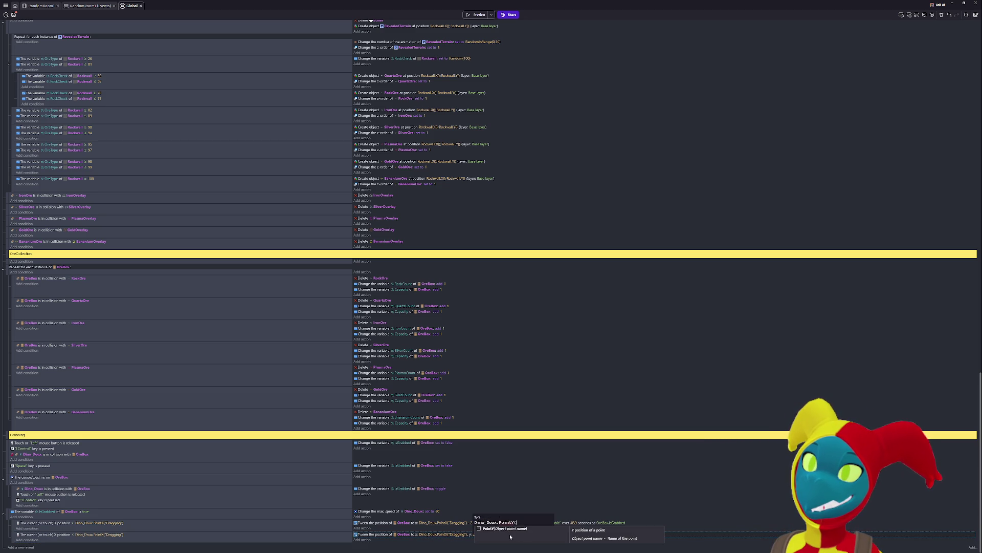
pyautogui.write('"Dra')
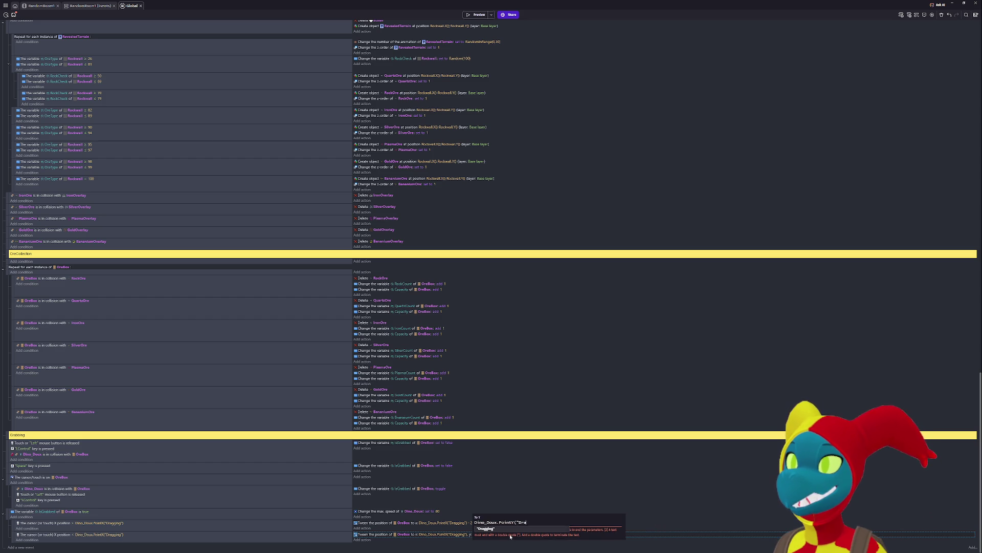
pyautogui.press('BackSpace')
pyautogui.write('P')
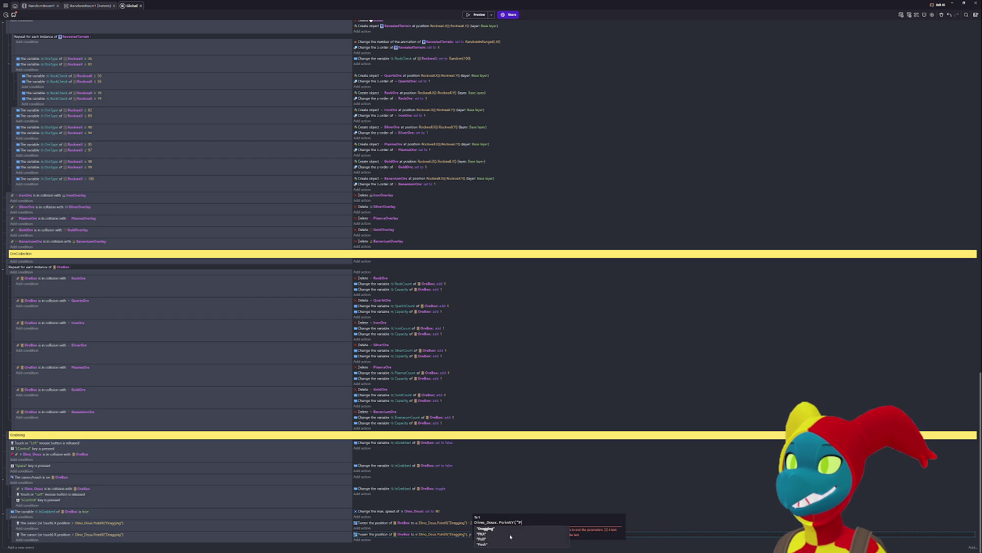
pyautogui.write('ull")')
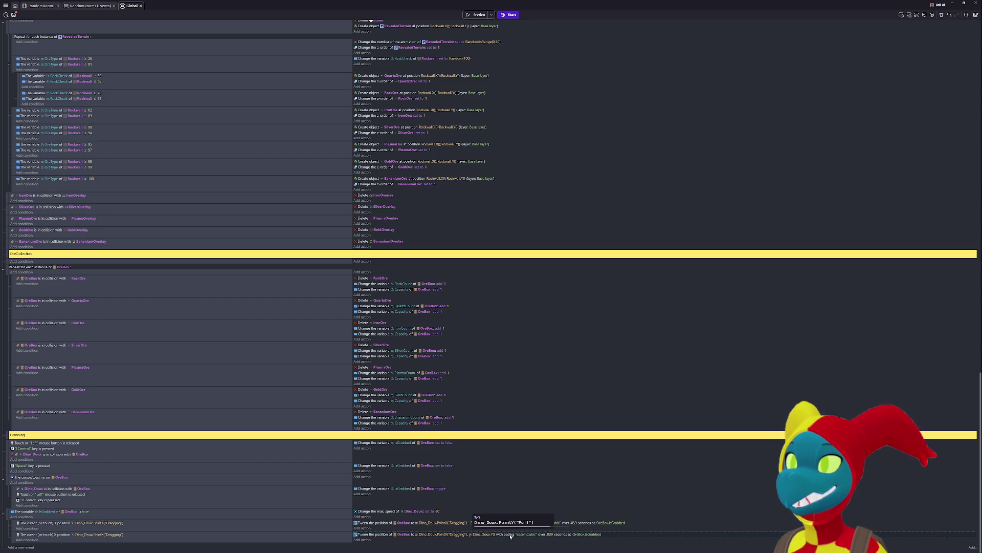
pyautogui.press('BackSpace')
pyautogui.press('BackSpace')
pyautogui.press('BackSpace')
pyautogui.write('sh')
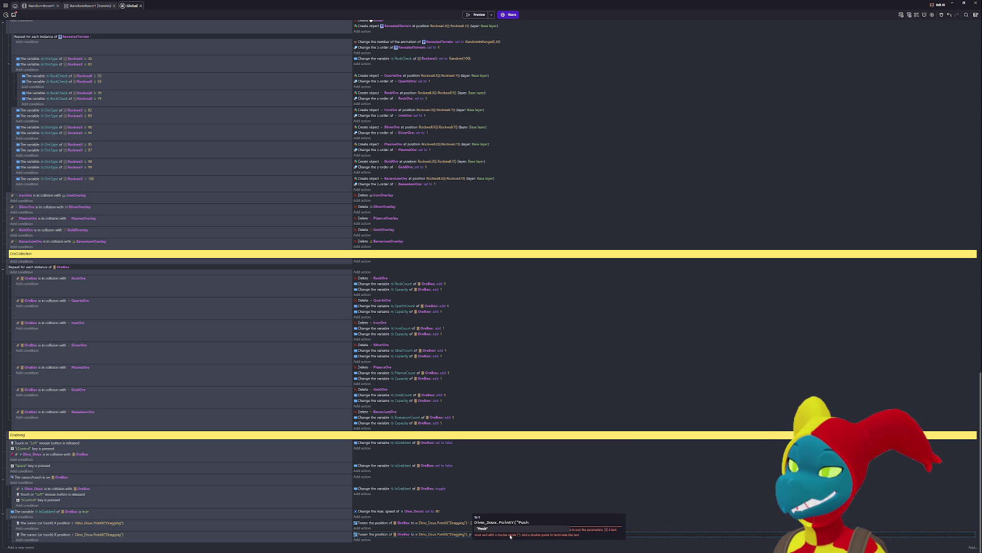
pyautogui.write(')')
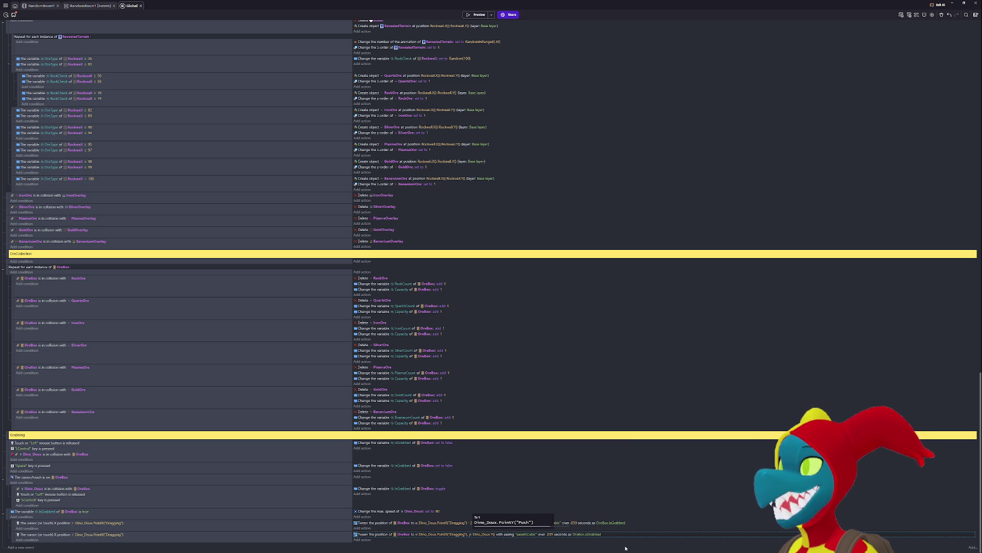
pyautogui.press('Return')
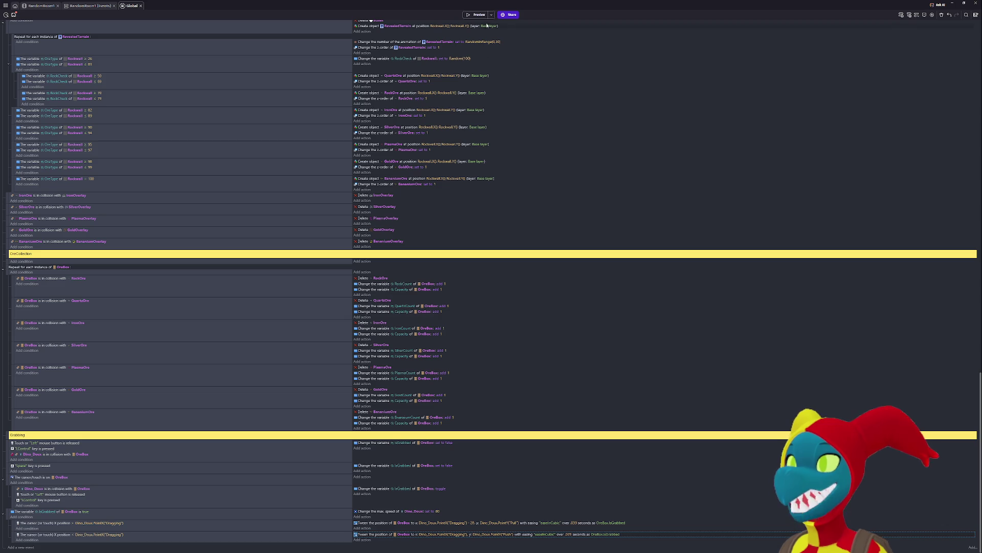
pyautogui.click(479, 14)
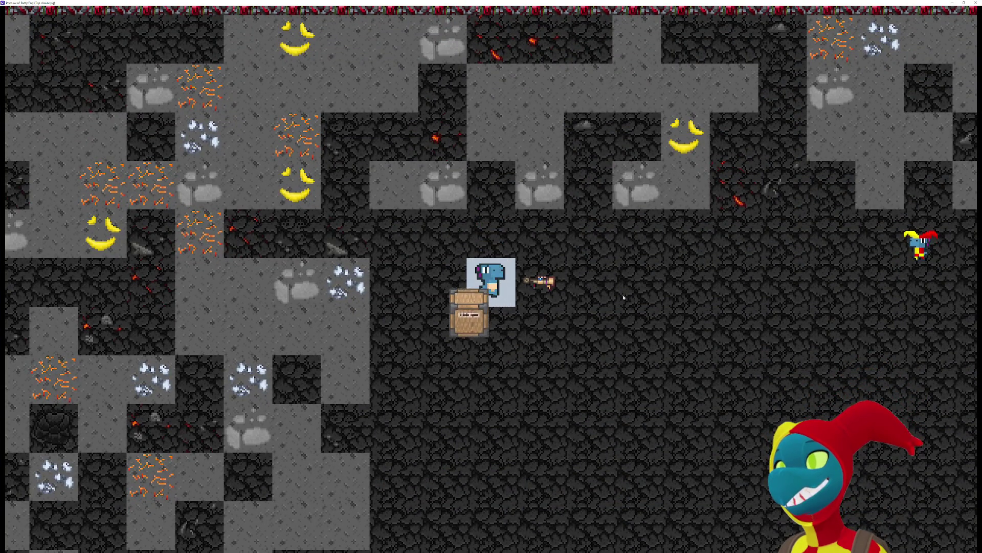
# - Pick up the tool, grab the ore box, and walk right turning to check the box repositions
pyautogui.press('Right')
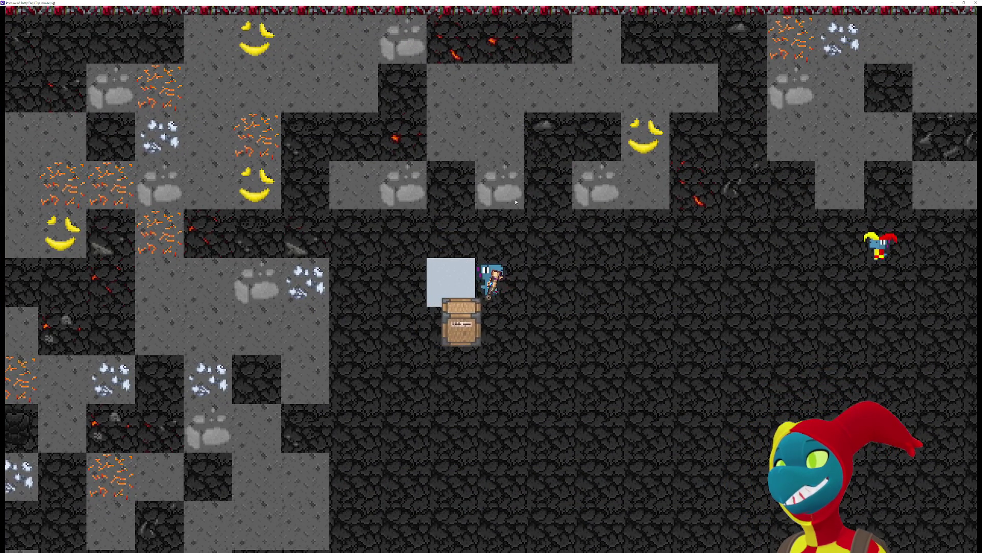
pyautogui.click(516, 202)
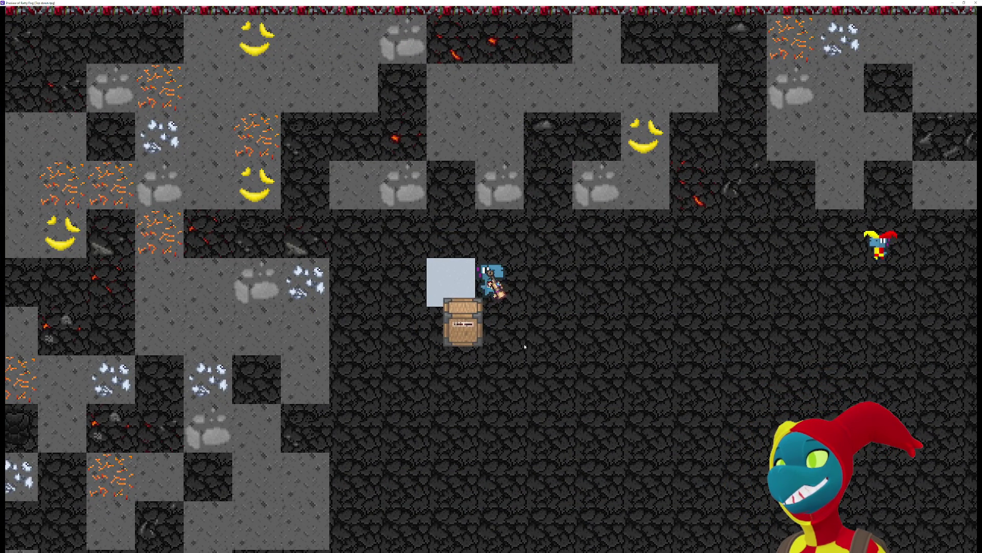
pyautogui.press('Right')
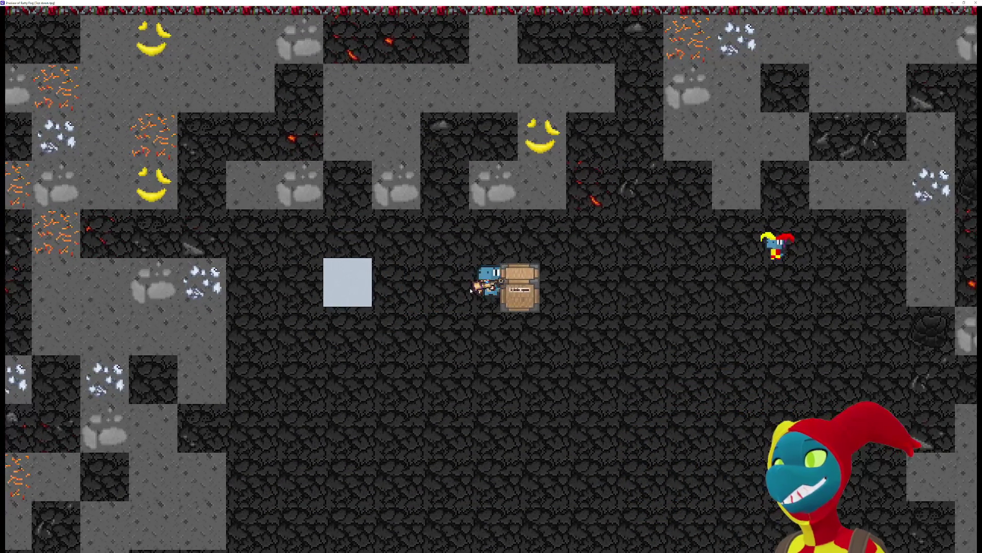
pyautogui.press('Right')
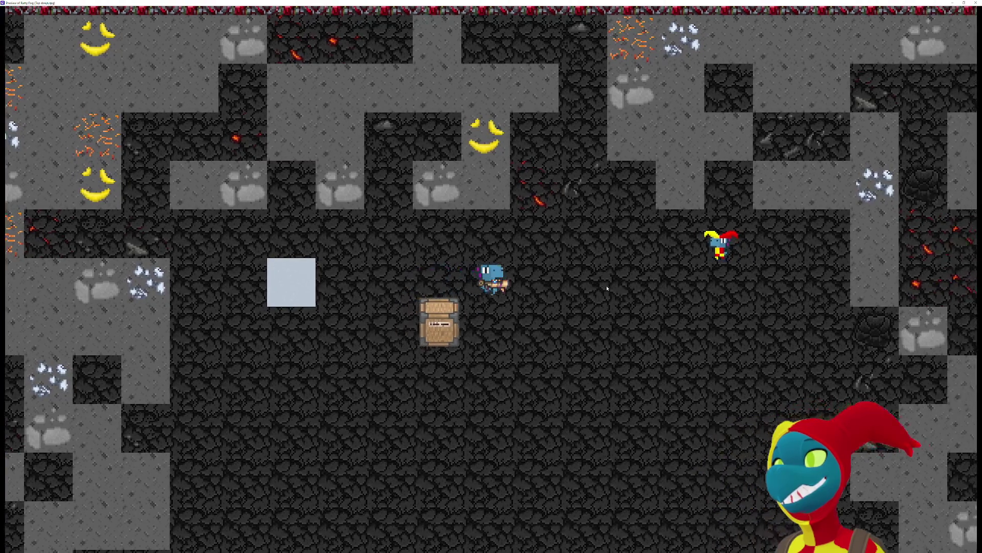
pyautogui.press('Right')
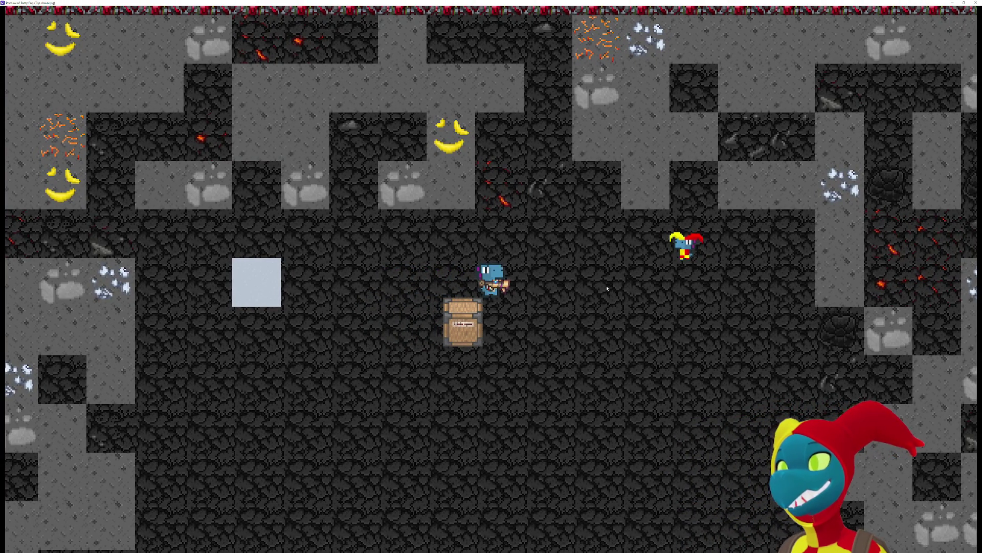
pyautogui.press('Up')
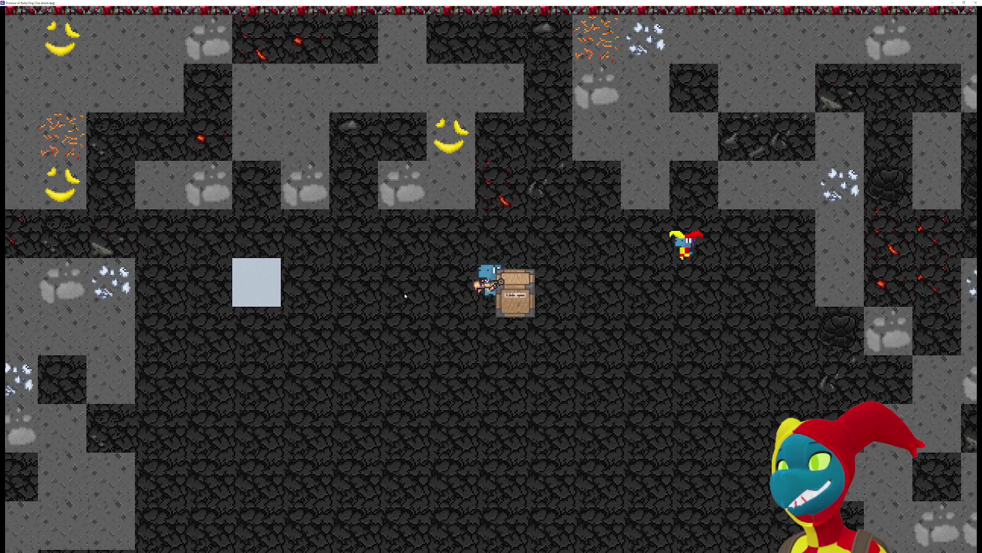
pyautogui.press('Right')
pyautogui.press('Right')
# - Walk up, down and sideways with the ore box trailing, then leave the preview
pyautogui.press('Up')
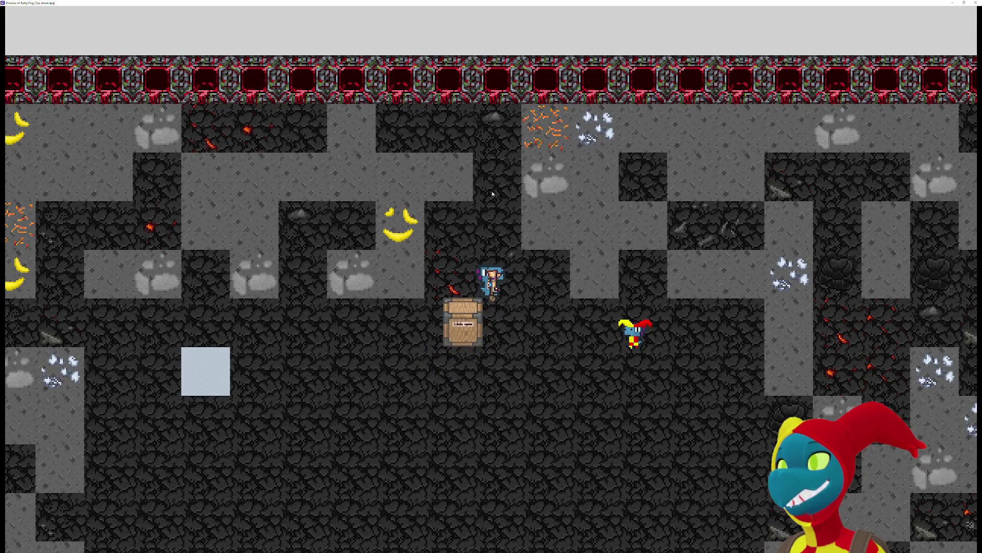
pyautogui.press('Up')
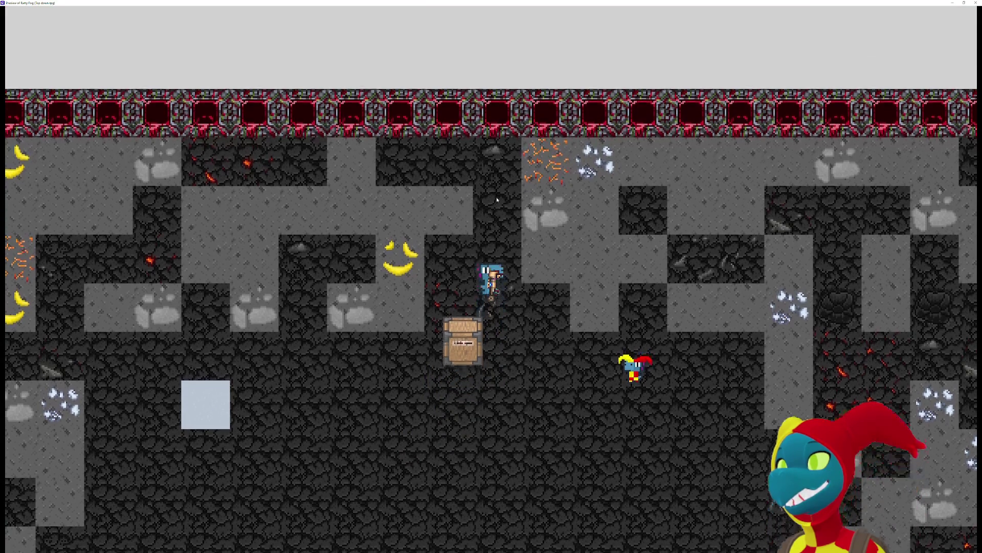
pyautogui.press('Up')
pyautogui.press('Down')
pyautogui.press('Left')
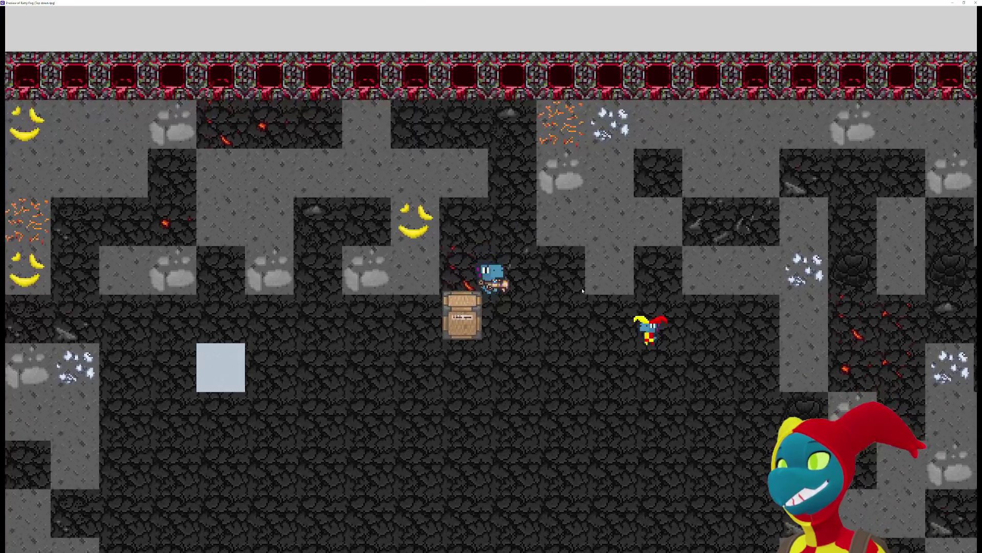
pyautogui.press('Right')
pyautogui.press('Up')
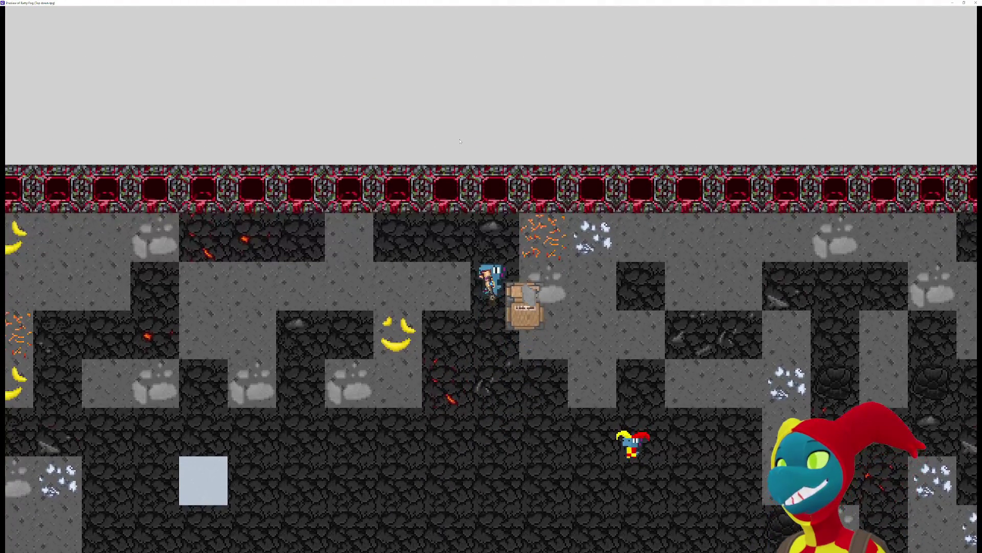
pyautogui.press('Down')
pyautogui.press('Down')
pyautogui.press('Down')
pyautogui.press('Down')
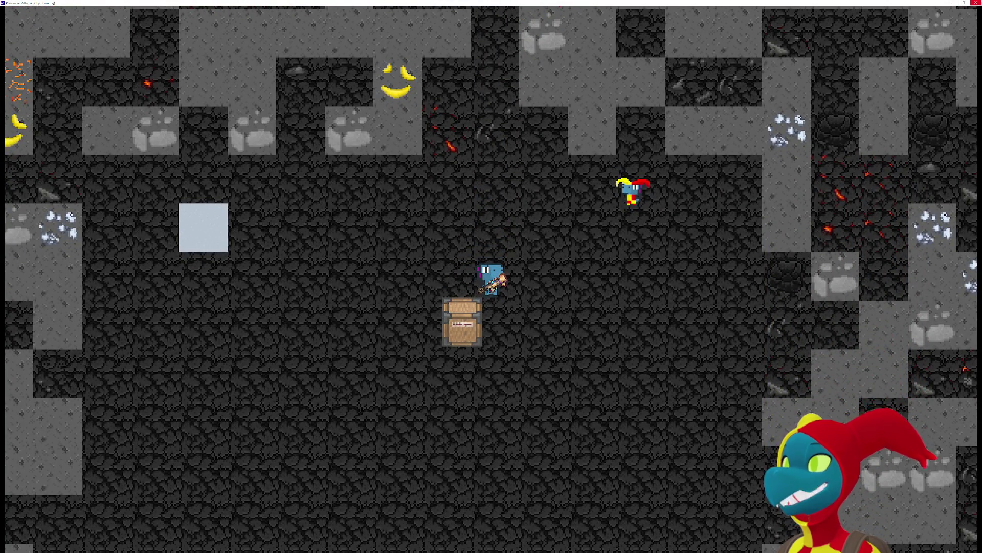
pyautogui.hotkey('alt', 'Tab')
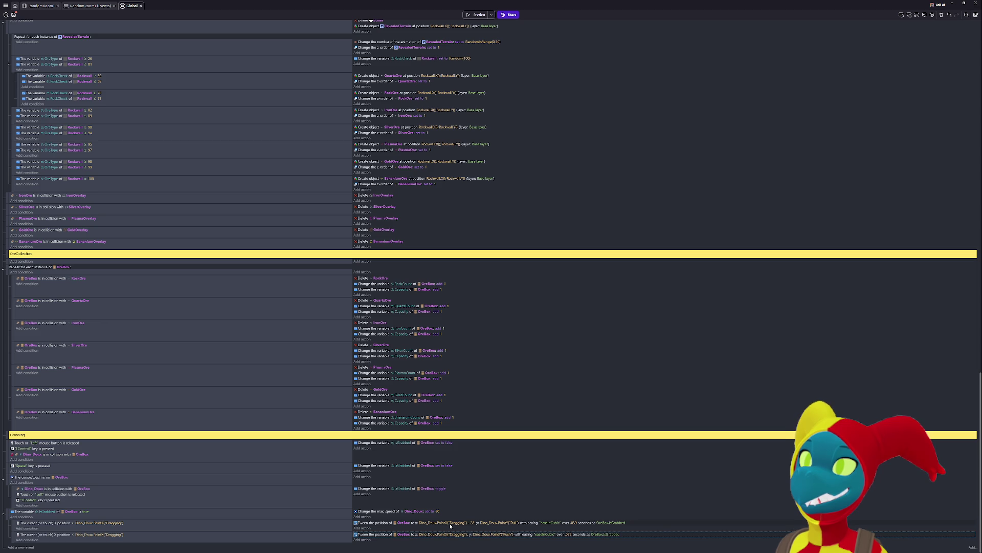
# - Set the OreBox tween's To Y to Dino_Doux.PointY("Push")
pyautogui.click(501, 523)
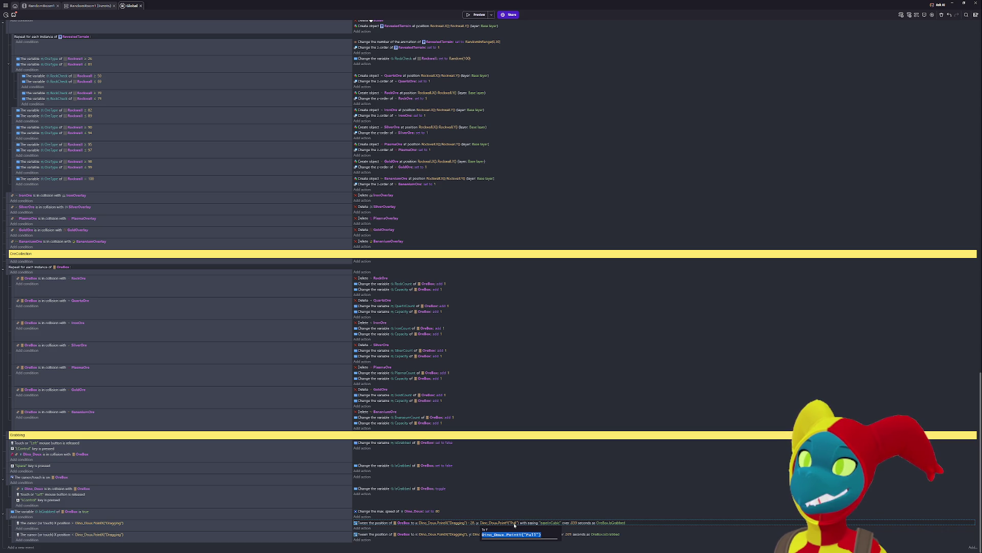
pyautogui.write('Dino_Doux.PointY("Push")')
pyautogui.click(16, 524)
# - Disable the two cursor-position tween sub-events and launch a fresh preview
pyautogui.keyDown('shift'); pyautogui.click(14, 534); pyautogui.keyUp('shift')
pyautogui.press('d')
pyautogui.click(476, 15)
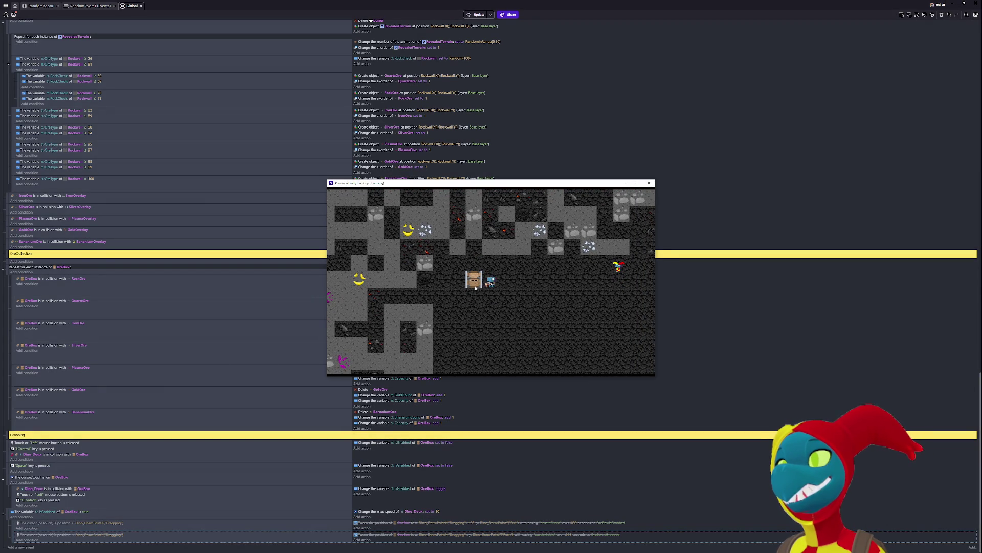
# - Grab the ore box, walk right to test dragging, then close the preview
pyautogui.click(476, 281)
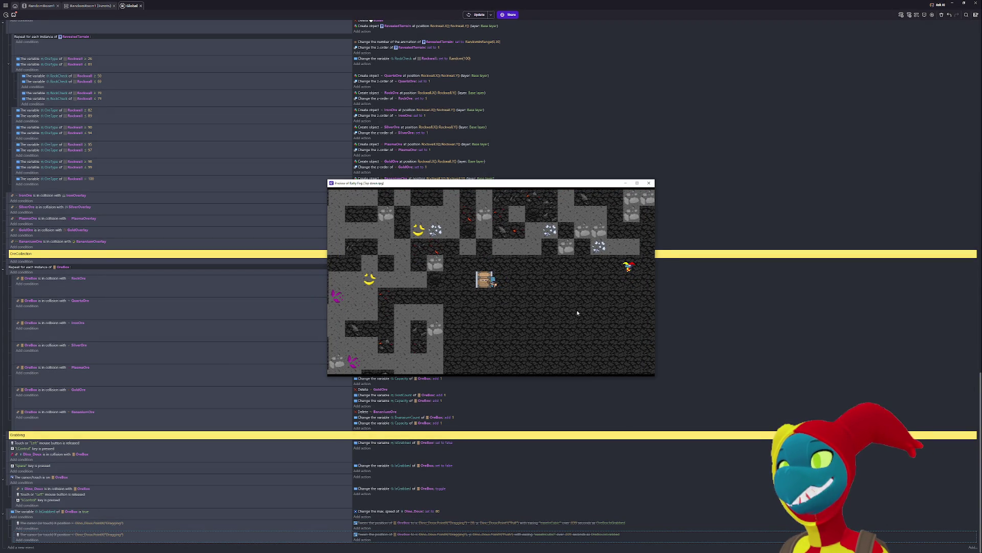
pyautogui.press('Right')
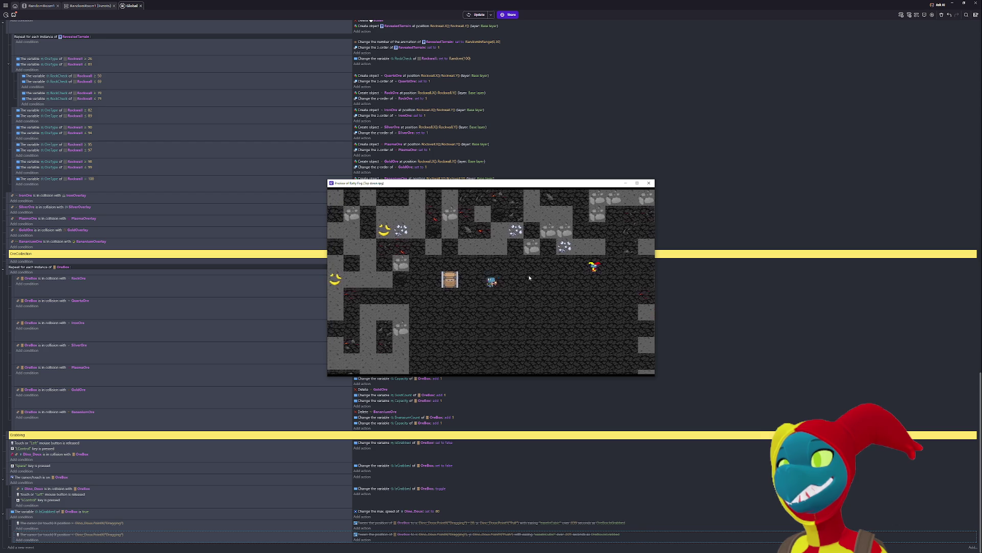
pyautogui.click(649, 182)
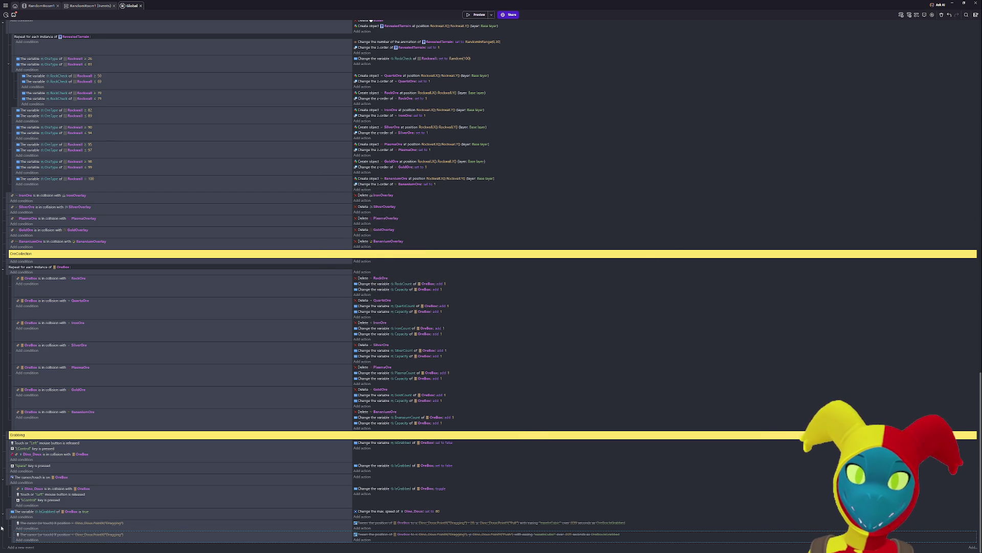
# - Re-enable both cursor-position tween sub-events and open the first OreBox position tween action
pyautogui.click(13, 524)
pyautogui.press('d')
pyautogui.click(12, 535)
pyautogui.press('d')
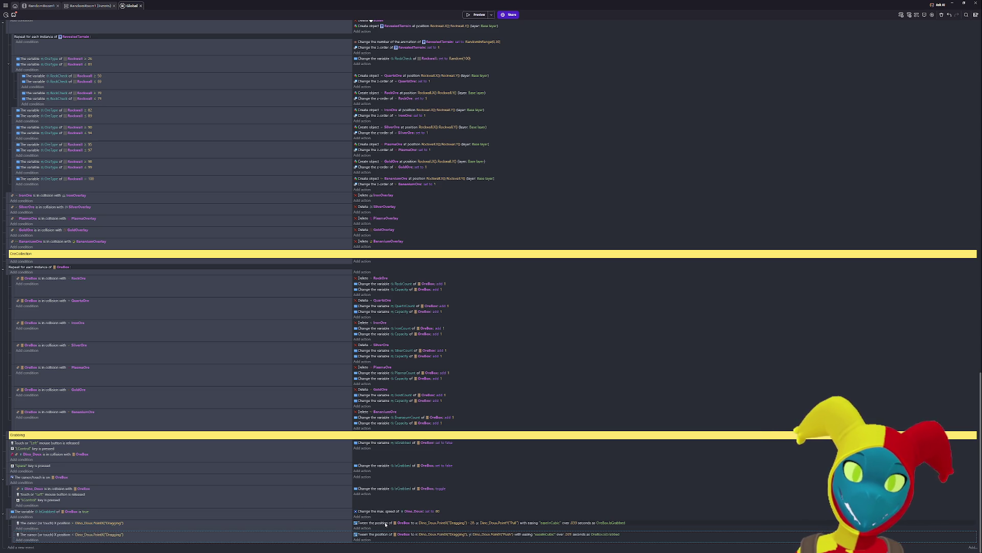
pyautogui.click(385, 524)
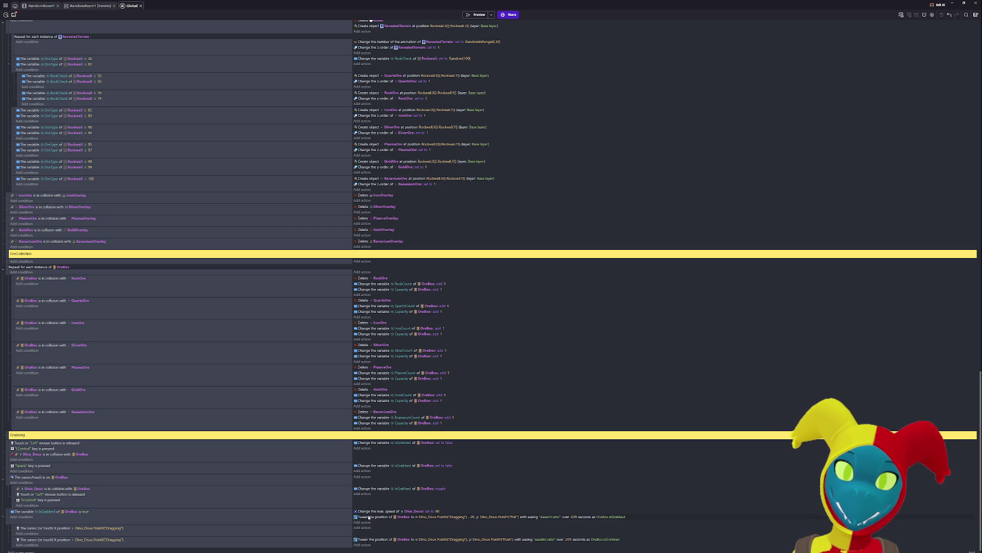
pyautogui.doubleClick(368, 522)
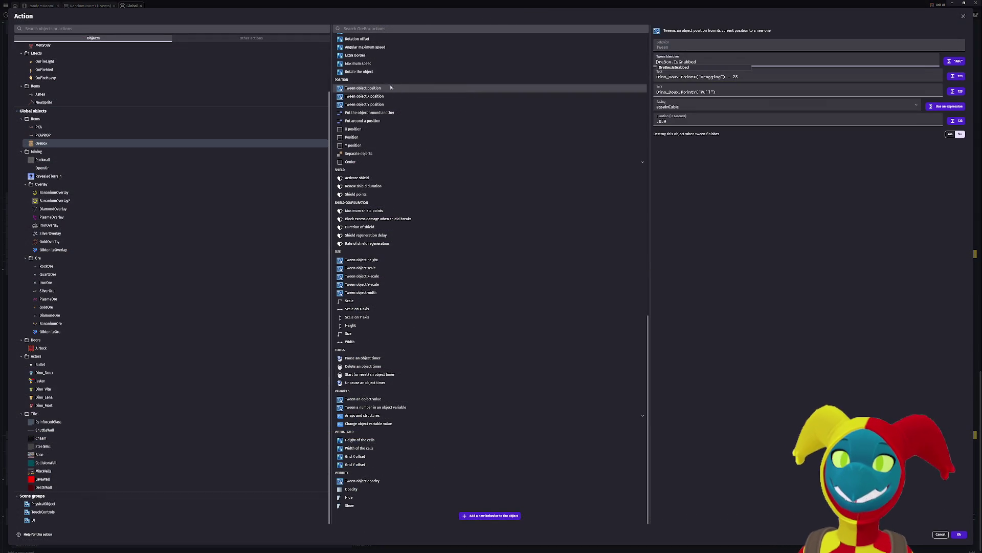
# - Change the tween's To Y from PointY("Pull") to Dino_Doux.PointY("Dragging") + 28 and confirm
pyautogui.scroll(2, 396, 57)
pyautogui.scroll(3, 396, 57)
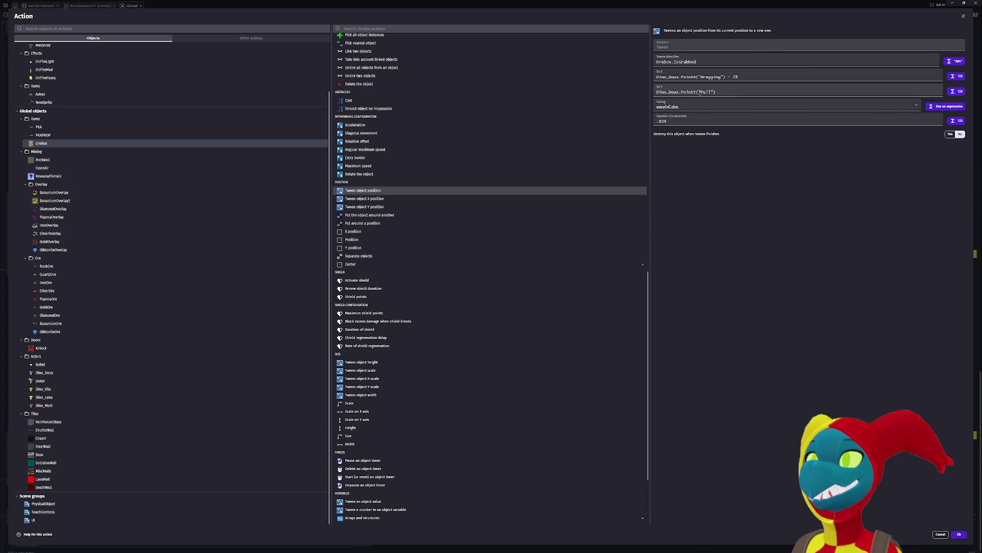
pyautogui.click(700, 92)
pyautogui.click(703, 92)
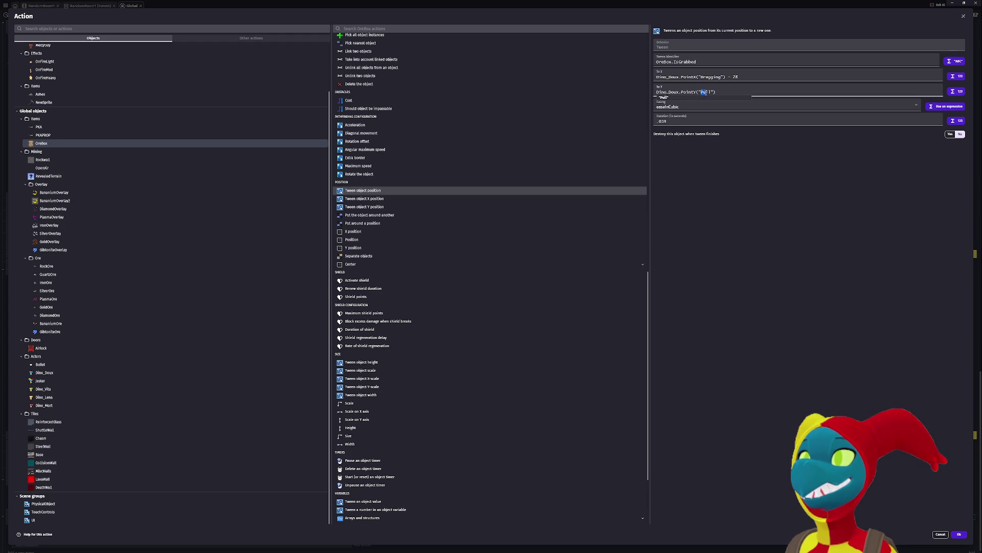
pyautogui.write('Dragging')
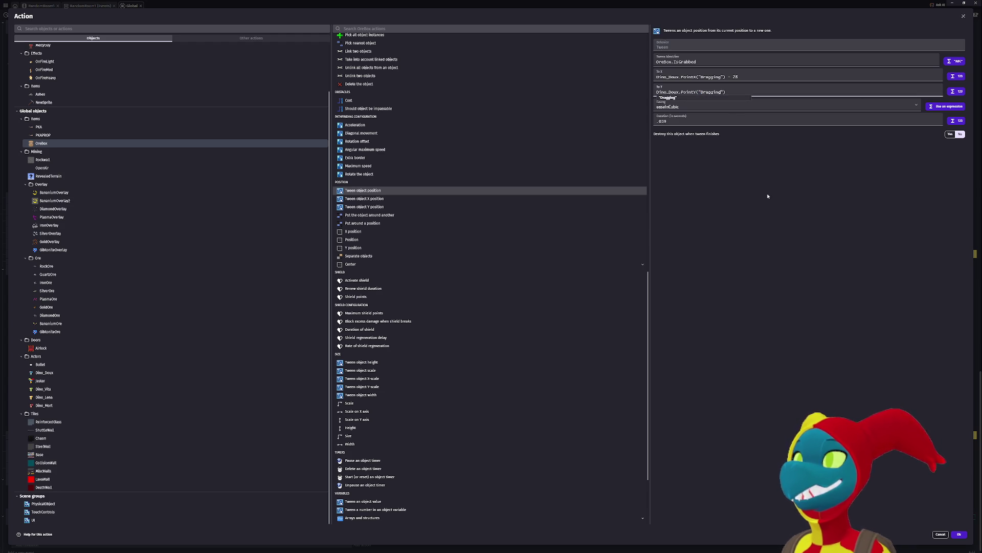
pyautogui.click(757, 175)
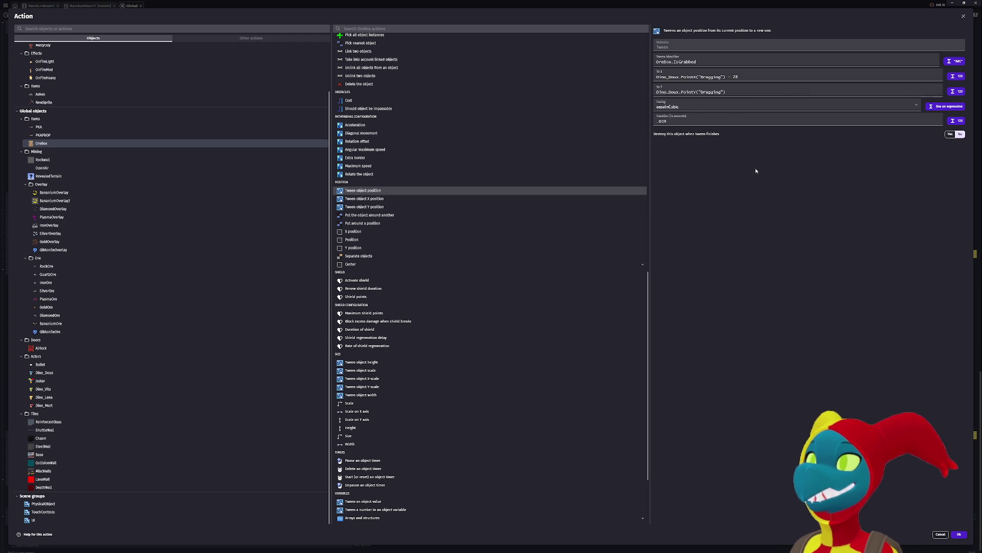
pyautogui.click(736, 92)
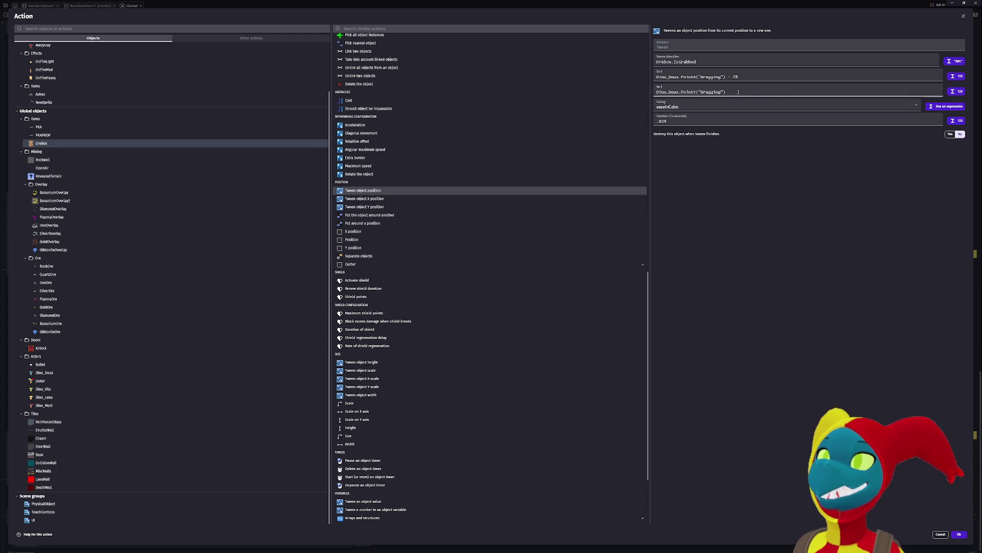
pyautogui.write('+28')
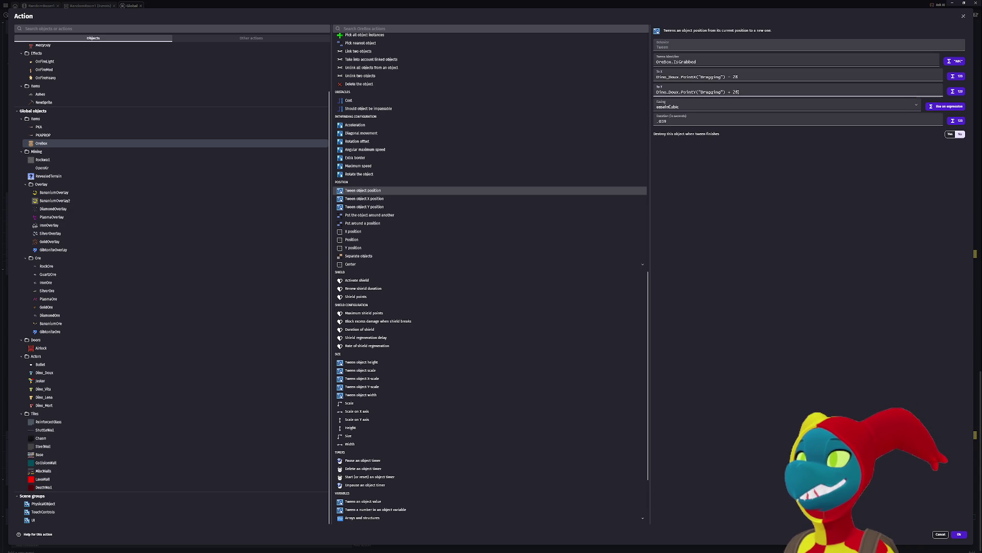
pyautogui.click(739, 190)
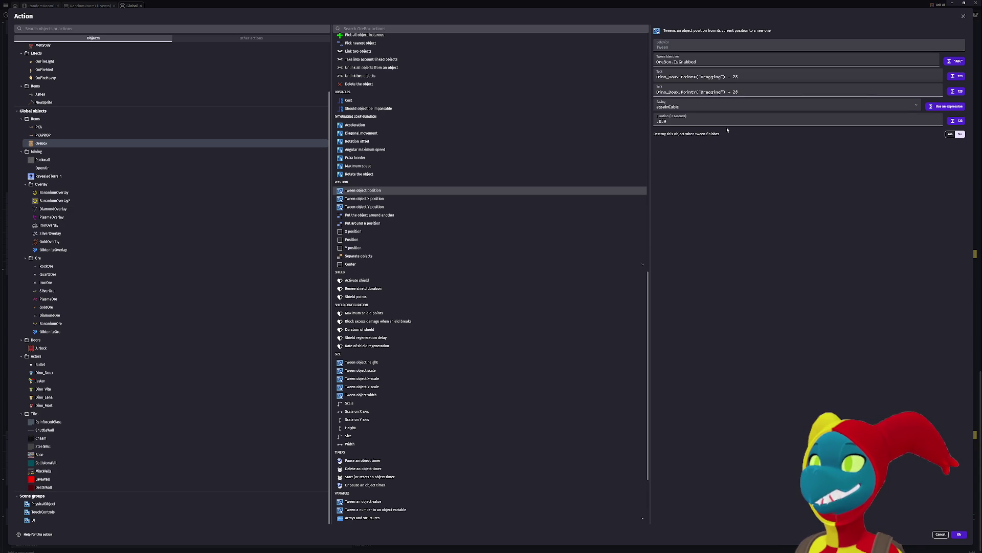
pyautogui.click(959, 533)
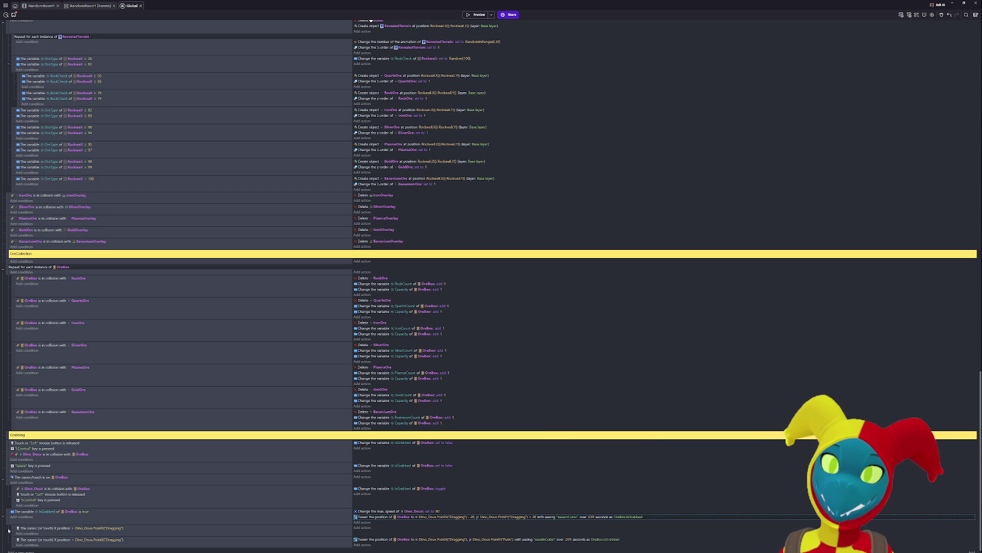
# - Preview the game and walk the character right to test the Dragging-point tween
pyautogui.moveTo(13, 527); pyautogui.dragTo(13, 538)
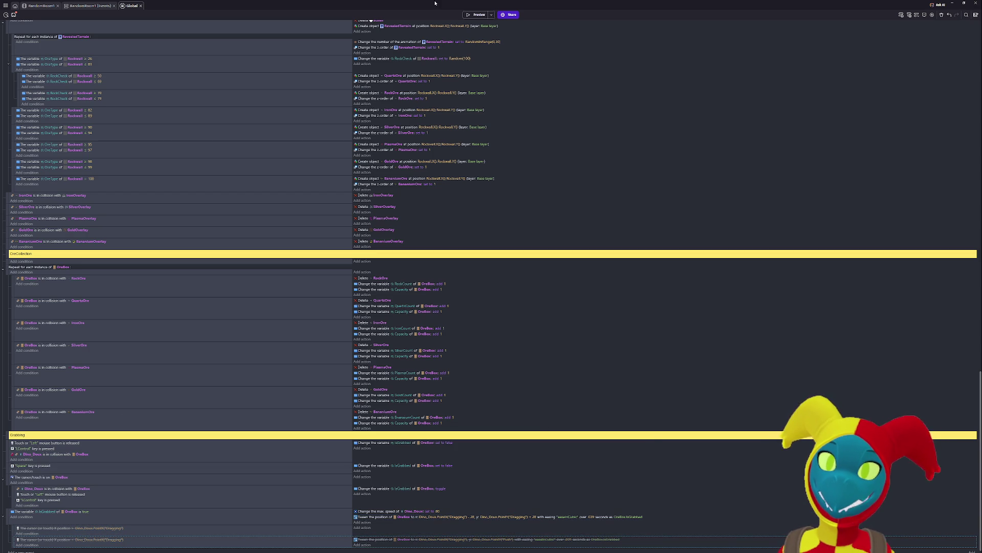
pyautogui.click(470, 15)
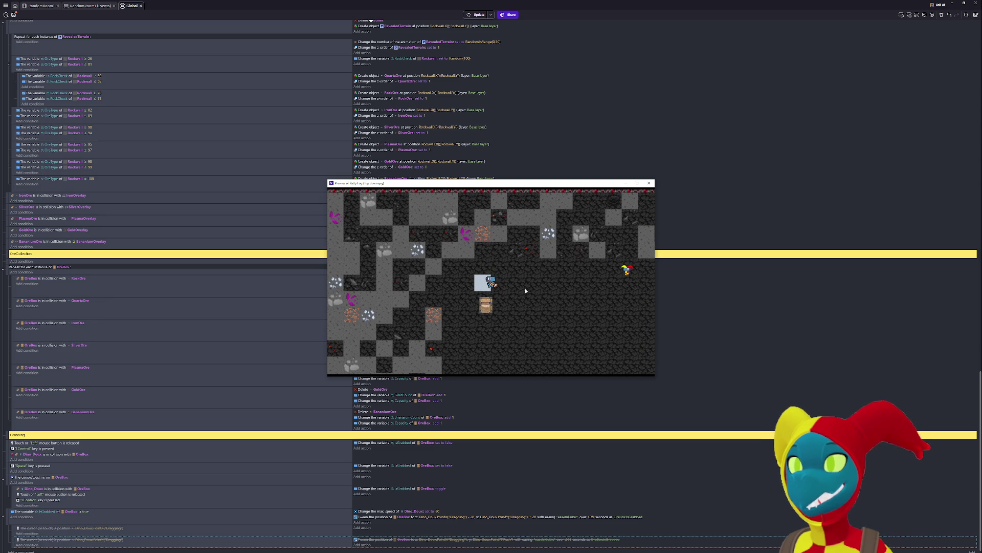
pyautogui.press('Right')
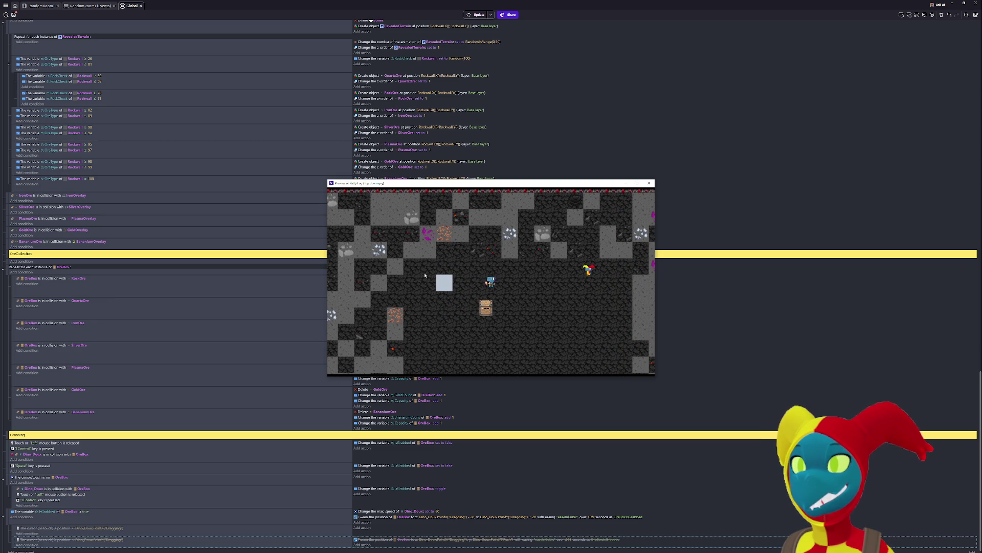
# - Return to the events sheet and open the first tween's To Y value
pyautogui.click(535, 518)
pyautogui.moveTo(535, 518)
pyautogui.mouseDown()
pyautogui.moveTo(491, 528)
pyautogui.moveTo(492, 546)
pyautogui.mouseUp()
pyautogui.click(535, 518)
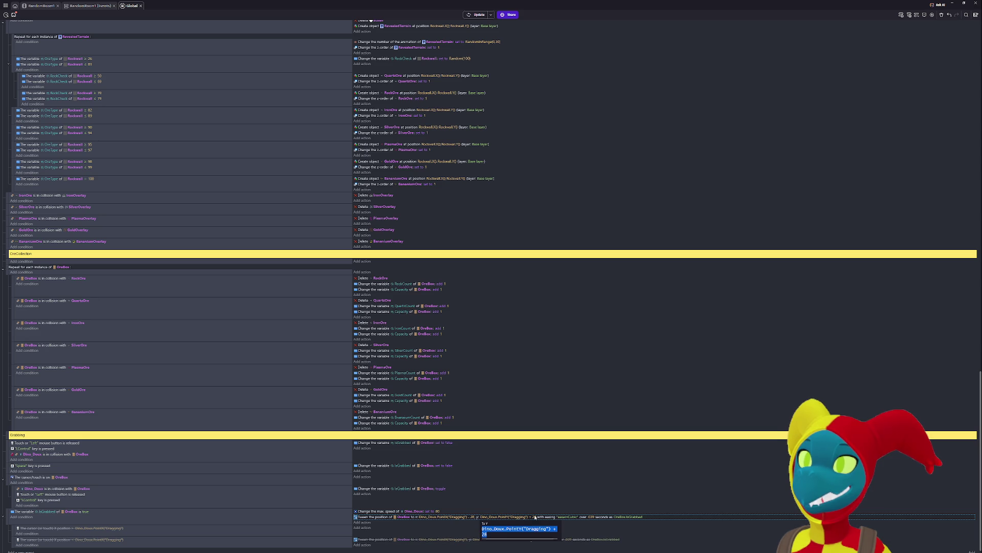
# - Remove the + 28 offset so To Y is Dino_Doux.PointY("Dragging"), and update the preview
pyautogui.click(497, 535)
pyautogui.press('BackSpace')
pyautogui.press('BackSpace')
pyautogui.press('BackSpace')
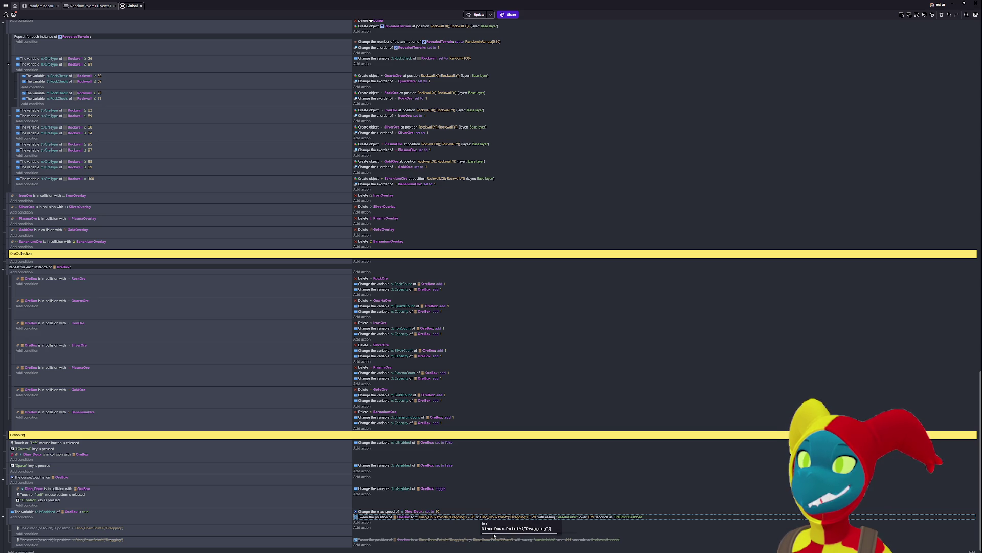
pyautogui.press('Return')
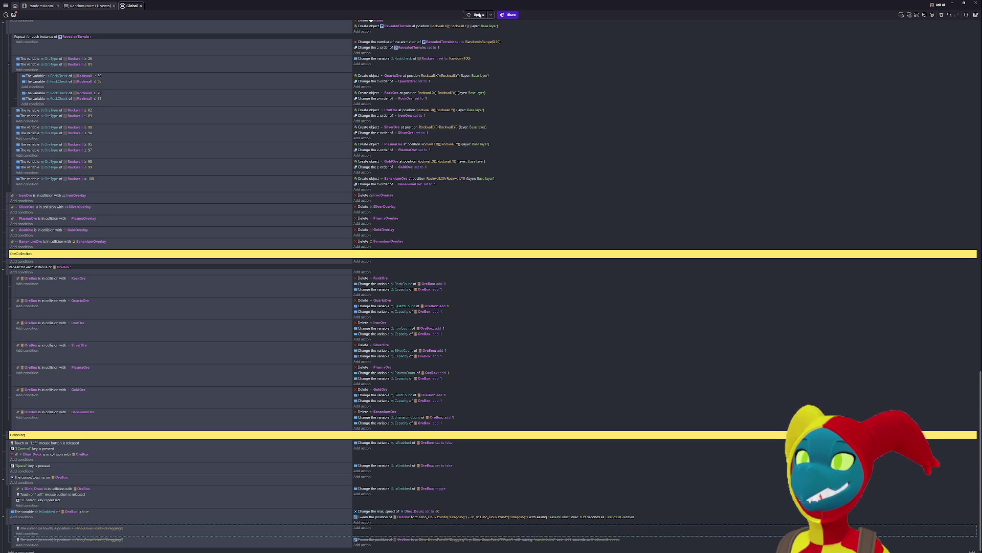
pyautogui.click(478, 14)
# - In the preview, grab the ore box and walk left and right while dragging it
pyautogui.hotkey('alt', 'Tab')
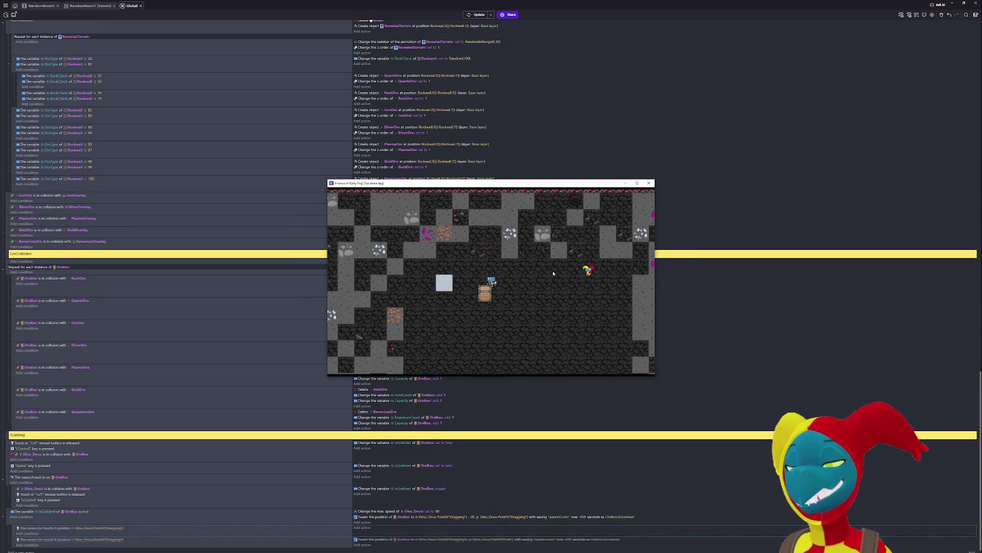
pyautogui.press('Left')
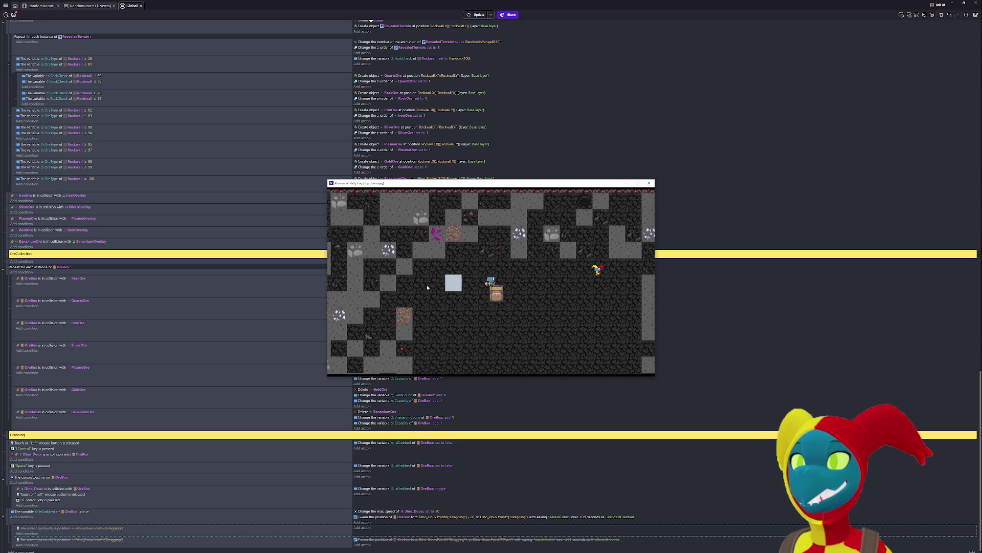
pyautogui.press('Right')
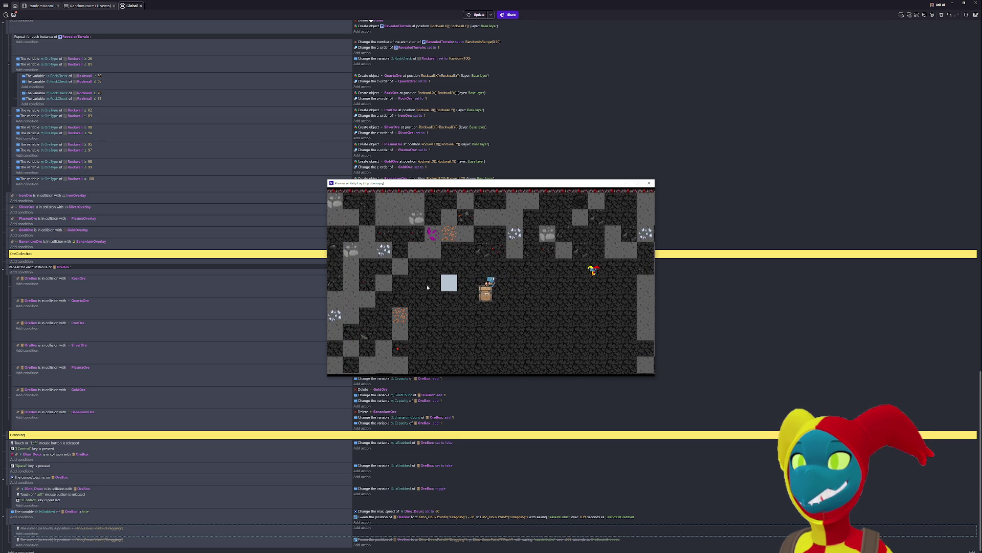
pyautogui.keyDown('ctrl'); pyautogui.click(487, 290); pyautogui.keyUp('ctrl')
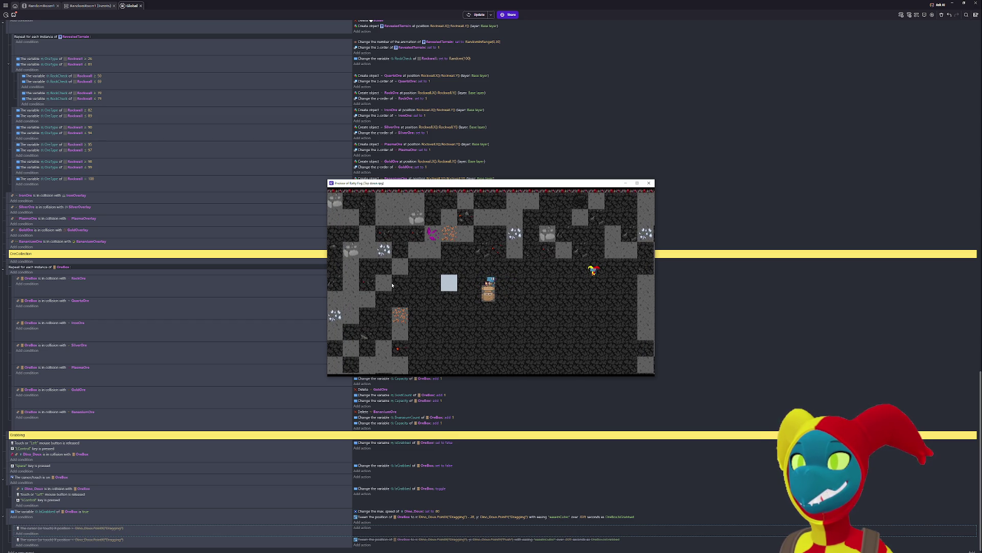
pyautogui.press('Left')
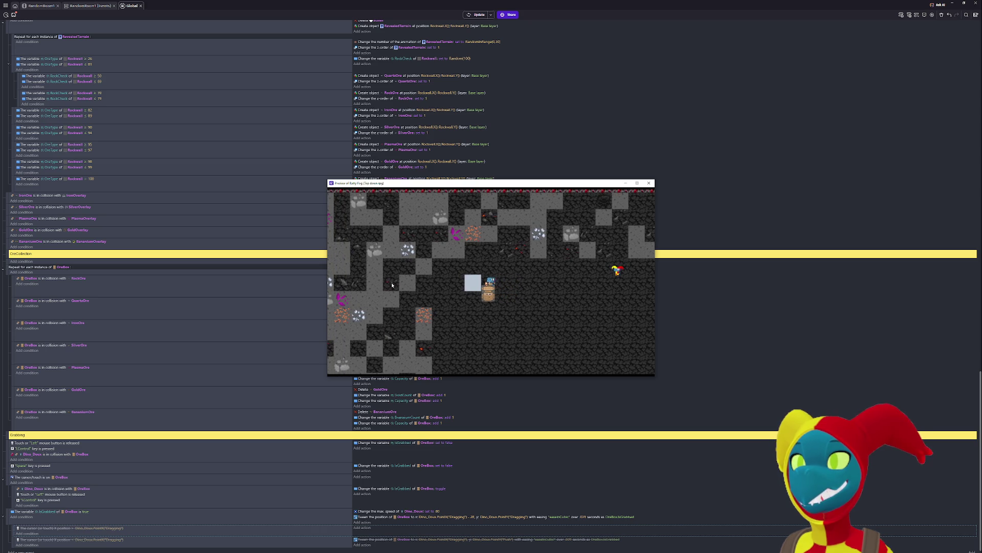
pyautogui.press('Right')
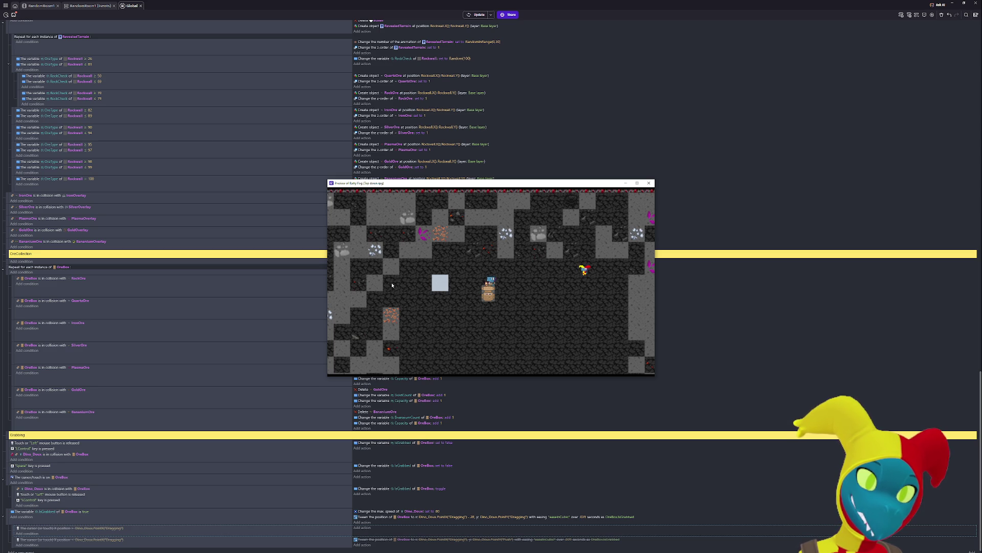
# - Re-enable the last cursor-position tween event, relaunch the preview, and test dragging the box
pyautogui.press('d')
pyautogui.click(469, 15)
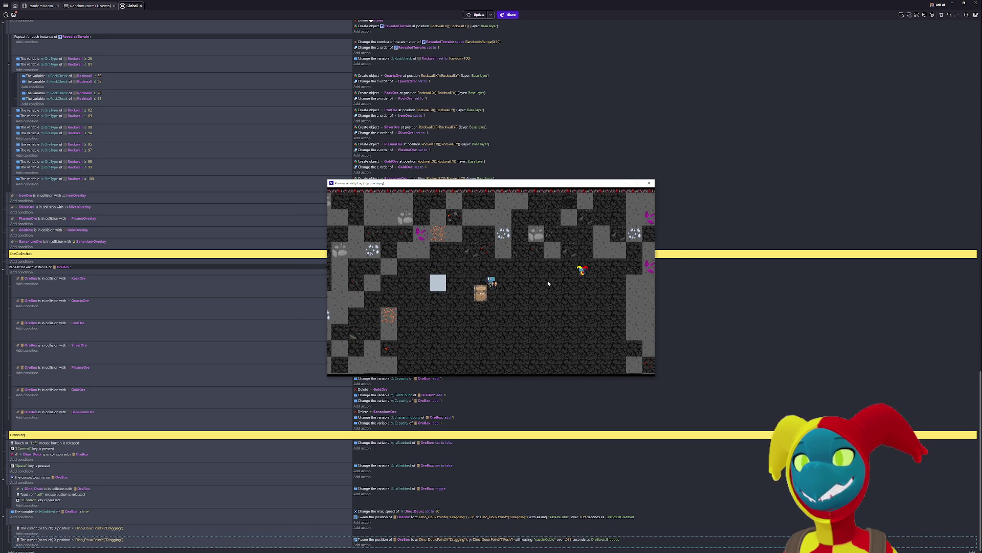
pyautogui.press('Right')
pyautogui.press('Left')
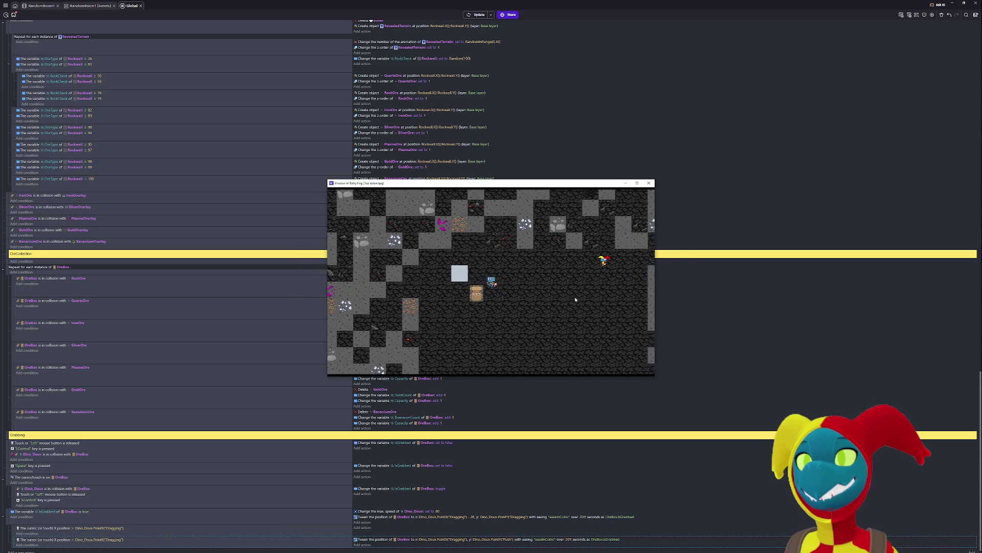
pyautogui.press('Right')
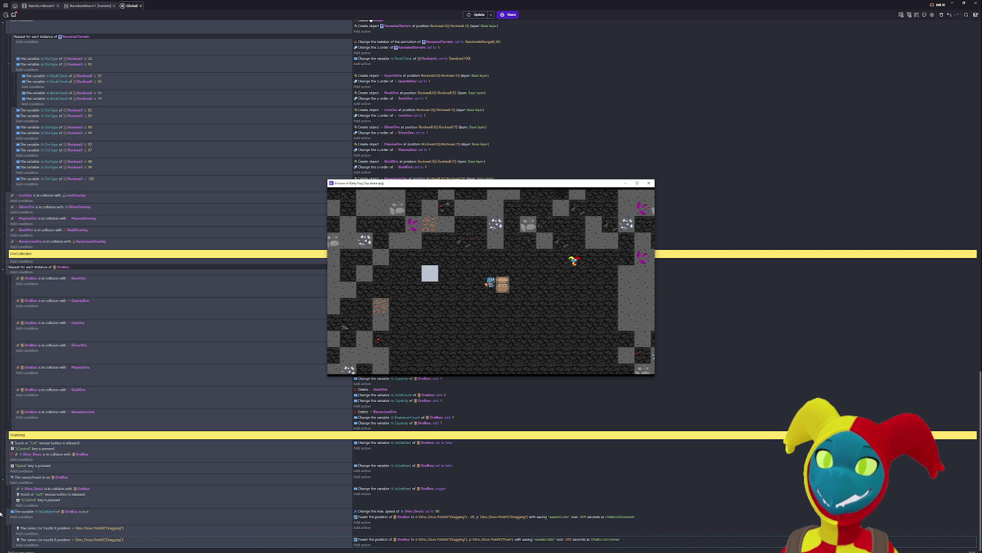
pyautogui.click(11, 533)
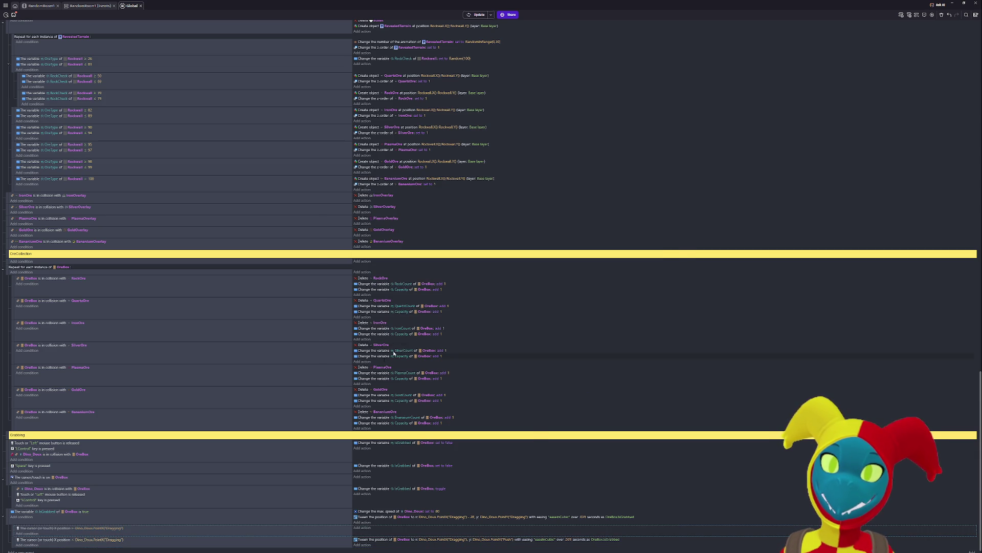
# - Walk the player left in the running preview, then return to the event sheet
pyautogui.hotkey('alt', 'Tab')
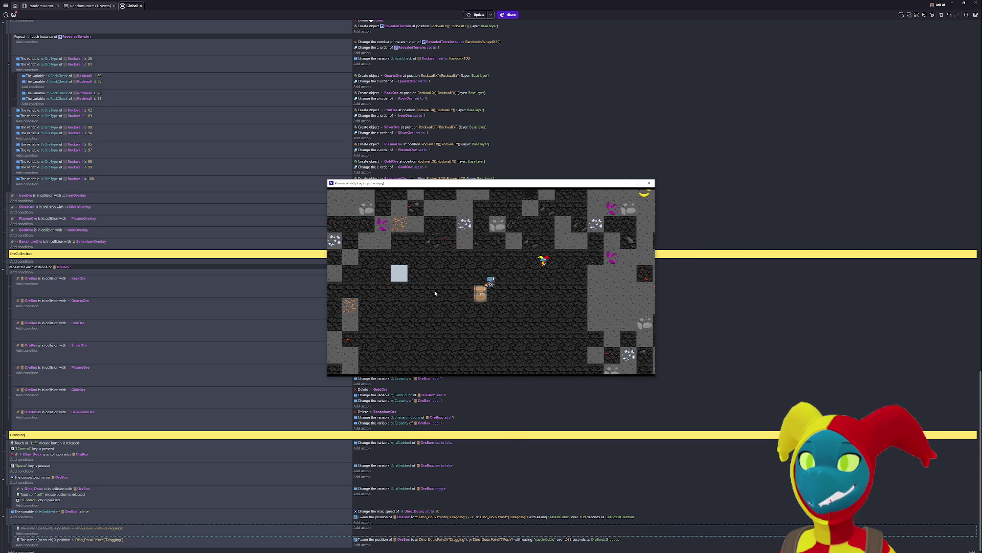
pyautogui.press('Left')
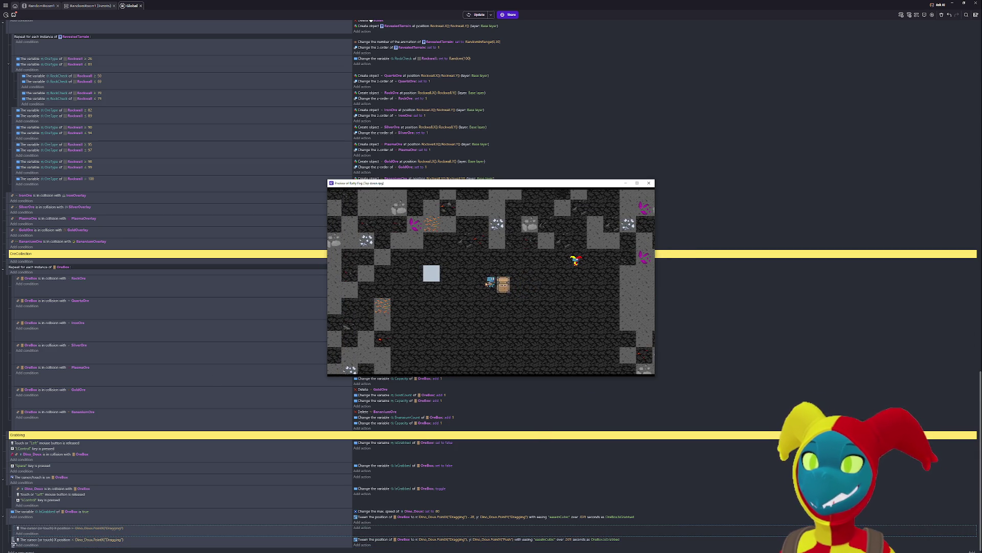
pyautogui.click(12, 541)
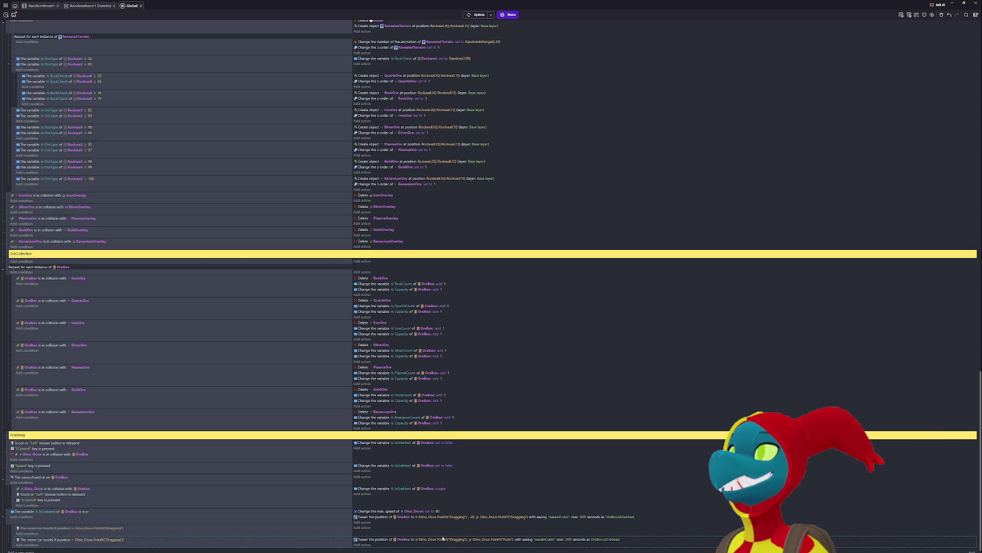
# - Remove the - 28 offset so X is Dino_Doux.PointX("Dragging"), and relaunch the preview
pyautogui.scroll(-1, 492, 431)
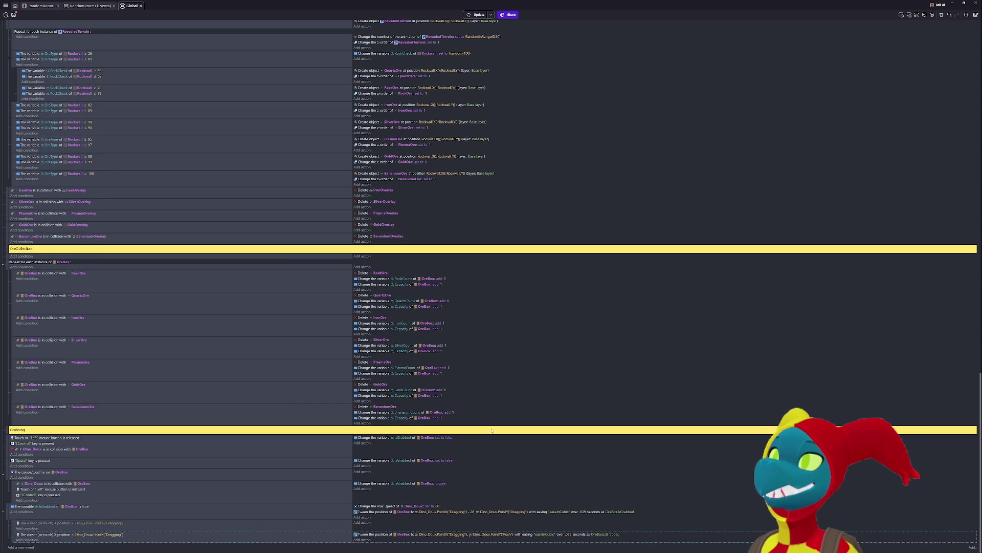
pyautogui.click(472, 511)
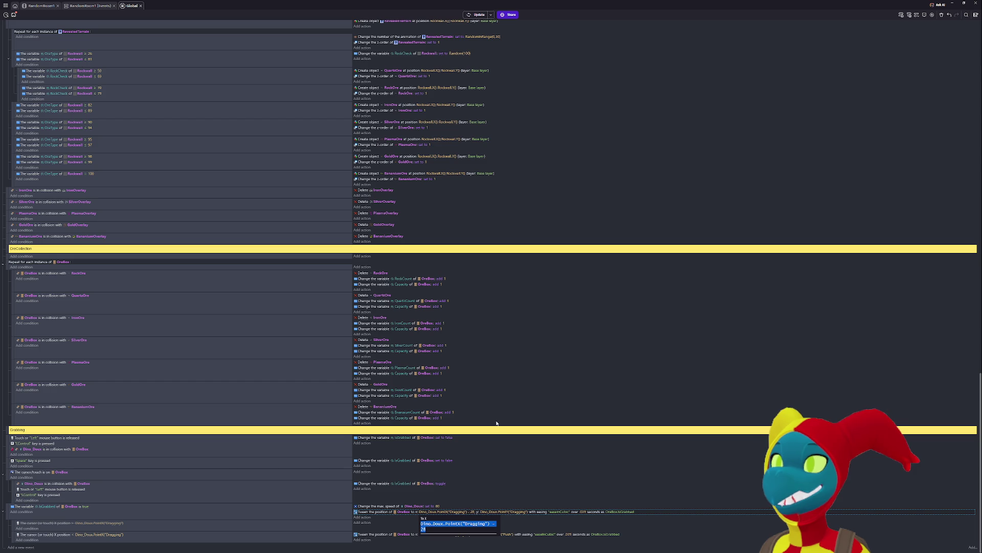
pyautogui.click(430, 530)
pyautogui.press('BackSpace')
pyautogui.press('BackSpace')
pyautogui.press('BackSpace')
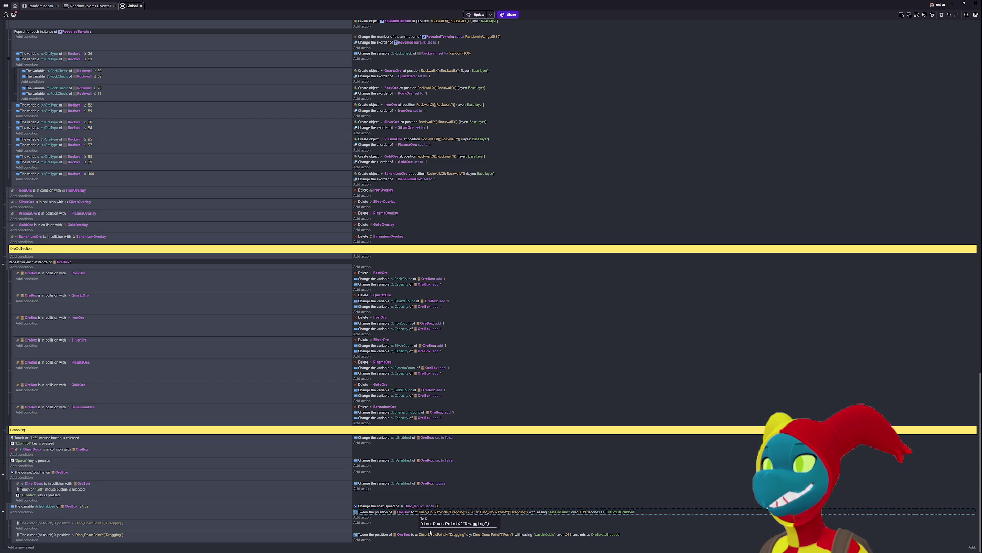
pyautogui.press('Return')
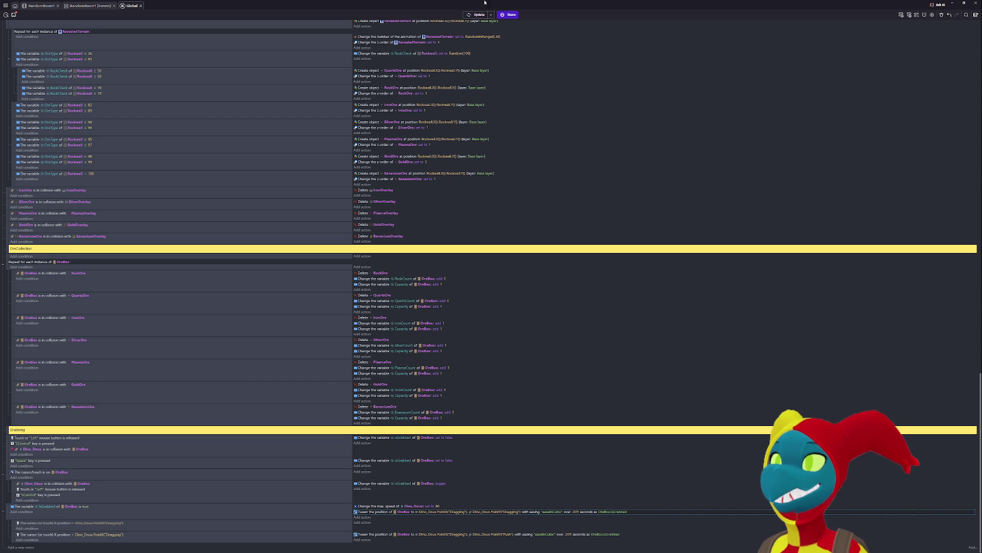
pyautogui.click(475, 14)
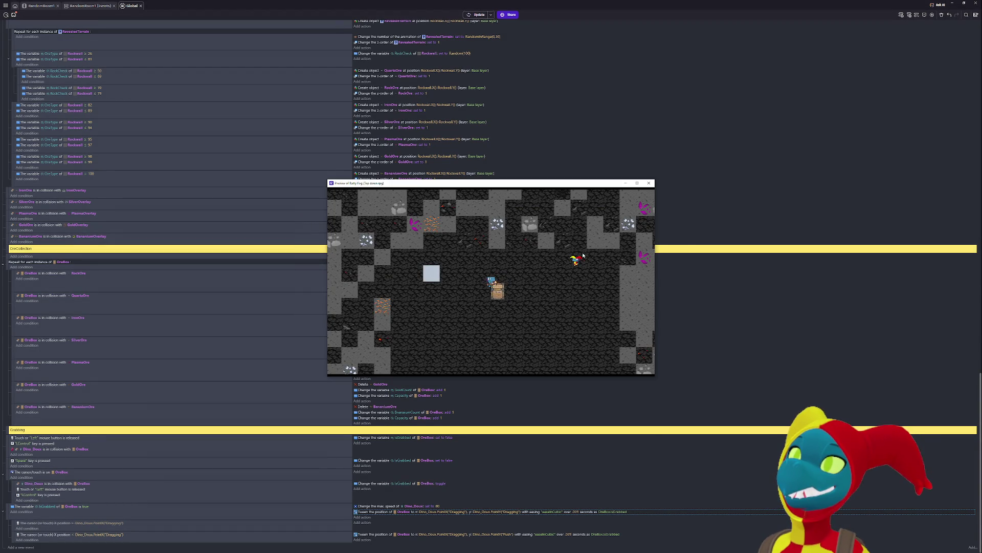
# - Walk the player right and left with the ore box, then maximize the preview to fullscreen
pyautogui.press('Right')
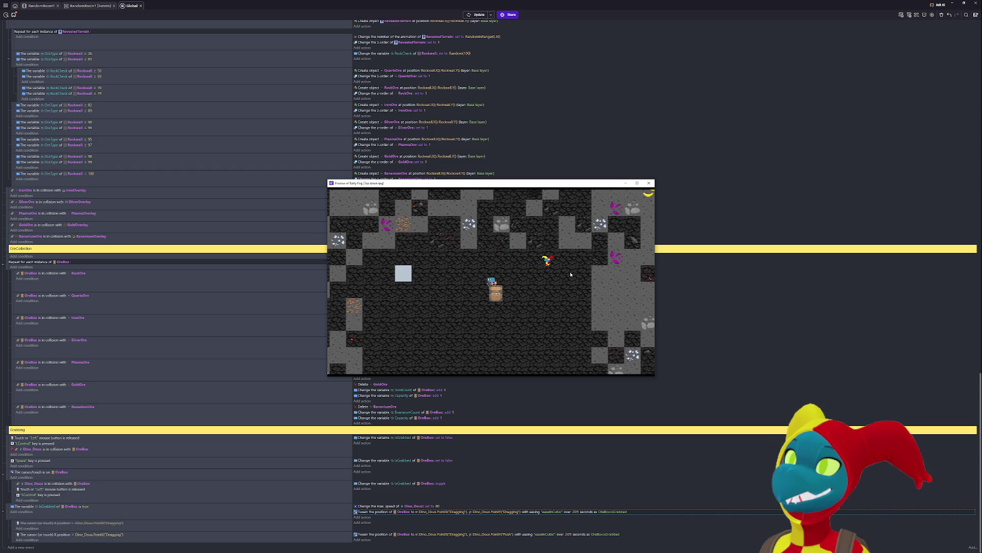
pyautogui.moveTo(451, 269)
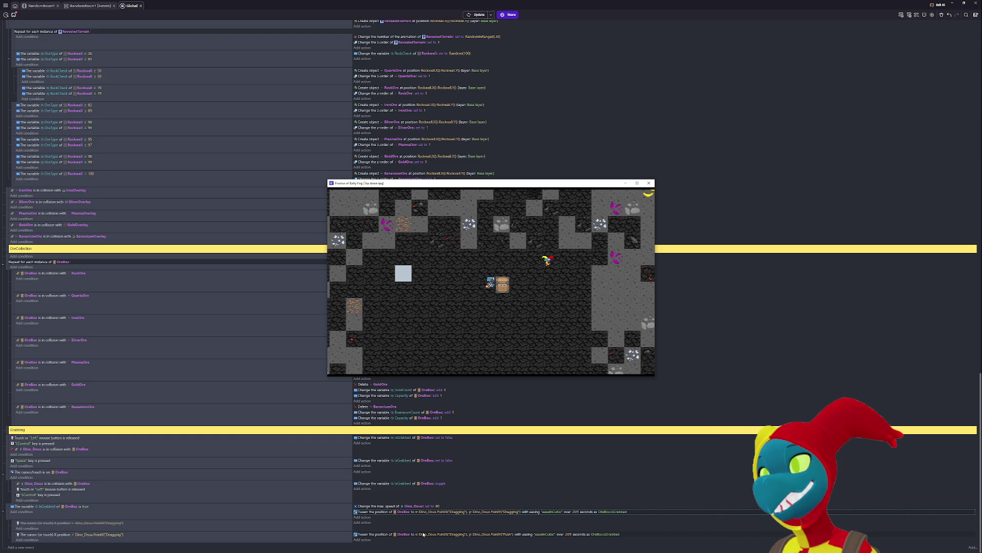
pyautogui.press('Left')
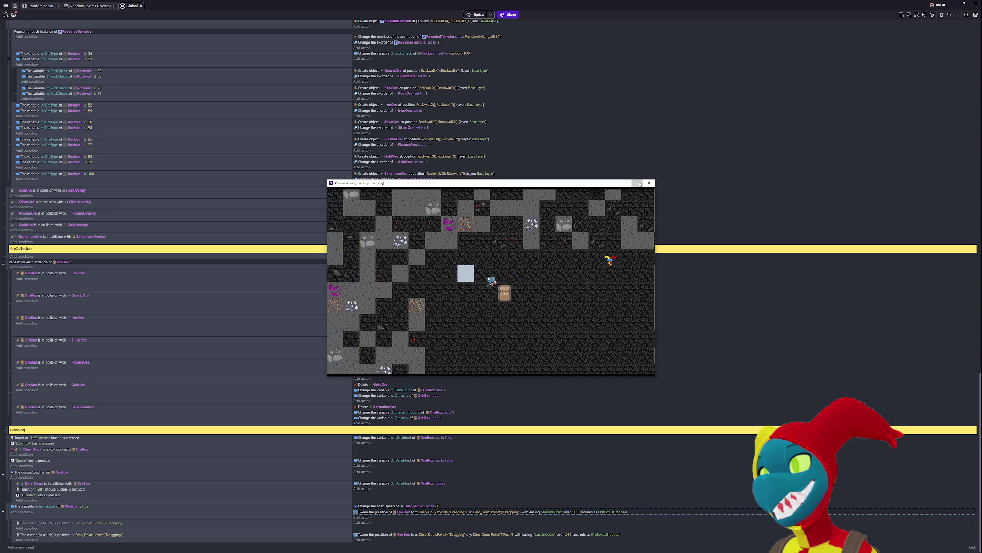
pyautogui.click(639, 184)
# - Walk the player around the mine in all directions to test the trailing ore box
pyautogui.press('Right')
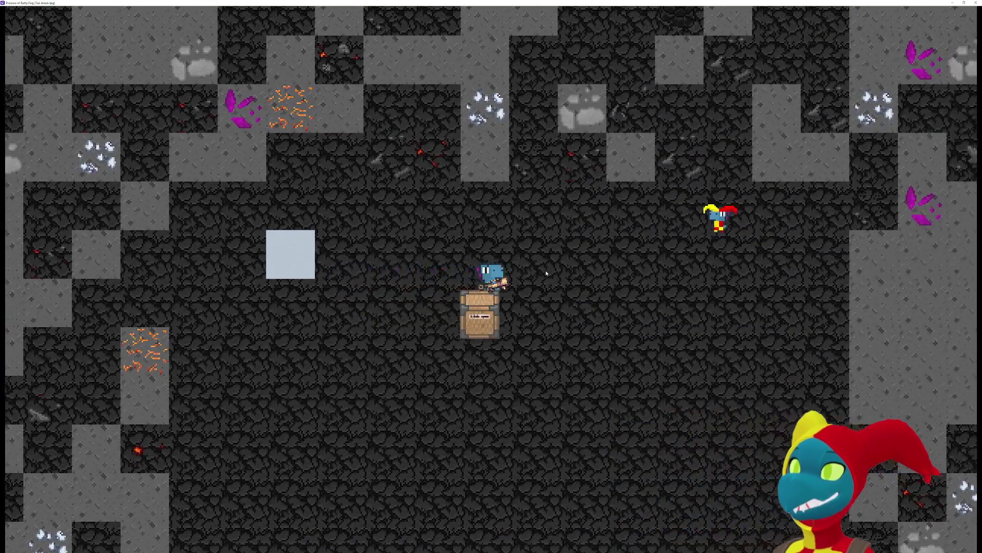
pyautogui.press('Right')
pyautogui.press('Left')
pyautogui.press('Up')
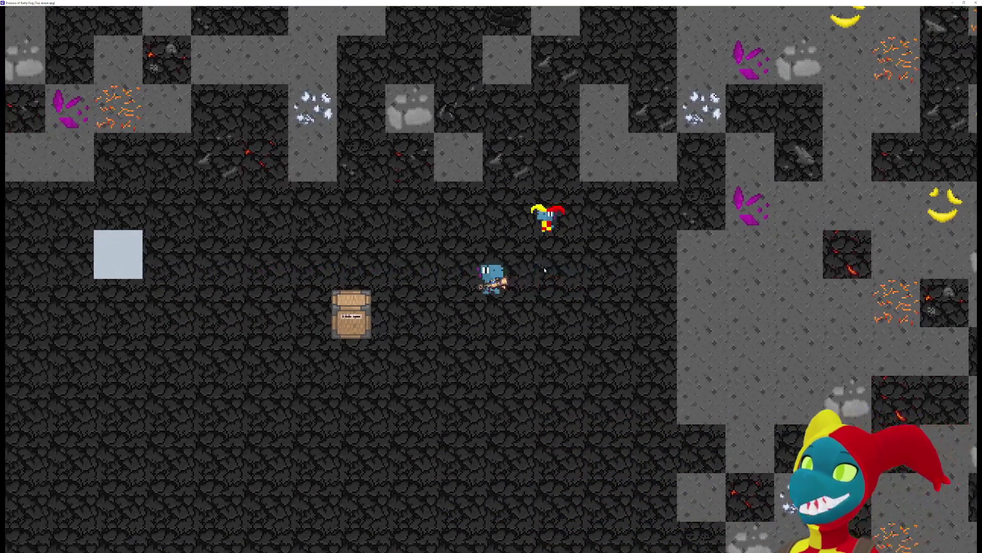
pyautogui.press('Left')
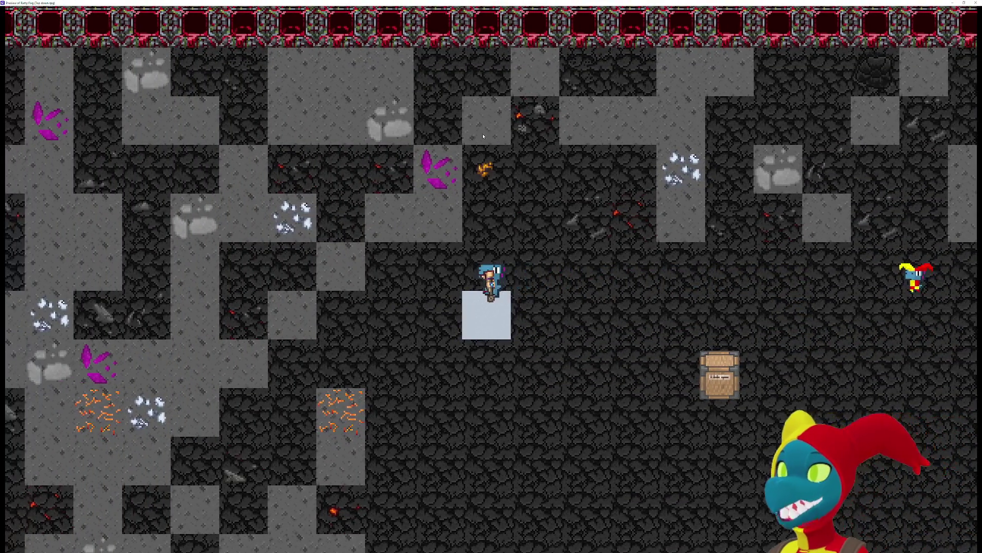
pyautogui.press('Right')
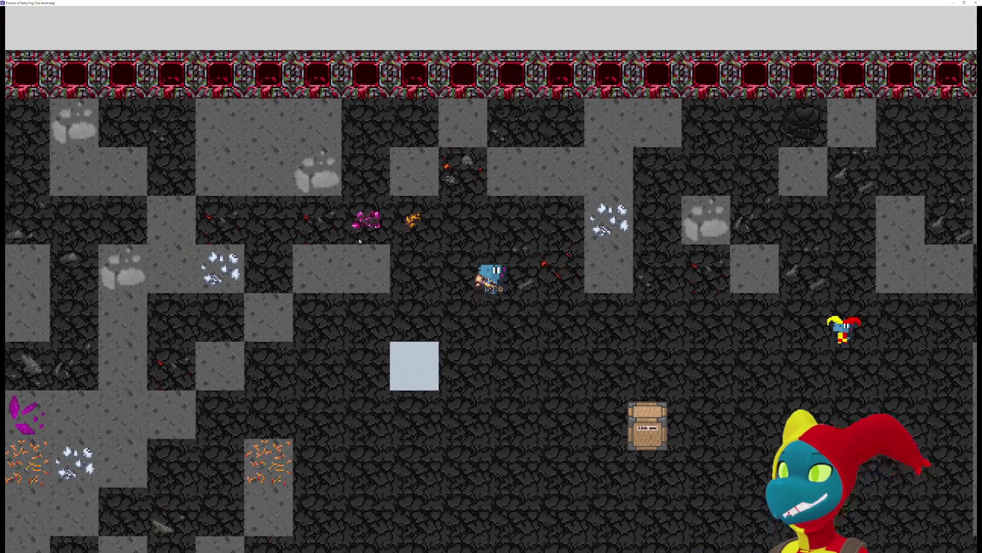
pyautogui.press('Down')
pyautogui.press('Left')
pyautogui.press('Down')
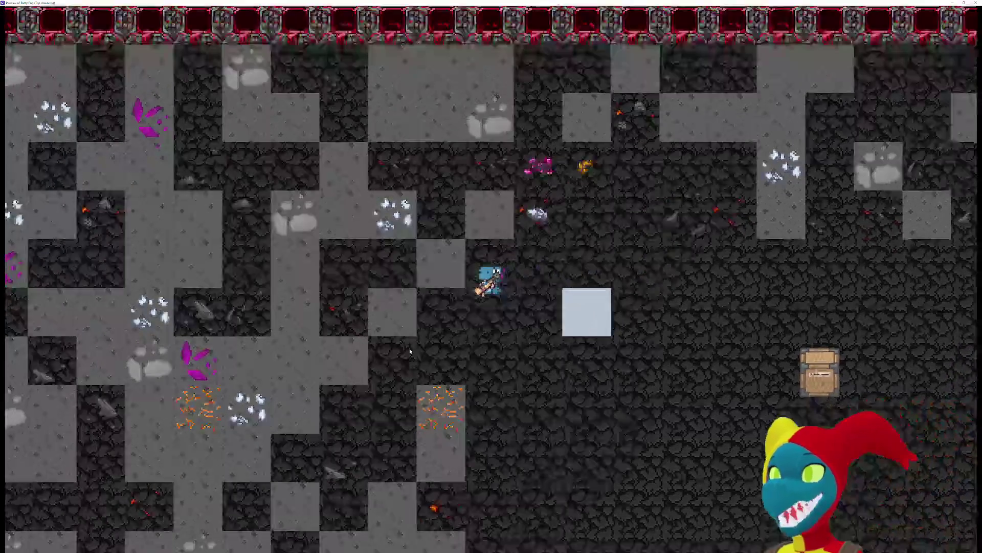
pyautogui.press('Up')
pyautogui.press('Left')
pyautogui.press('Down')
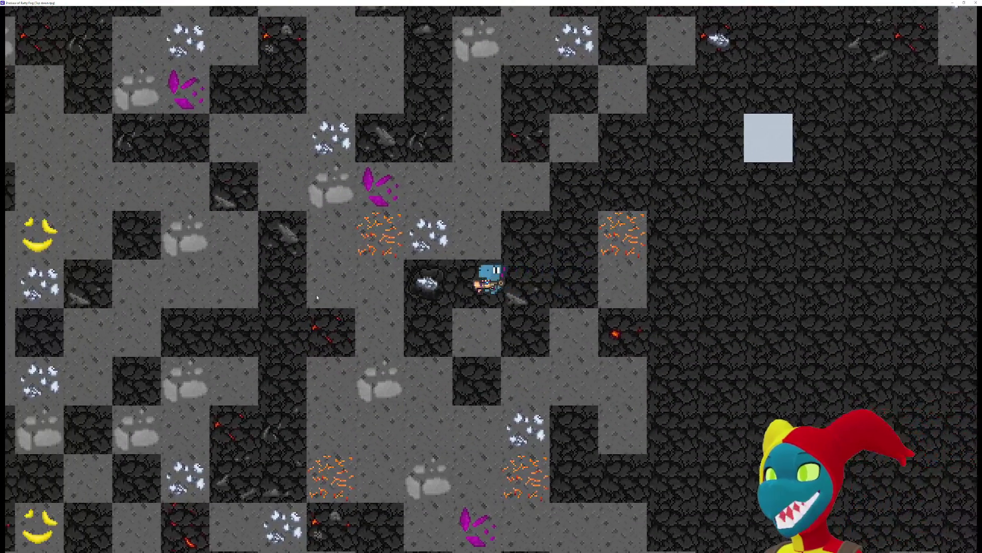
pyautogui.press('Left')
pyautogui.press('Left')
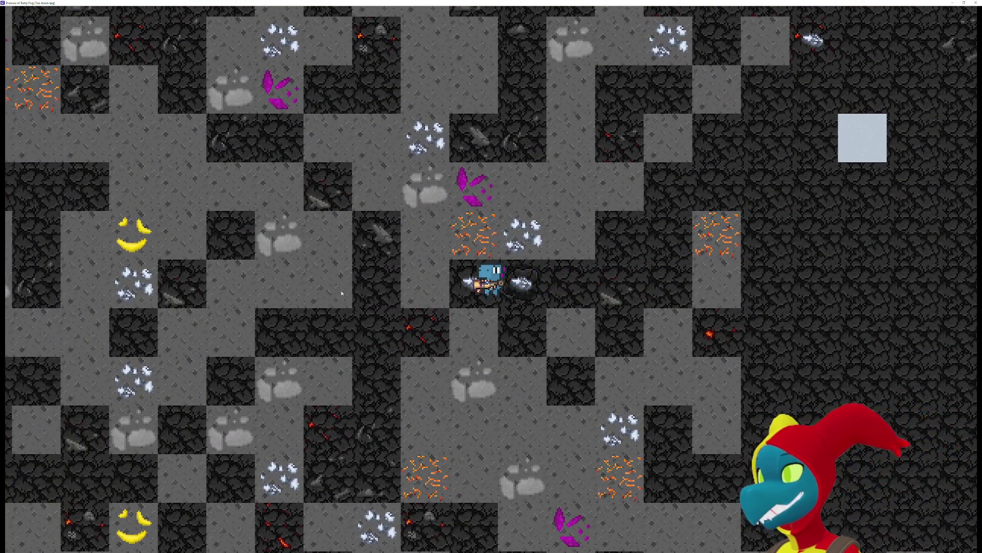
# - Walk back to the box, swing the mining tool, and walk left and right with it alongside
pyautogui.press('Right')
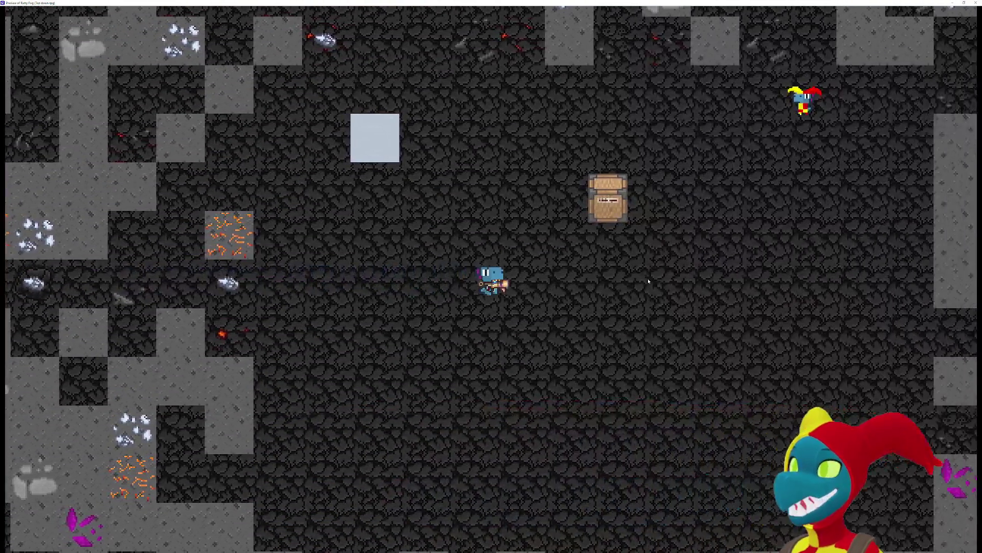
pyautogui.press('Right')
pyautogui.press('Up')
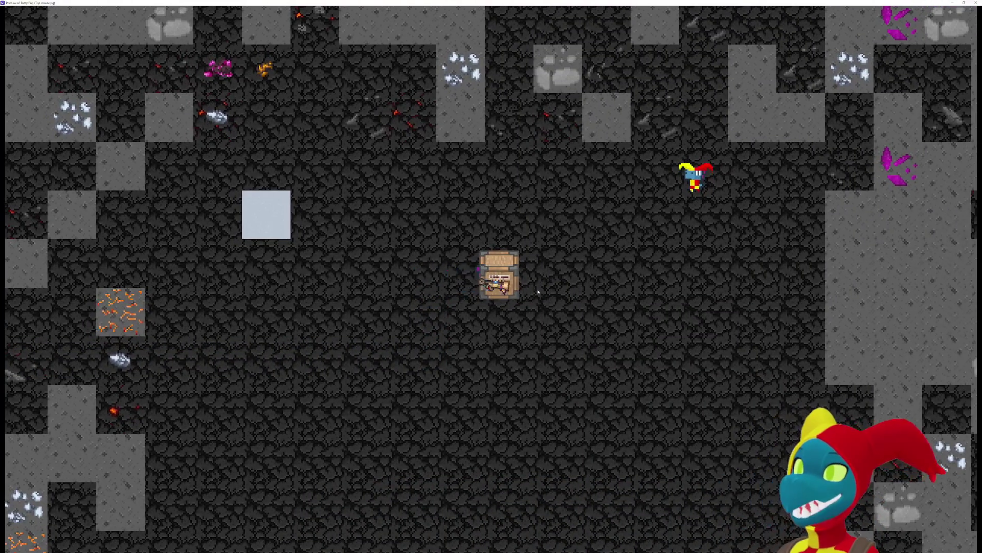
pyautogui.click(464, 283)
pyautogui.press('Down')
pyautogui.press('Left')
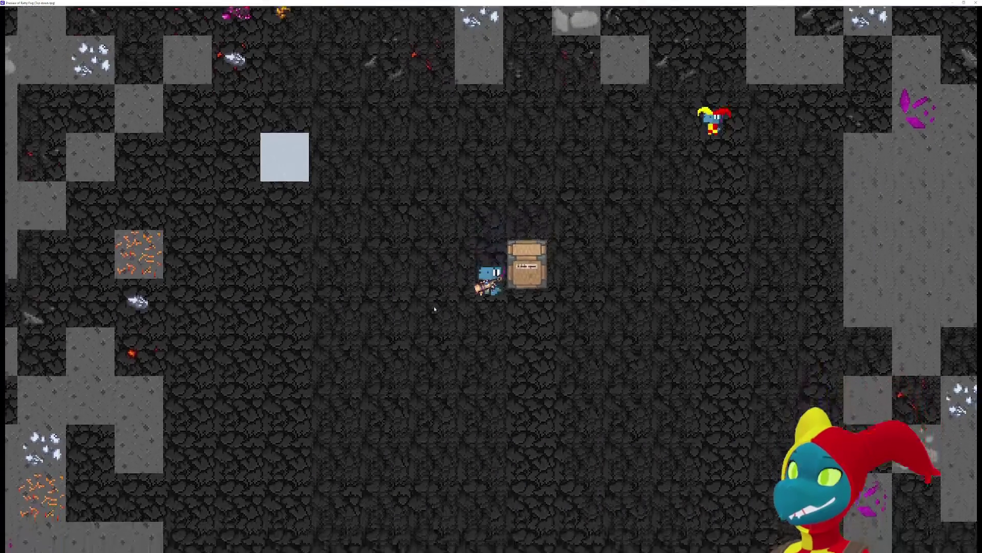
pyautogui.press('Left')
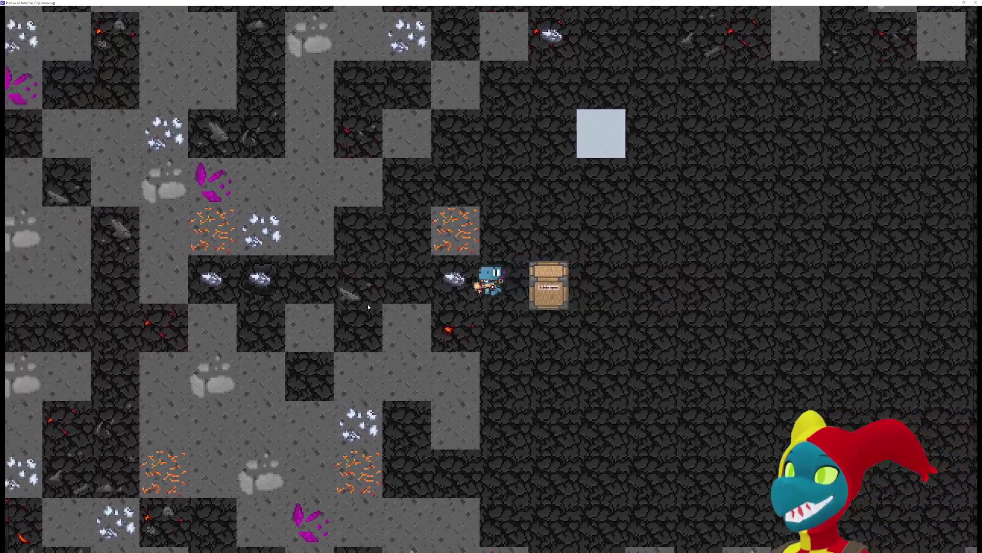
pyautogui.press('Left')
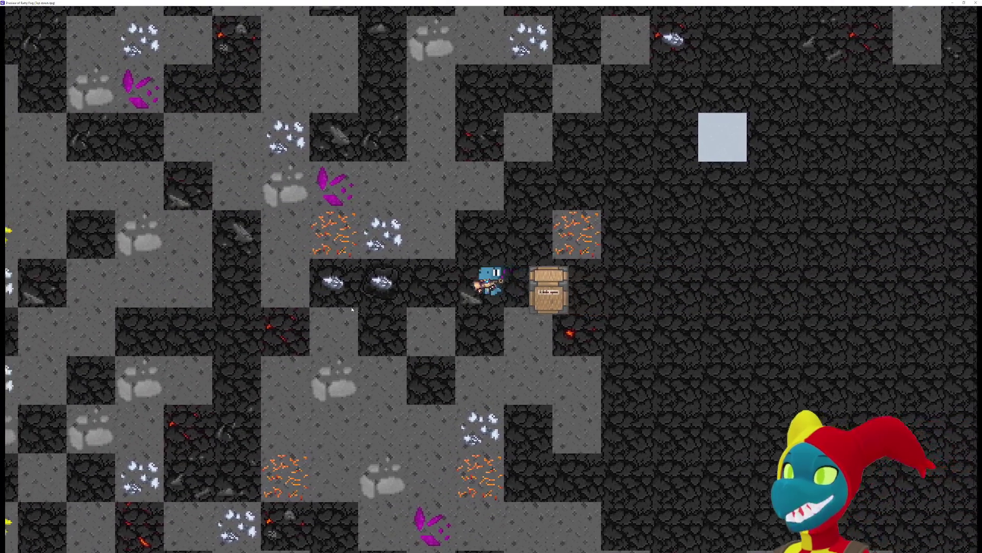
pyautogui.press('Left')
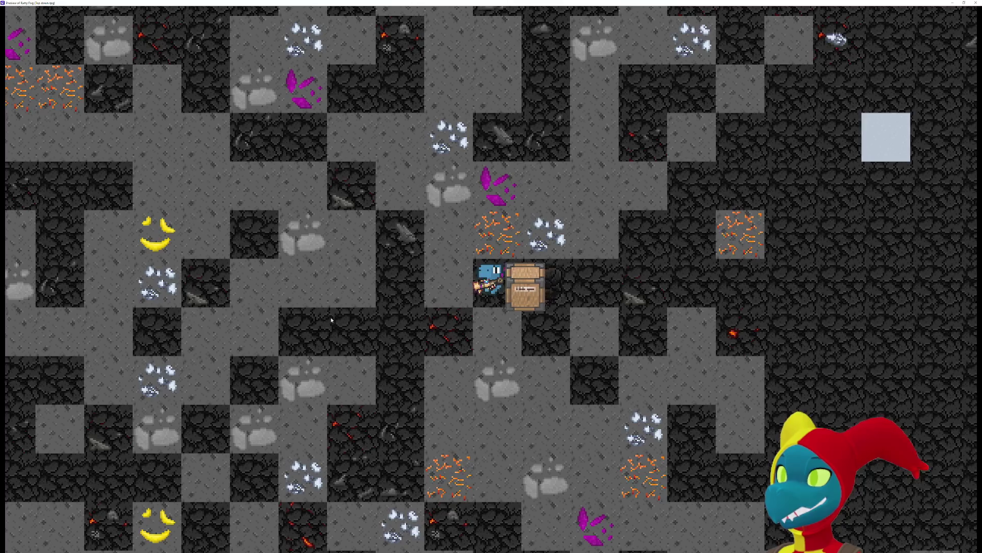
pyautogui.press('Right')
pyautogui.press('Right')
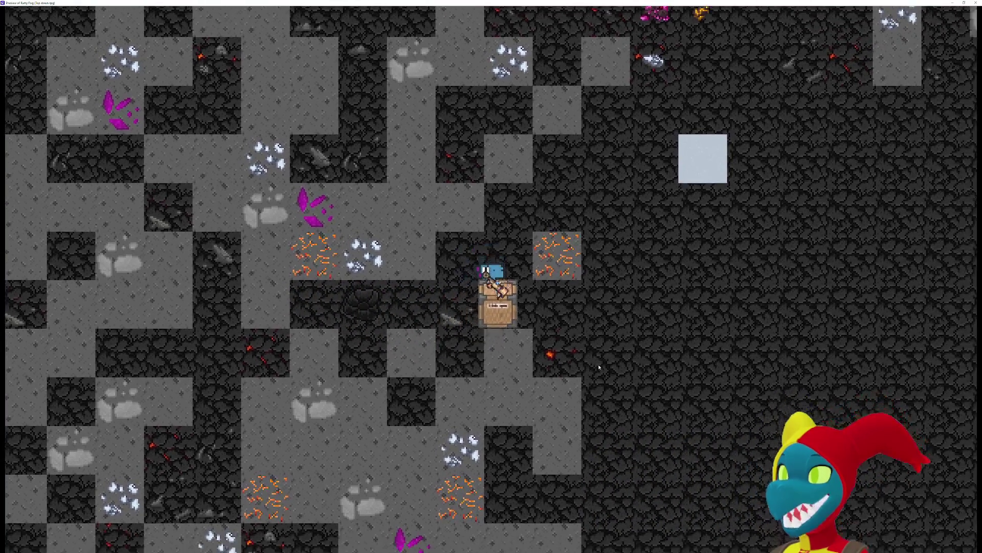
pyautogui.press('Up')
pyautogui.press('Right')
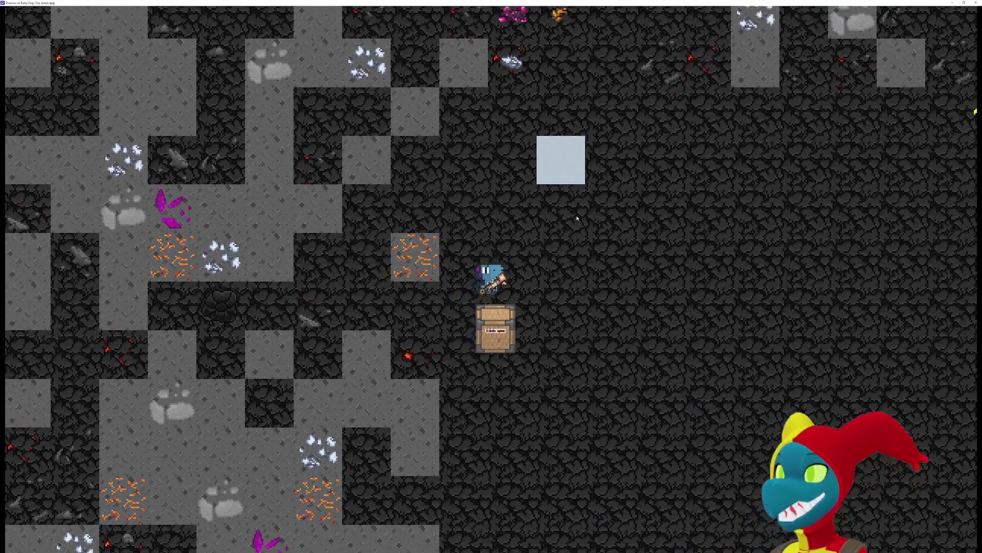